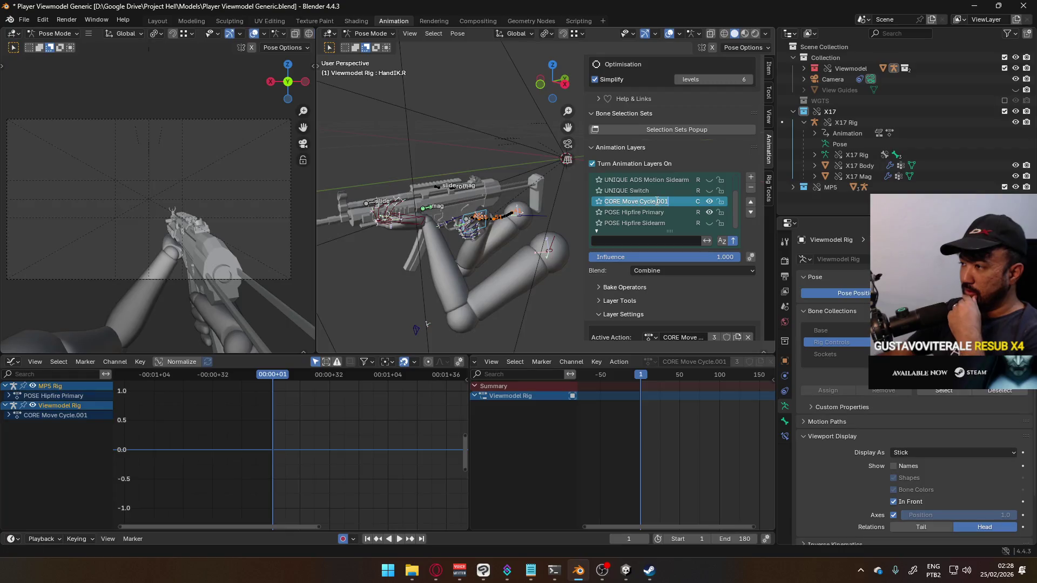
# - Rename the Viewmodel Rig's CORE Move Cycle.001 layer to 'CORE Move Cycle Primary' and select the MP5 Rig root
pyautogui.press('Escape')
pyautogui.write('Primary')
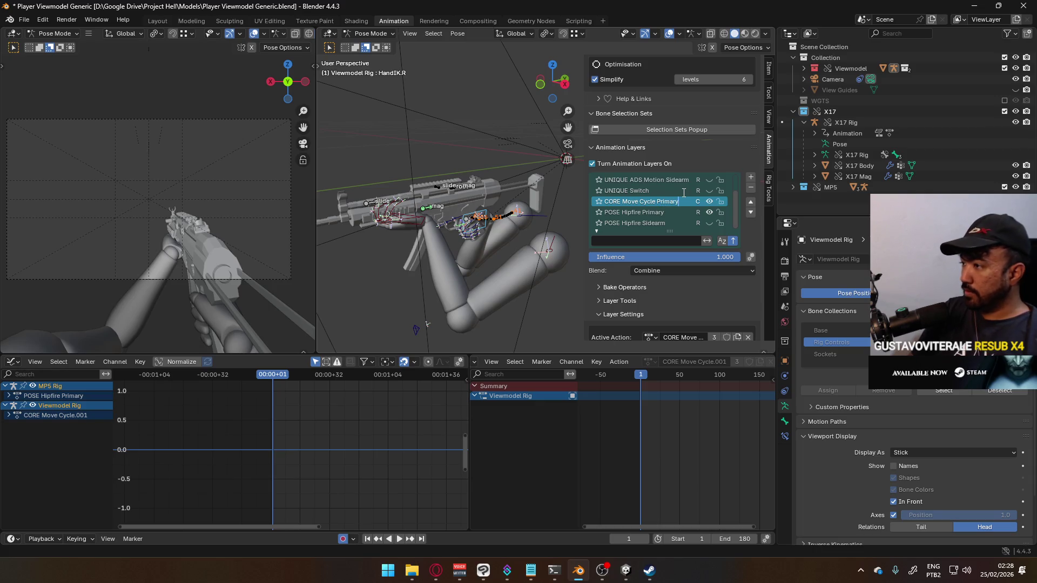
pyautogui.press('Return')
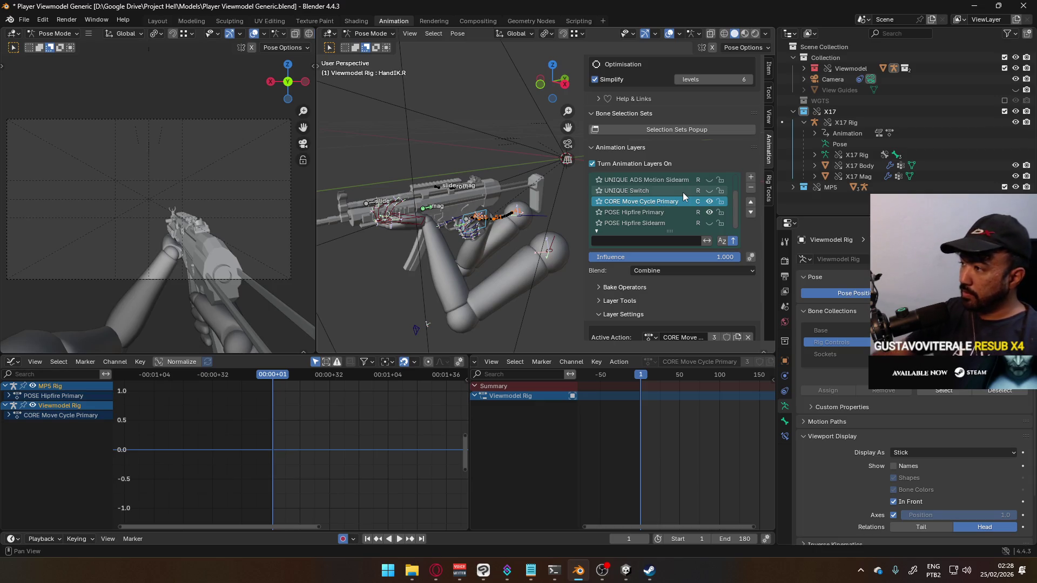
pyautogui.moveTo(449, 193)
pyautogui.mouseDown(button='middle')
pyautogui.moveTo(453, 210)
pyautogui.moveTo(436, 230)
pyautogui.moveTo(528, 222)
pyautogui.mouseUp(button='middle')
pyautogui.click(425, 236)
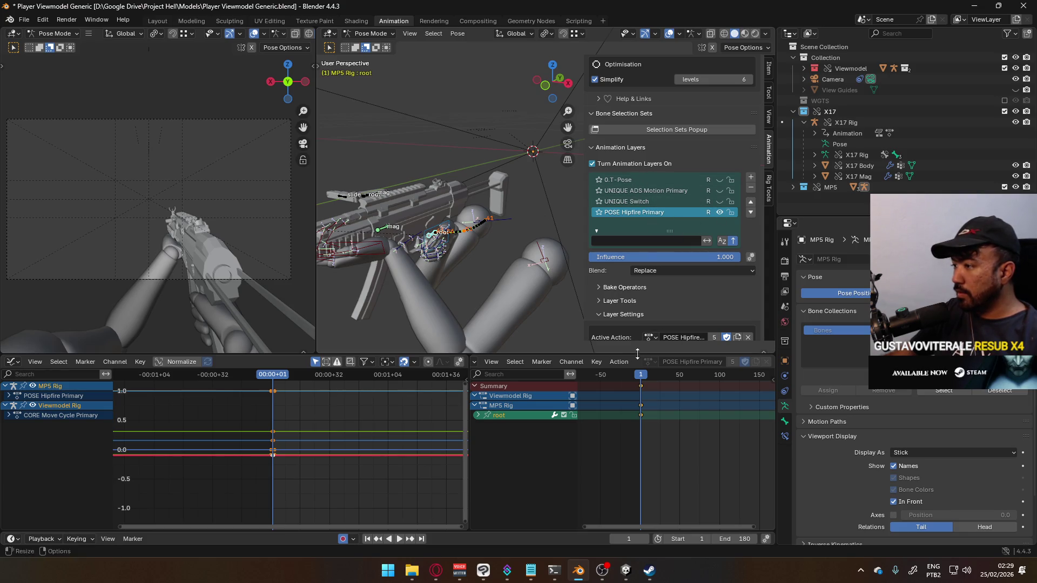
# - Delete the CORE Move Cycle Primary layer from the Viewmodel Rig
pyautogui.click(450, 232)
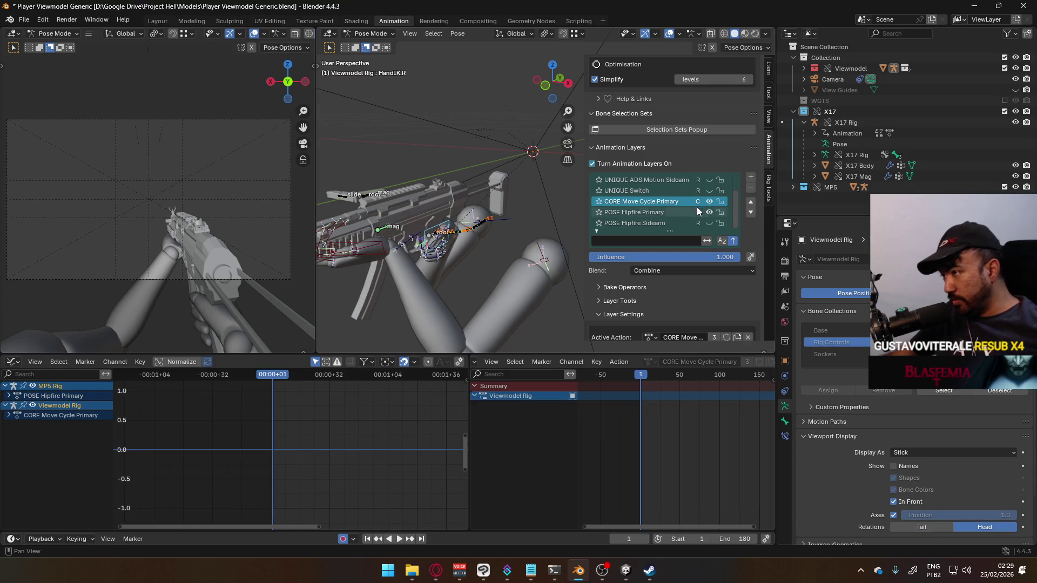
pyautogui.doubleClick(702, 201)
pyautogui.hotkey('ctrl', 'c')
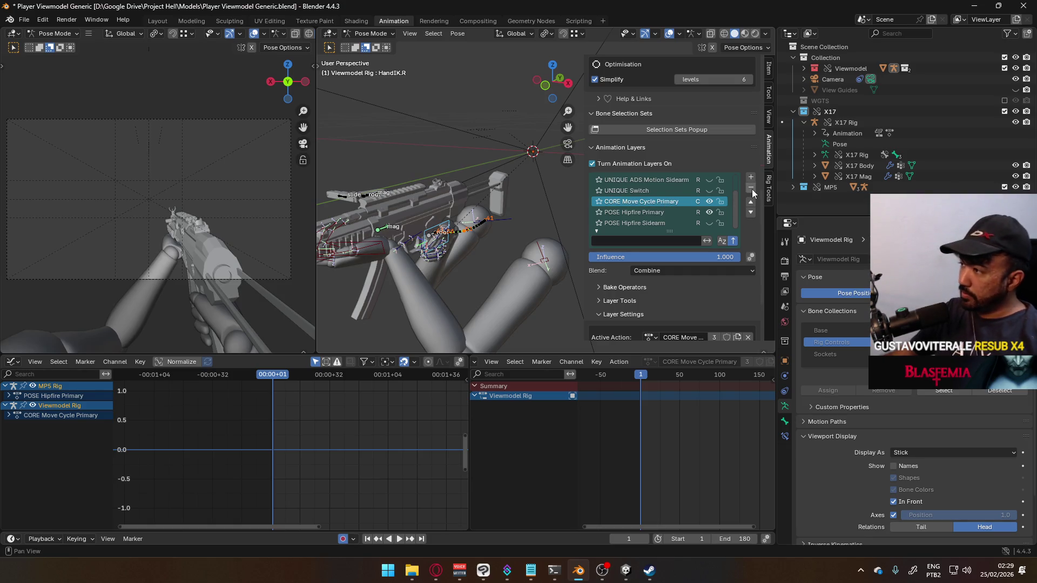
pyautogui.click(750, 187)
pyautogui.scroll(1, 701, 218)
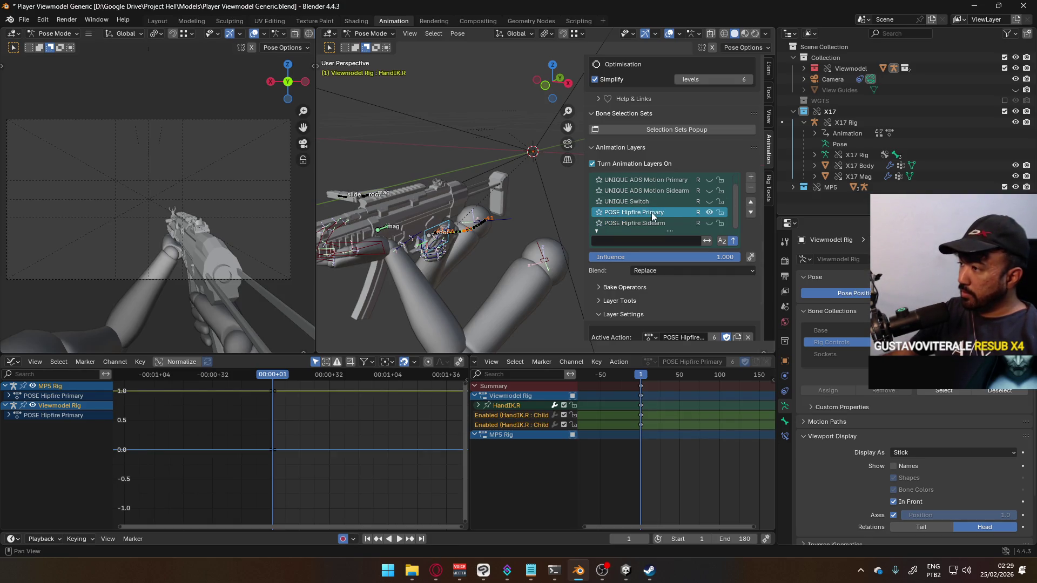
# - Put the MP5 Rig into Pose Mode and add a new animation layer to it
pyautogui.click(432, 238)
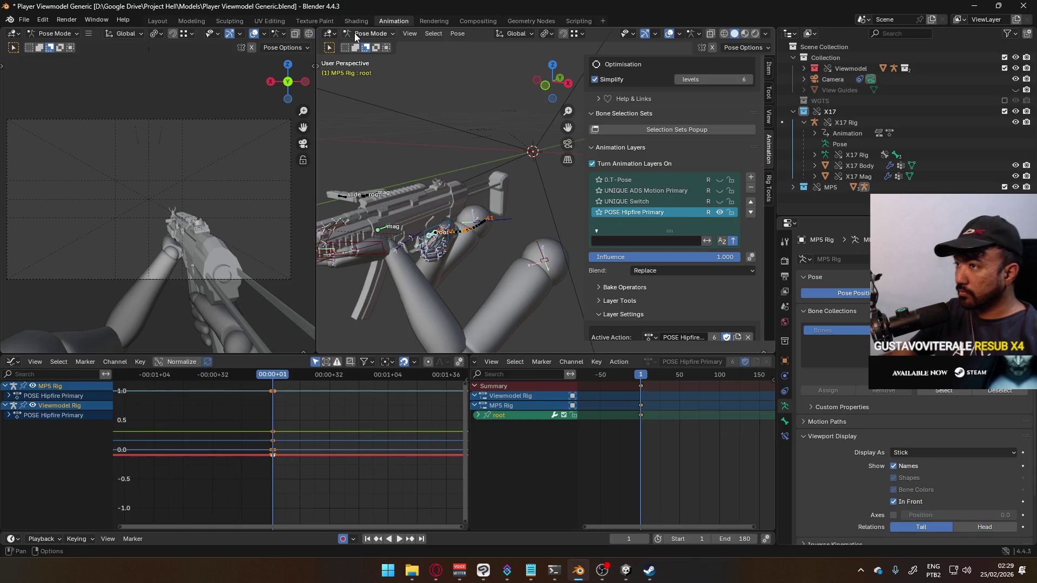
pyautogui.hotkey('ctrl', 'Tab')
pyautogui.click(434, 241)
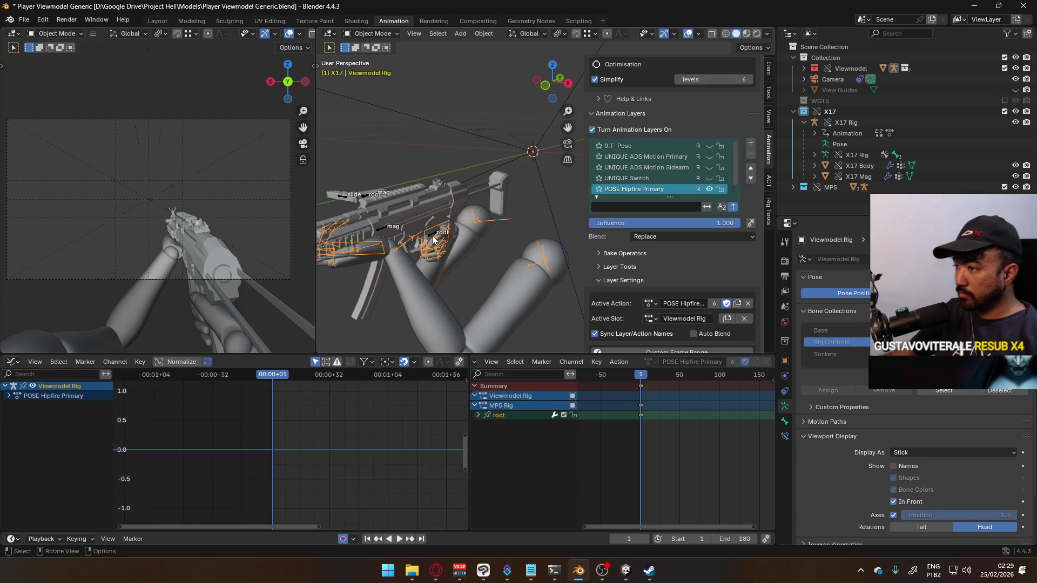
pyautogui.click(431, 238)
pyautogui.click(381, 34)
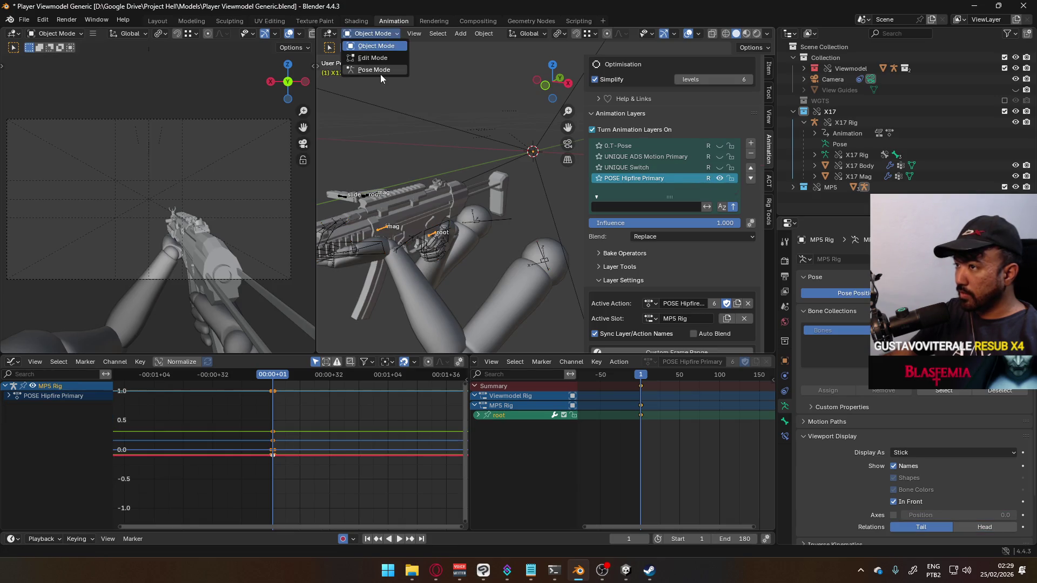
pyautogui.click(380, 72)
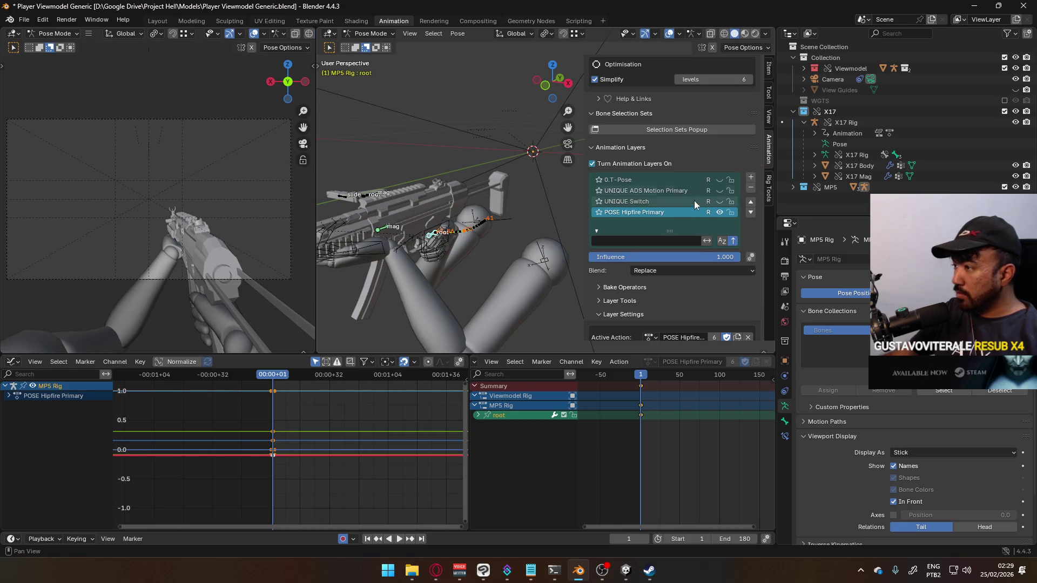
pyautogui.click(751, 179)
# - Name the new MP5 Rig layer 'CORE Move Cycle Primary', trimming off the numeric suffix
pyautogui.hotkey('ctrl', 'v')
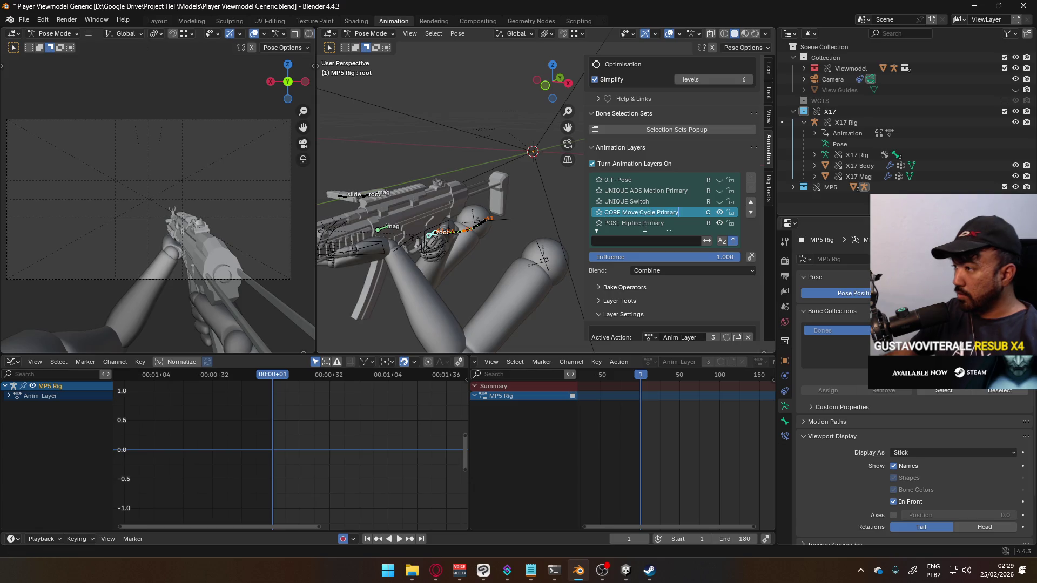
pyautogui.press('Return')
pyautogui.doubleClick(677, 215)
pyautogui.click(697, 212)
pyautogui.press('BackSpace')
pyautogui.press('BackSpace')
pyautogui.press('Return')
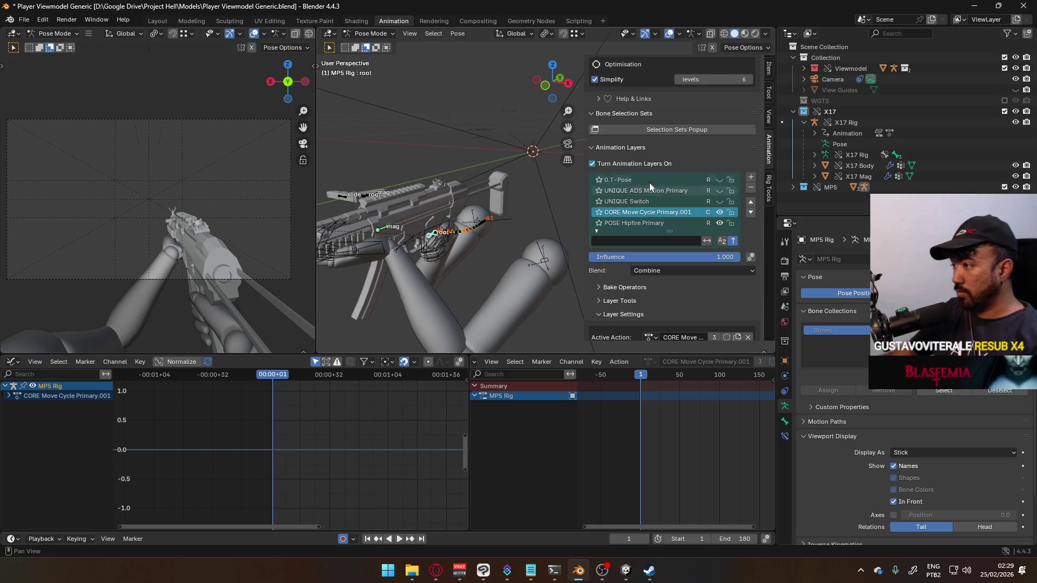
# - Save the file, revert to the saved version, and re-confirm the layer name CORE Move Cycle Primary
pyautogui.hotkey('ctrl', 's')
pyautogui.click(24, 19)
pyautogui.click(47, 64)
pyautogui.click(505, 294)
pyautogui.press('Return')
# - Protect the layer's action with a fake user
pyautogui.scroll(-3, 715, 248)
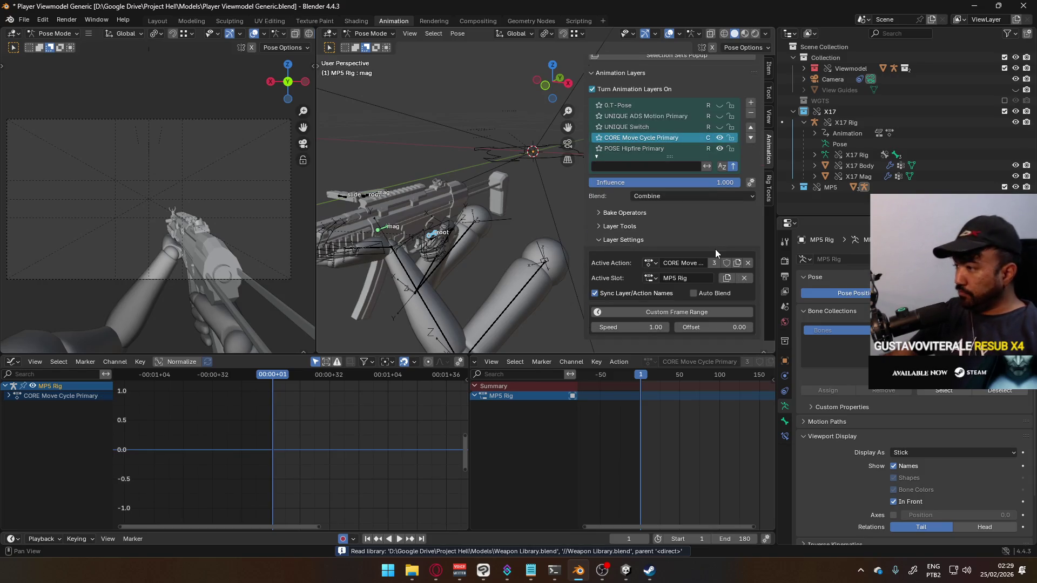
pyautogui.click(727, 262)
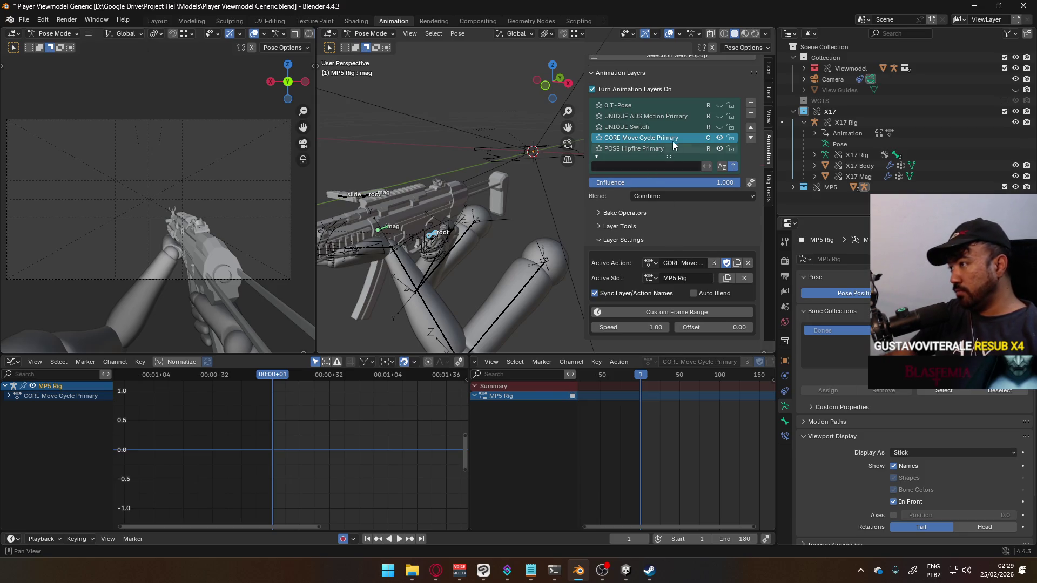
pyautogui.scroll(2, 692, 137)
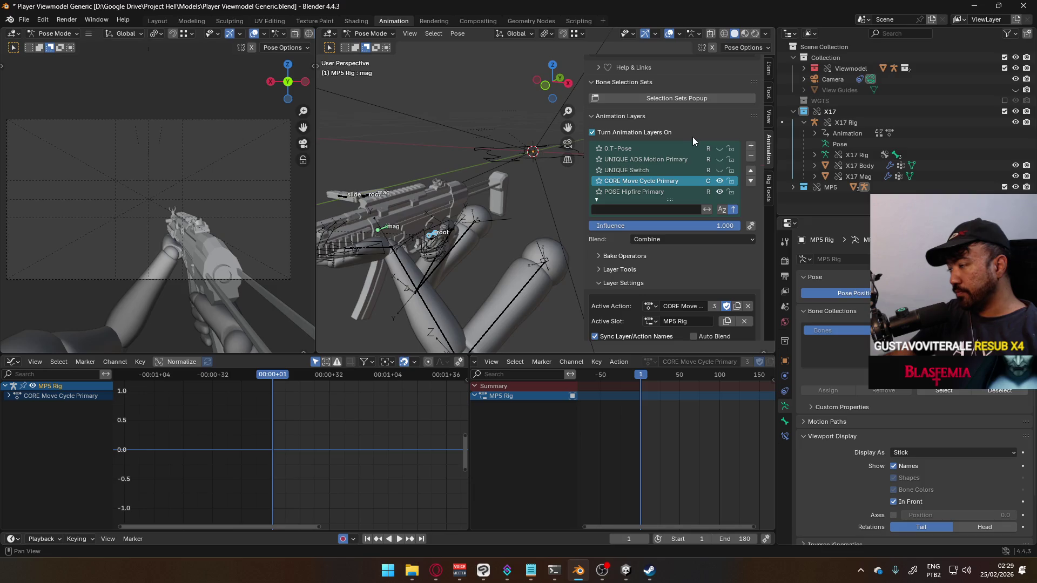
pyautogui.scroll(4, 663, 132)
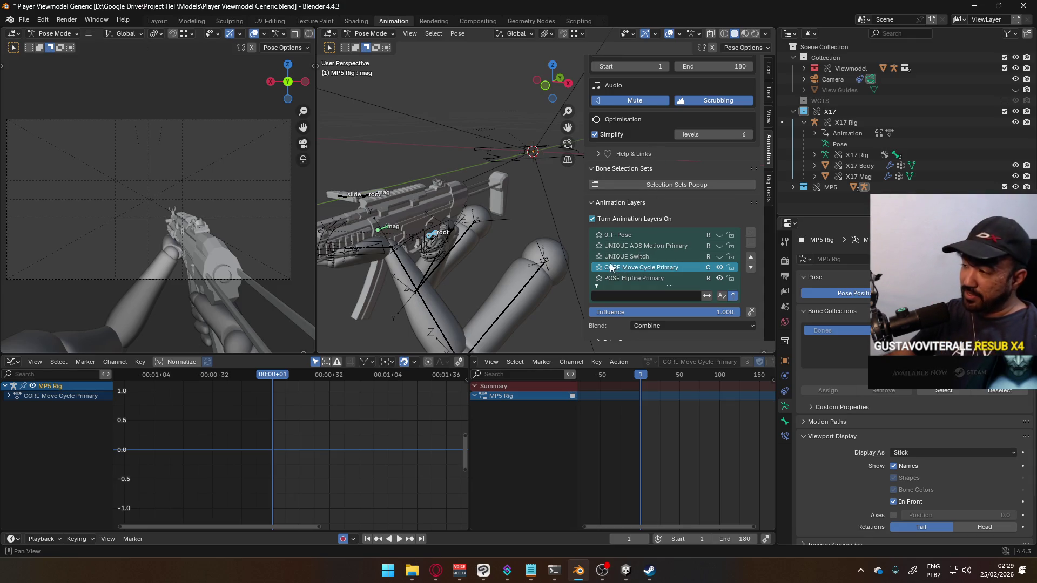
pyautogui.scroll(-1, 703, 232)
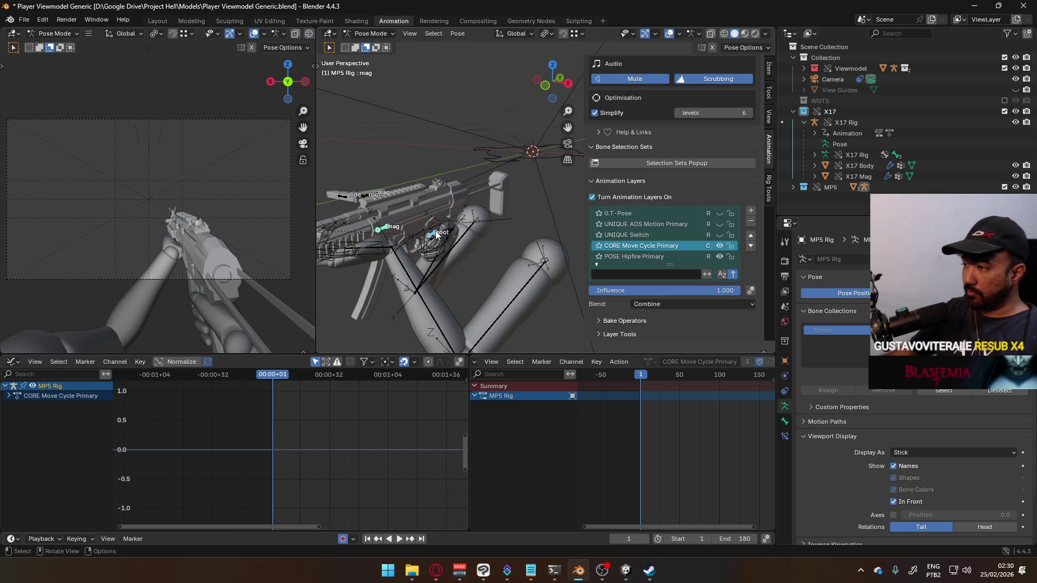
# - Keyframe the MP5 Rig bones at frame 1, preview playback, and save the file
pyautogui.press('i')
pyautogui.moveTo(494, 268)
pyautogui.mouseDown(button='middle')
pyautogui.moveTo(450, 259)
pyautogui.moveTo(556, 300)
pyautogui.mouseUp(button='middle')
pyautogui.press('space')
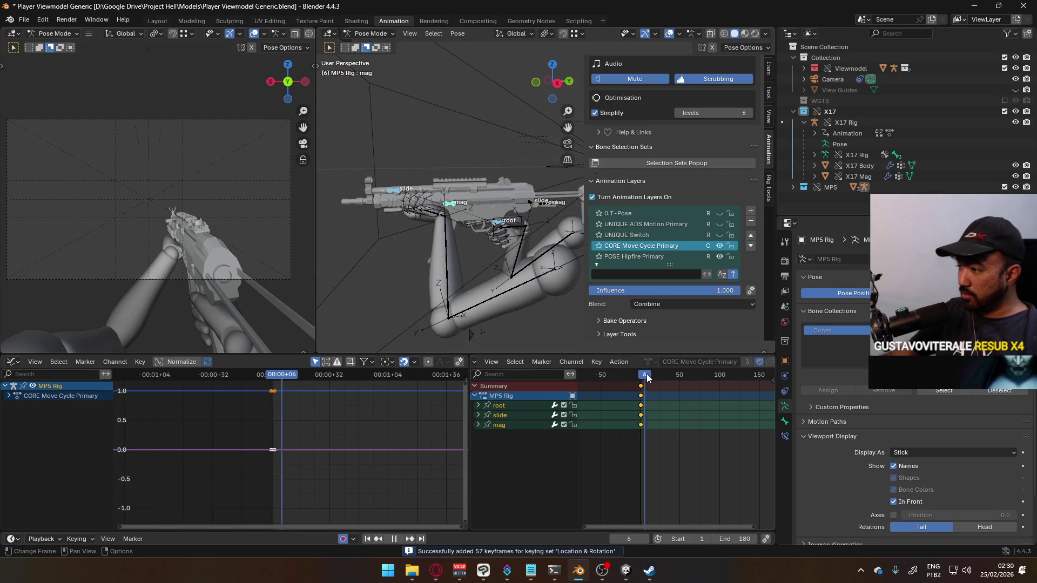
pyautogui.click(640, 378)
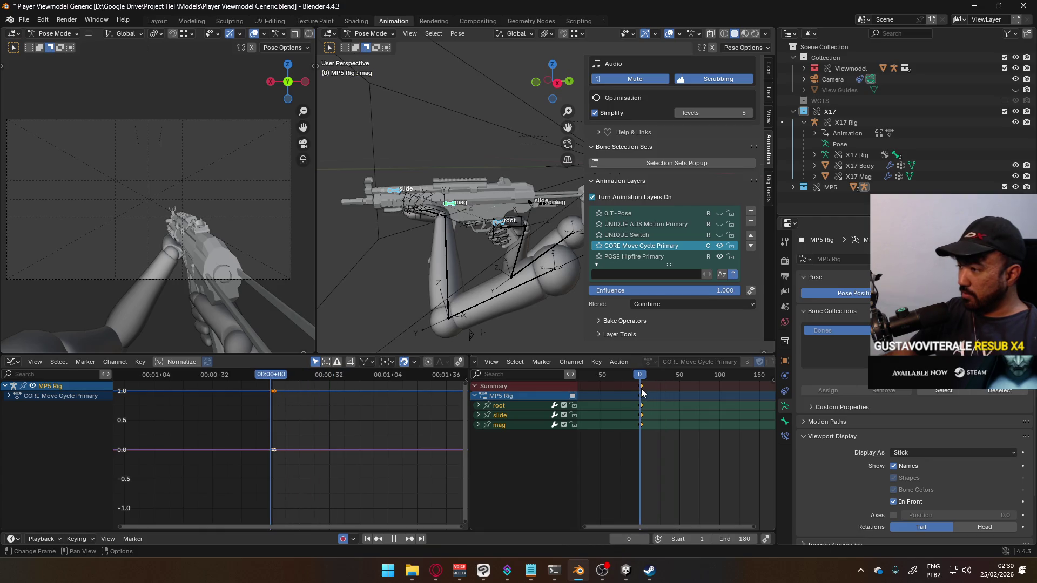
pyautogui.press('space')
pyautogui.hotkey('ctrl', 's')
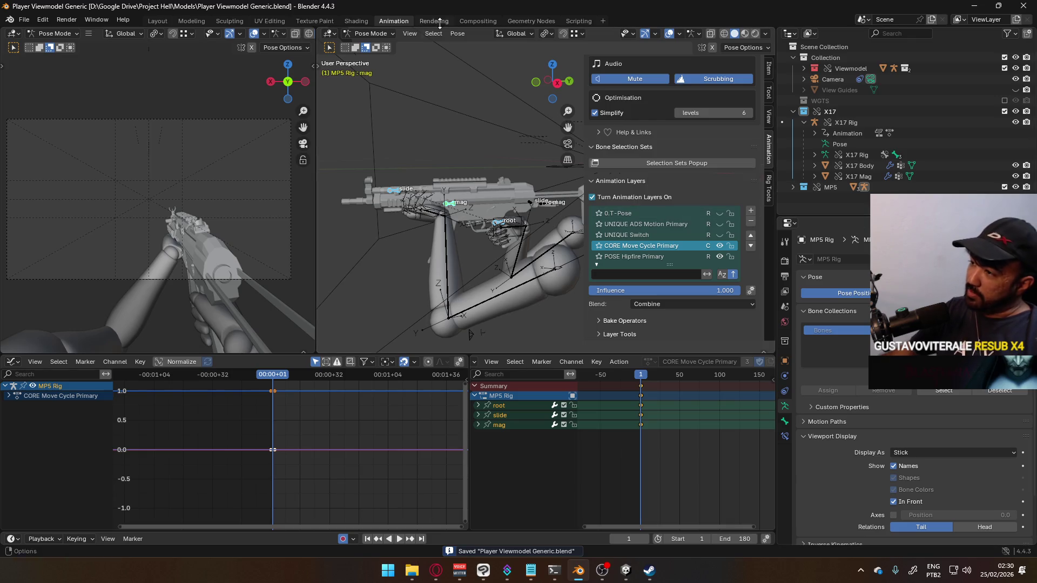
# - Switch to Object Mode and select the camera near the rig
pyautogui.click(370, 33)
pyautogui.click(368, 47)
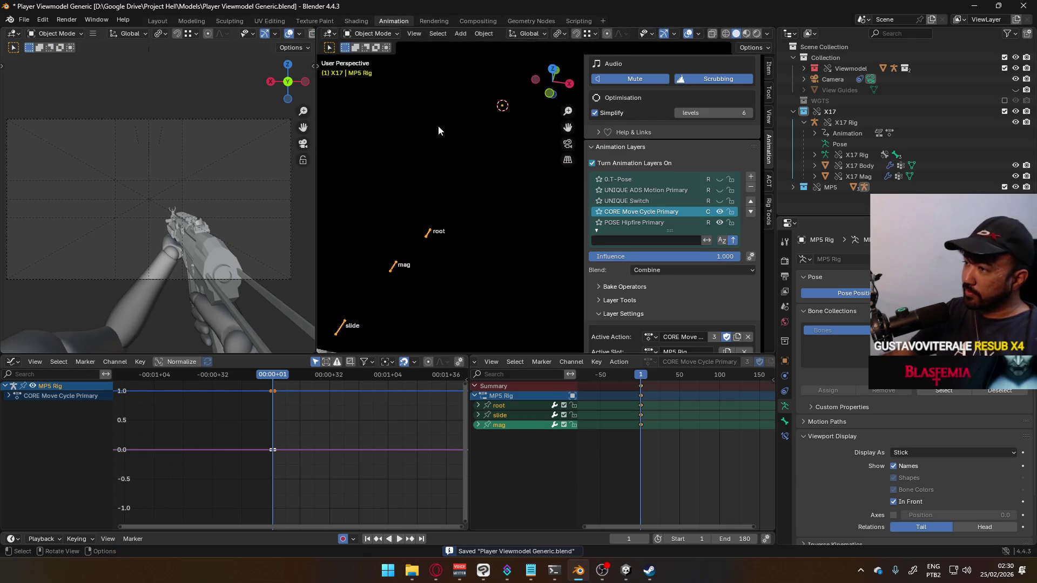
pyautogui.scroll(-3, 436, 128)
pyautogui.click(416, 154)
pyautogui.scroll(-3, 462, 128)
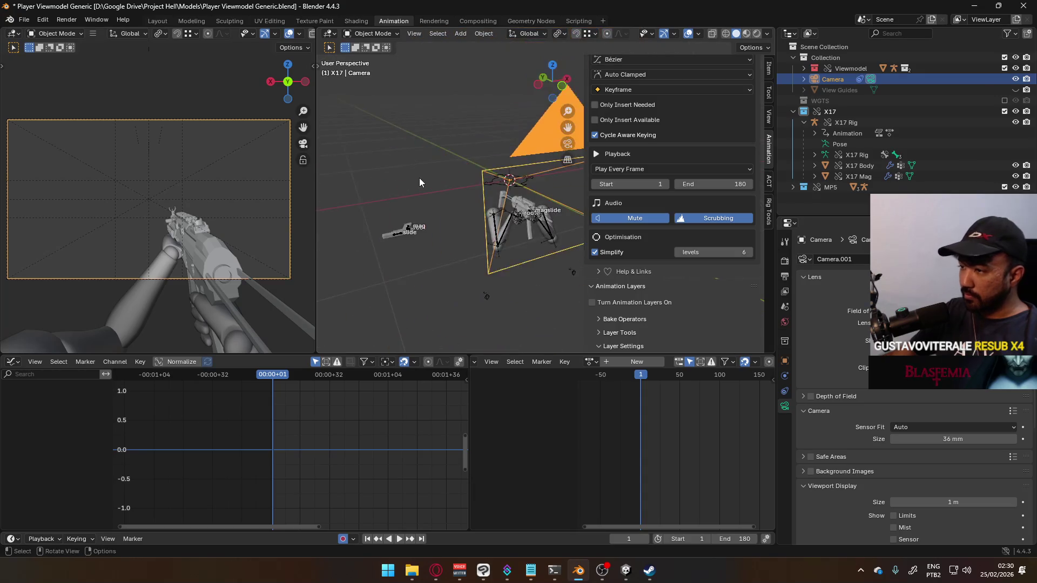
pyautogui.moveTo(420, 182); pyautogui.dragTo(461, 266, button='middle')
pyautogui.moveTo(514, 213)
pyautogui.mouseDown(button='middle')
pyautogui.moveTo(395, 191)
pyautogui.moveTo(481, 212)
pyautogui.moveTo(456, 222)
pyautogui.mouseUp(button='middle')
# - Reselect the MP5 Rig in Pose Mode and select its root bone in right and front views
pyautogui.click(457, 202)
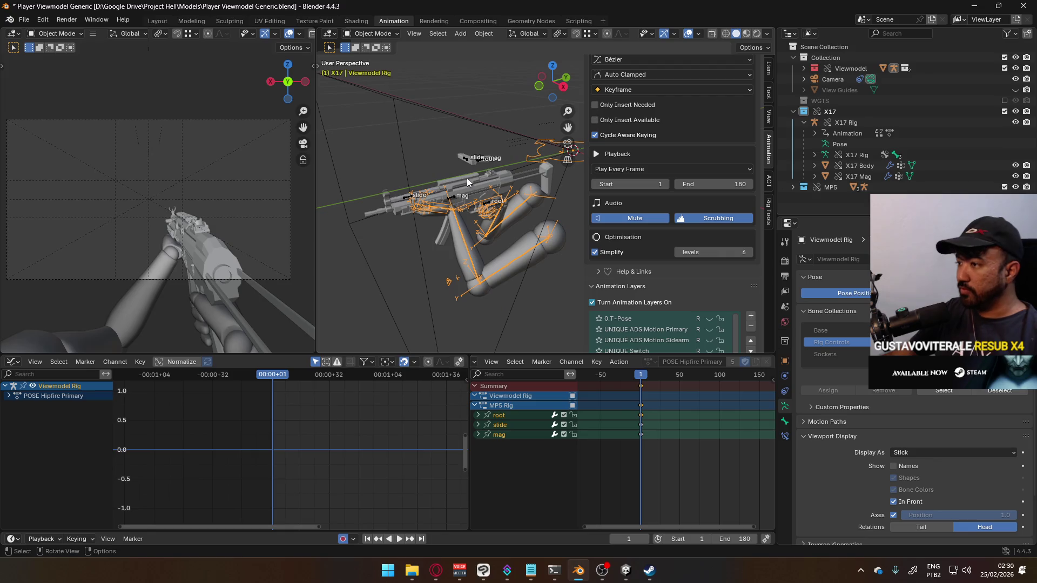
pyautogui.click(453, 202)
pyautogui.click(373, 34)
pyautogui.click(366, 74)
pyautogui.press('KP_3')
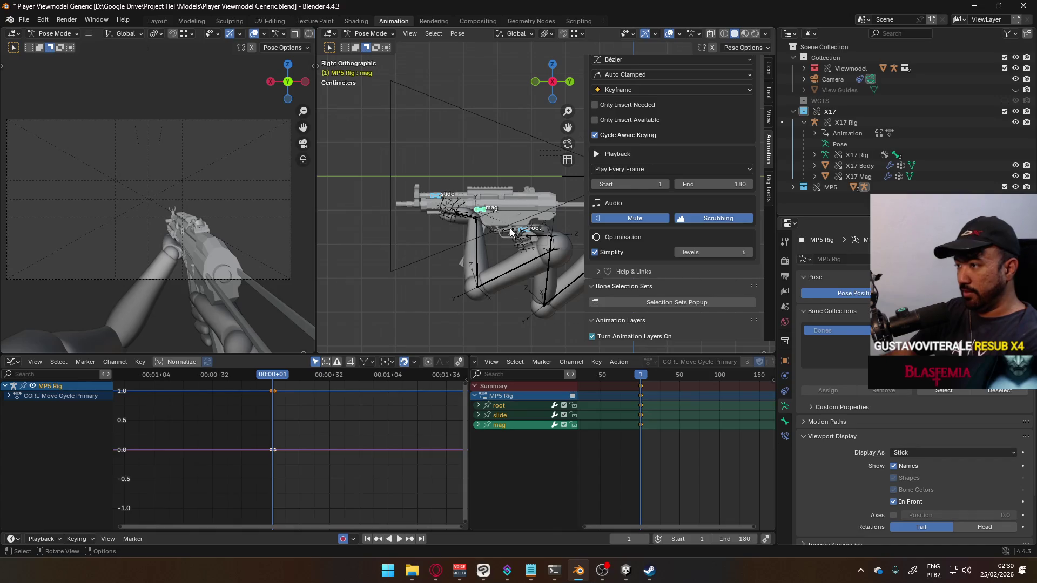
pyautogui.click(526, 232)
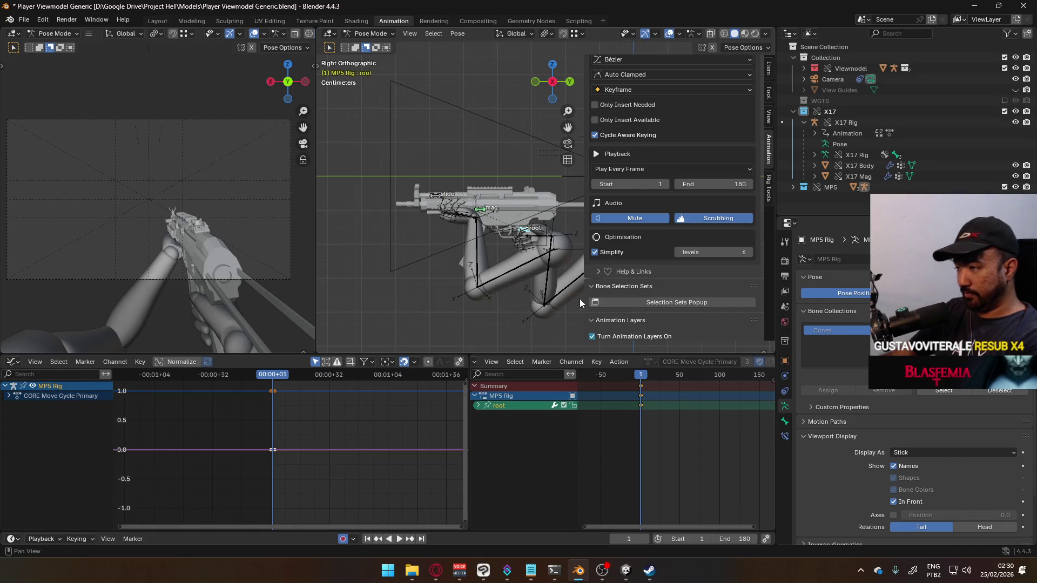
pyautogui.press('KP_1')
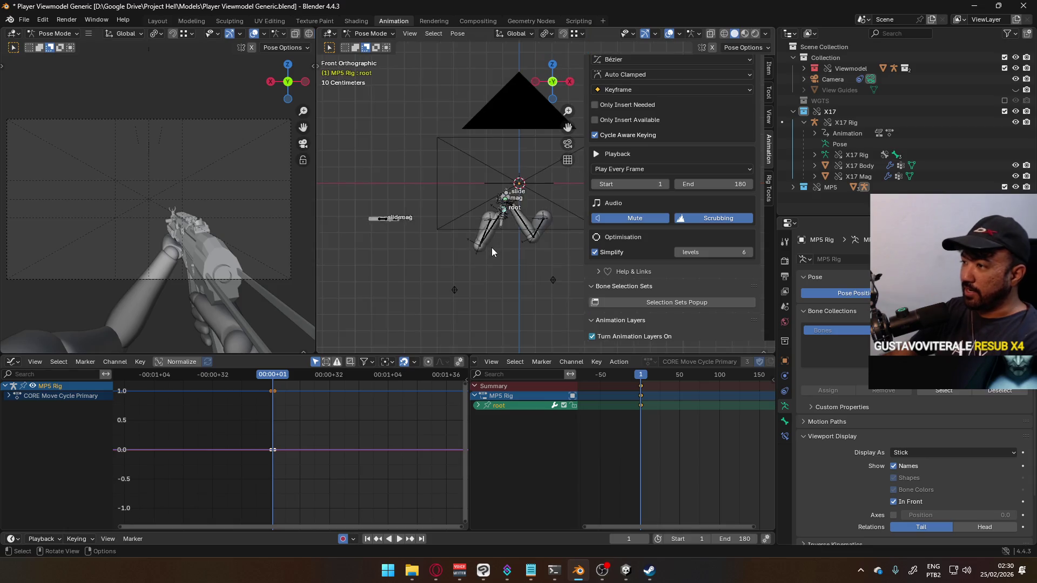
# - Paste the copied keyframes on the timeline and preview playback from frame 17
pyautogui.moveTo(482, 258)
pyautogui.keyDown('ctrl'); pyautogui.mouseDown(button='middle')
pyautogui.moveTo(452, 254)
pyautogui.moveTo(495, 222)
pyautogui.mouseUp(button='middle'); pyautogui.keyUp('ctrl')
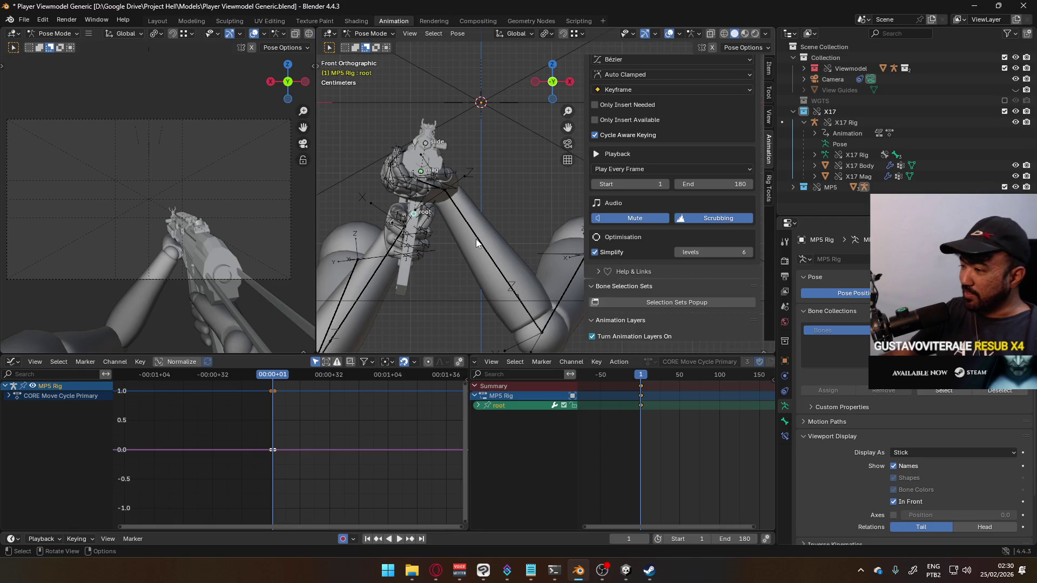
pyautogui.moveTo(642, 377)
pyautogui.mouseDown()
pyautogui.moveTo(679, 380)
pyautogui.moveTo(642, 379)
pyautogui.moveTo(666, 381)
pyautogui.mouseUp()
pyautogui.hotkey('ctrl', 'v')
pyautogui.click(654, 378)
pyautogui.press('space')
pyautogui.press('space')
pyautogui.press('KP_Decimal')
# - Move the root bone along X and preview the result
pyautogui.press('g')
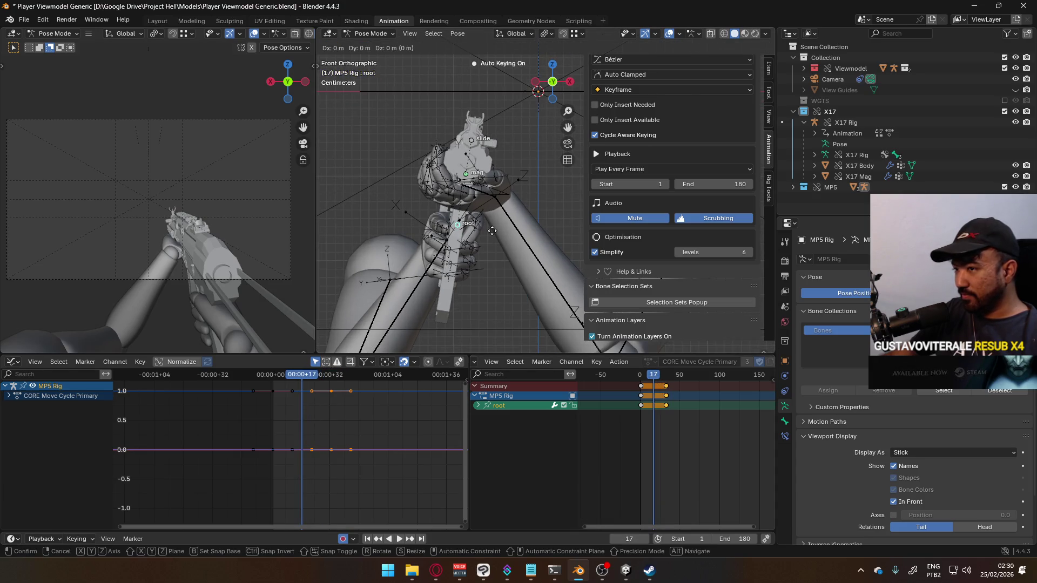
pyautogui.press('x')
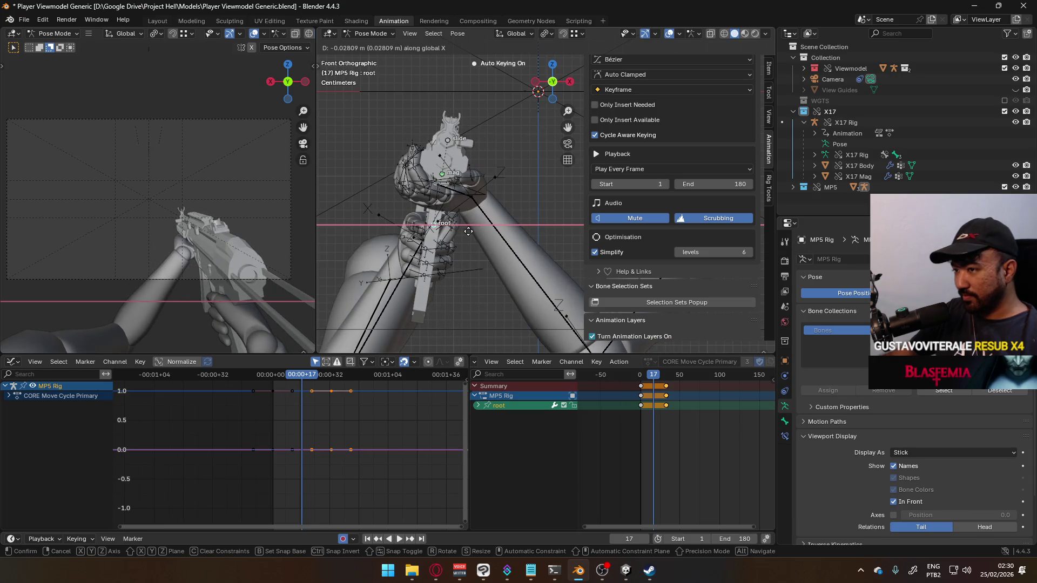
pyautogui.click(481, 233)
pyautogui.press('space')
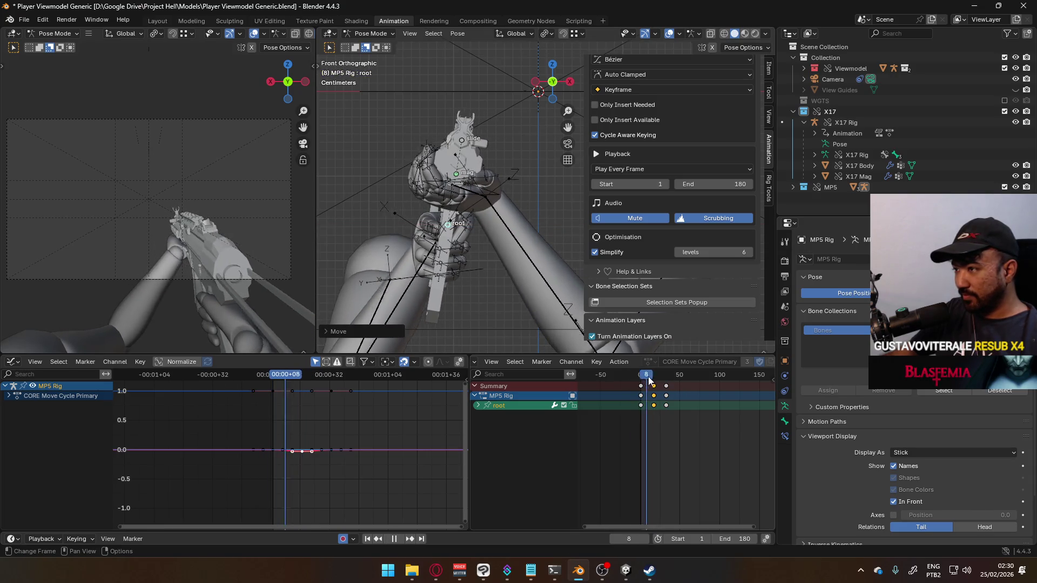
pyautogui.click(630, 377)
pyautogui.press('Escape')
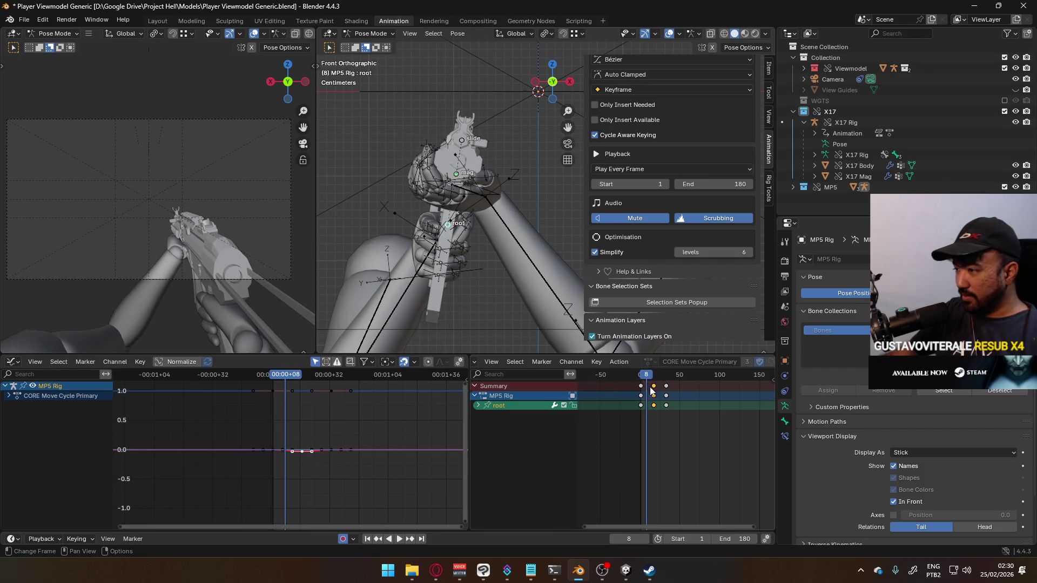
# - At frame 9, shift the root bone along Z, review it, and expand its channels
pyautogui.scroll(3, 648, 389)
pyautogui.click(625, 376)
pyautogui.press('space')
pyautogui.press('Escape')
pyautogui.press('g')
pyautogui.press('z')
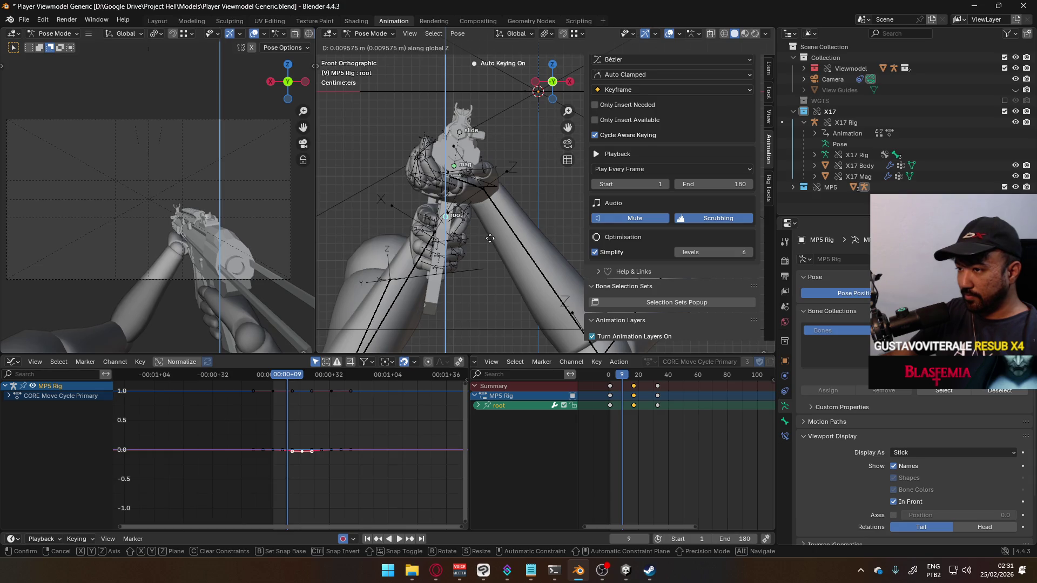
pyautogui.click(490, 238)
pyautogui.moveTo(621, 375)
pyautogui.mouseDown()
pyautogui.moveTo(606, 378)
pyautogui.moveTo(654, 361)
pyautogui.moveTo(611, 365)
pyautogui.moveTo(633, 365)
pyautogui.mouseUp()
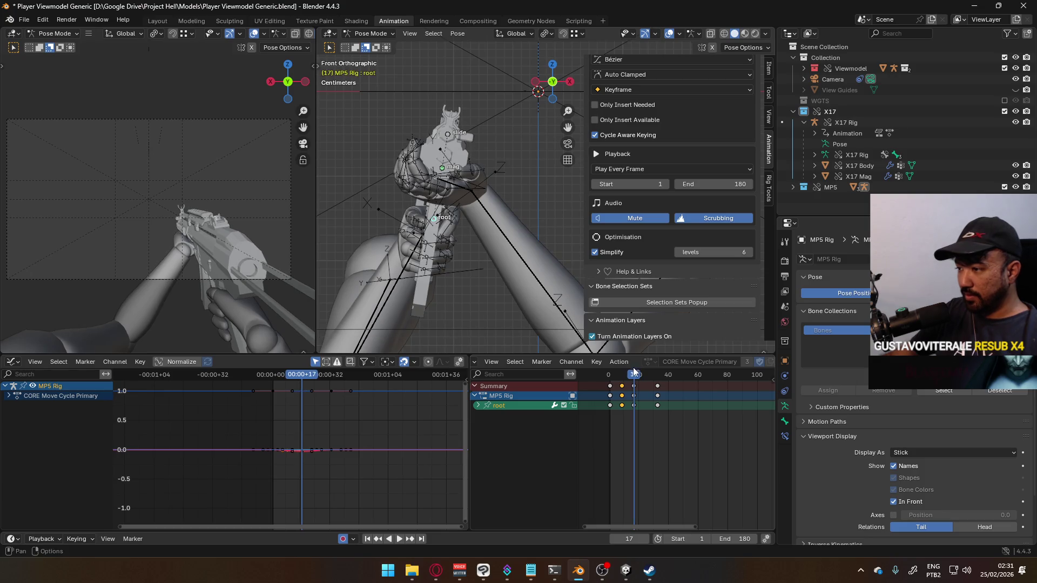
pyautogui.click(477, 406)
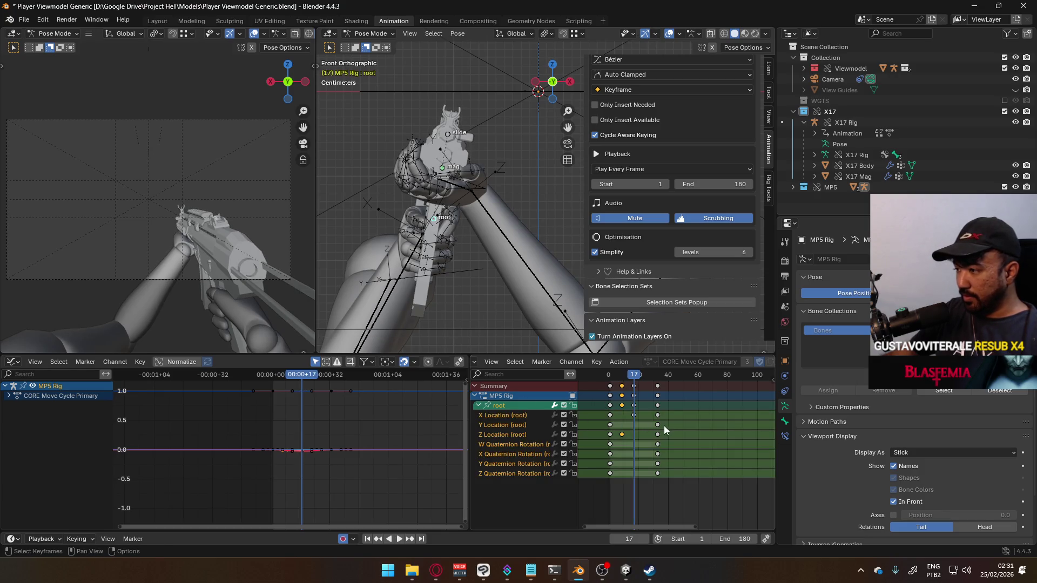
# - Copy the root's Z Location key and paste it at frames 17 and 25
pyautogui.click(609, 435)
pyautogui.hotkey('ctrl', 'c')
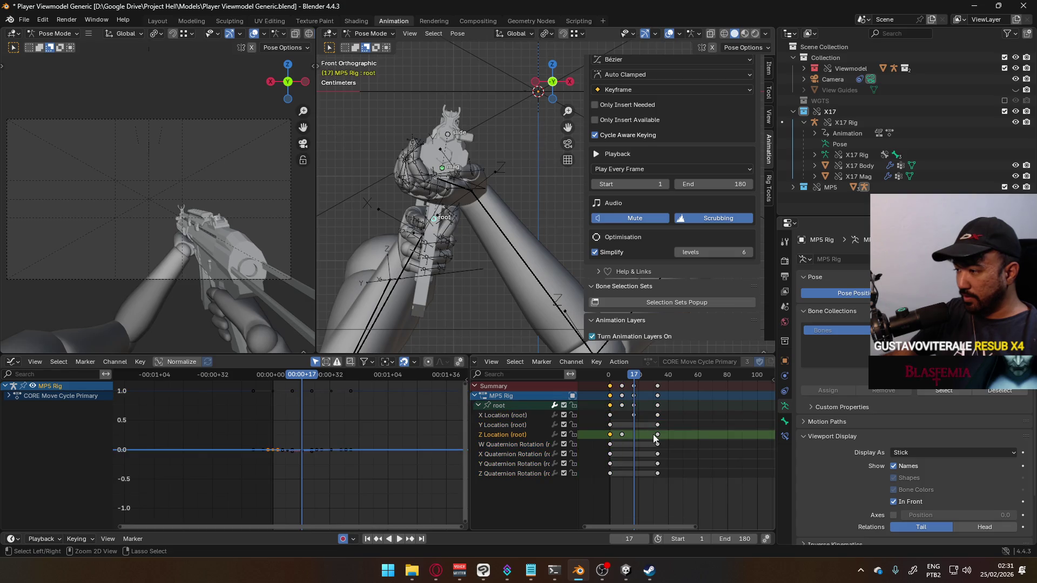
pyautogui.hotkey('ctrl', 'v')
pyautogui.moveTo(632, 379)
pyautogui.mouseDown()
pyautogui.moveTo(620, 383)
pyautogui.moveTo(646, 381)
pyautogui.mouseUp()
pyautogui.hotkey('ctrl', 'v')
# - Delete the W Quaternion Rotation channel, preview the bob, and frame the Z Location curve
pyautogui.click(528, 446)
pyautogui.press('x')
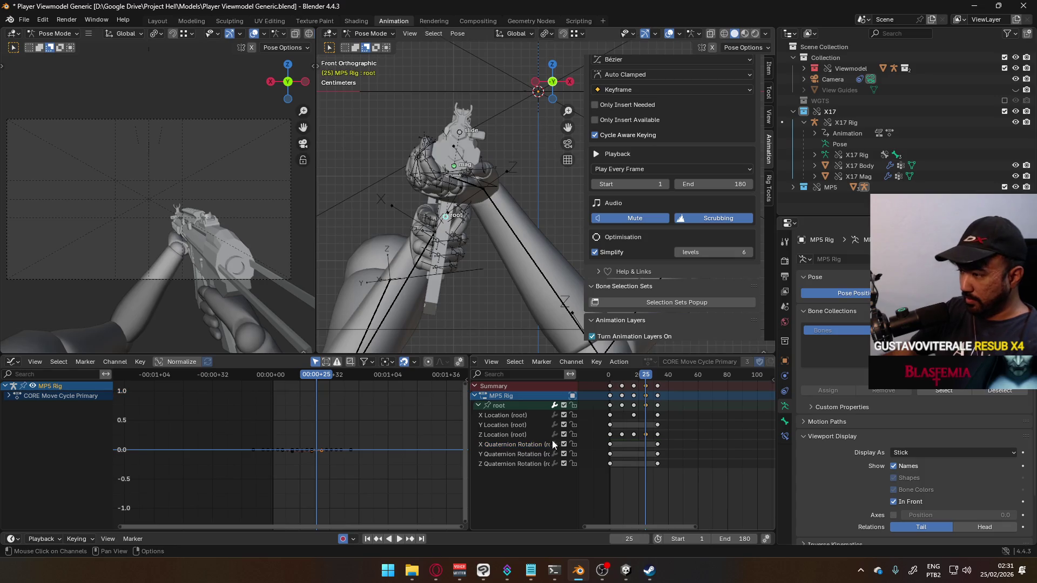
pyautogui.click(636, 375)
pyautogui.press('space')
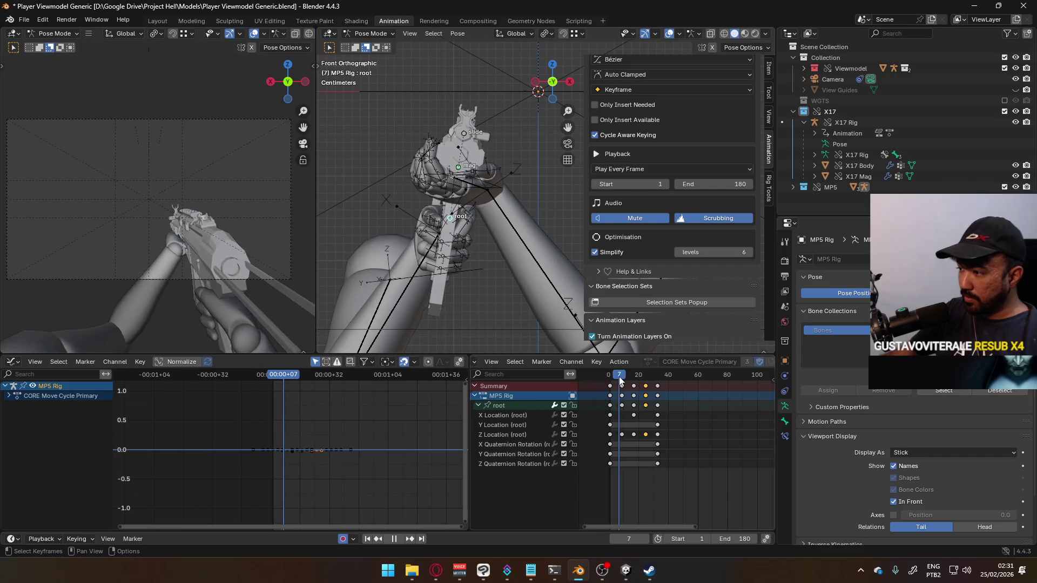
pyautogui.click(621, 377)
pyautogui.press('space')
pyautogui.click(511, 434)
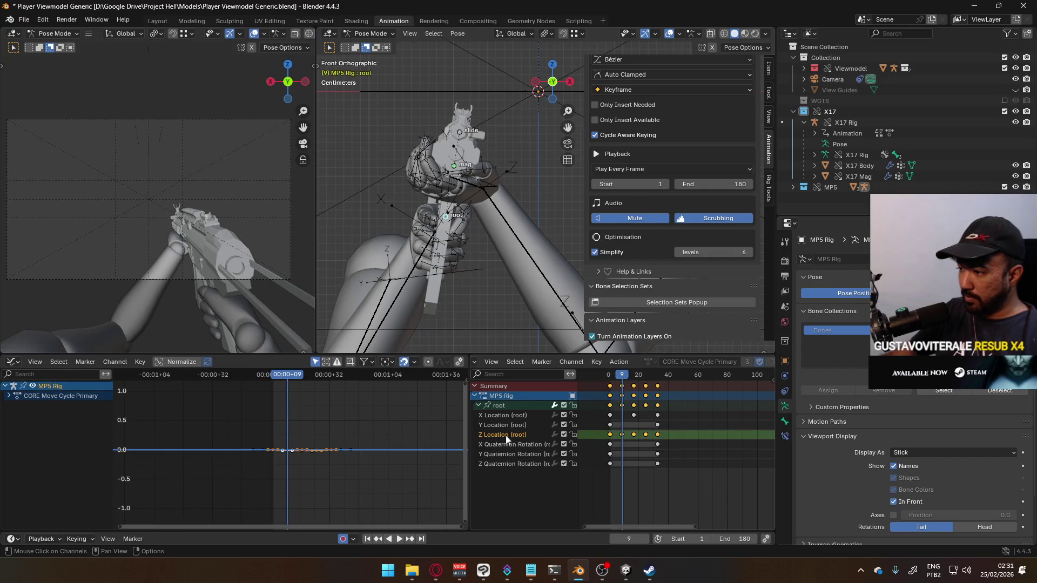
pyautogui.press('Home')
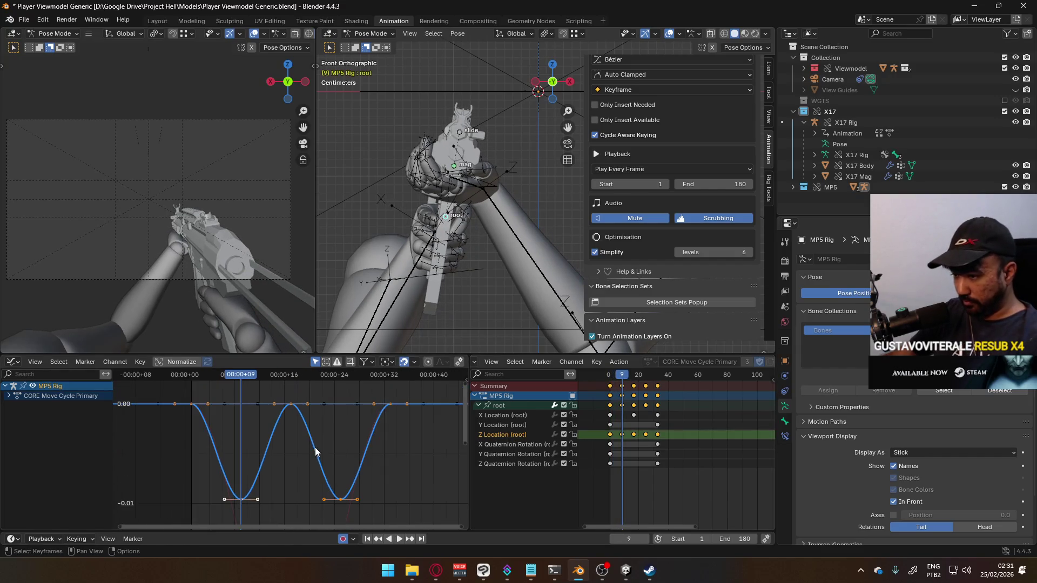
# - Make the Z Location curve cyclic and raise its trough keys by 0.0022, previewing the loop
pyautogui.hotkey('shift', 'e')
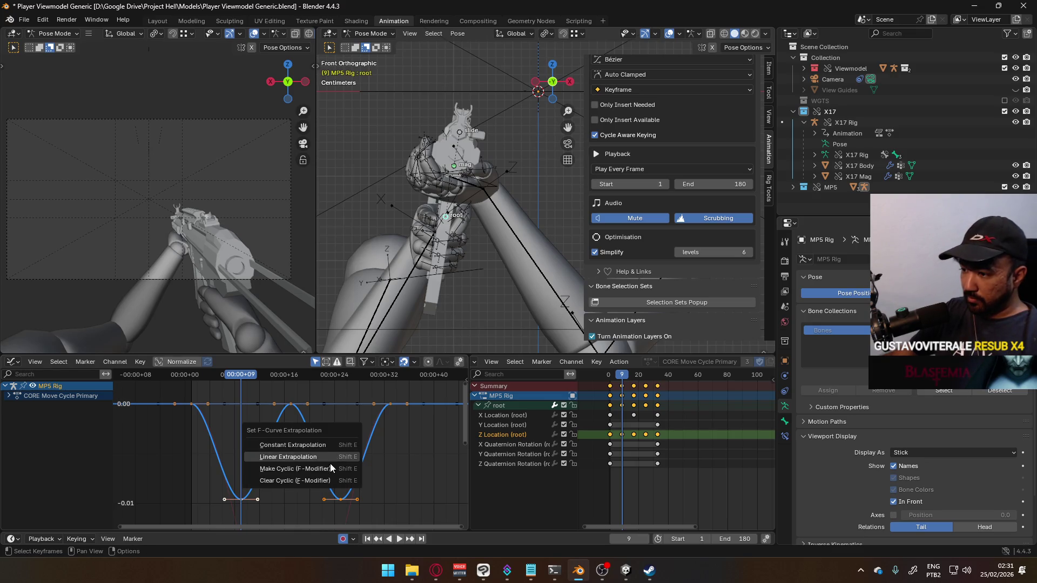
pyautogui.click(331, 464)
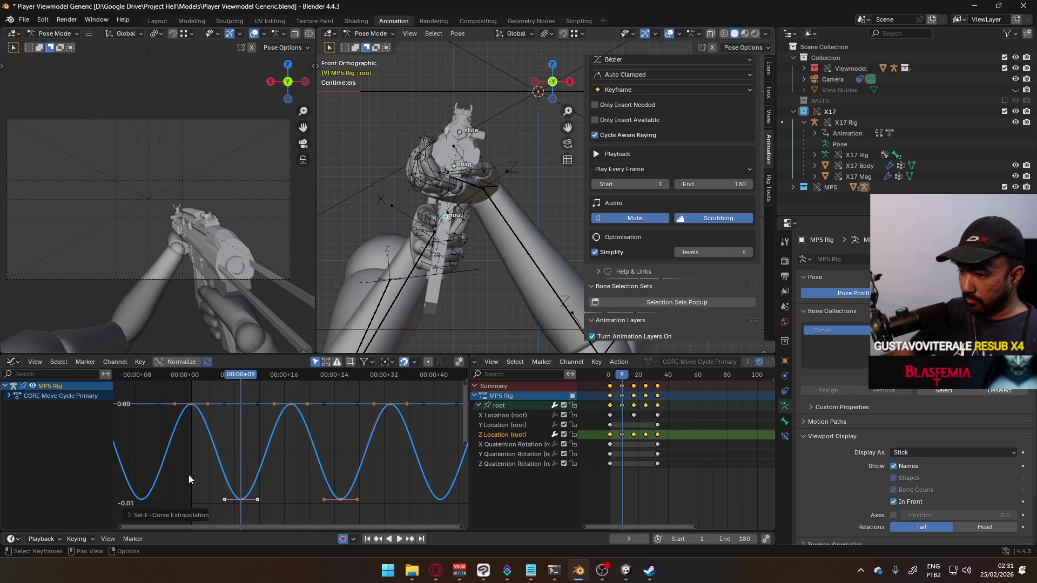
pyautogui.click(291, 491)
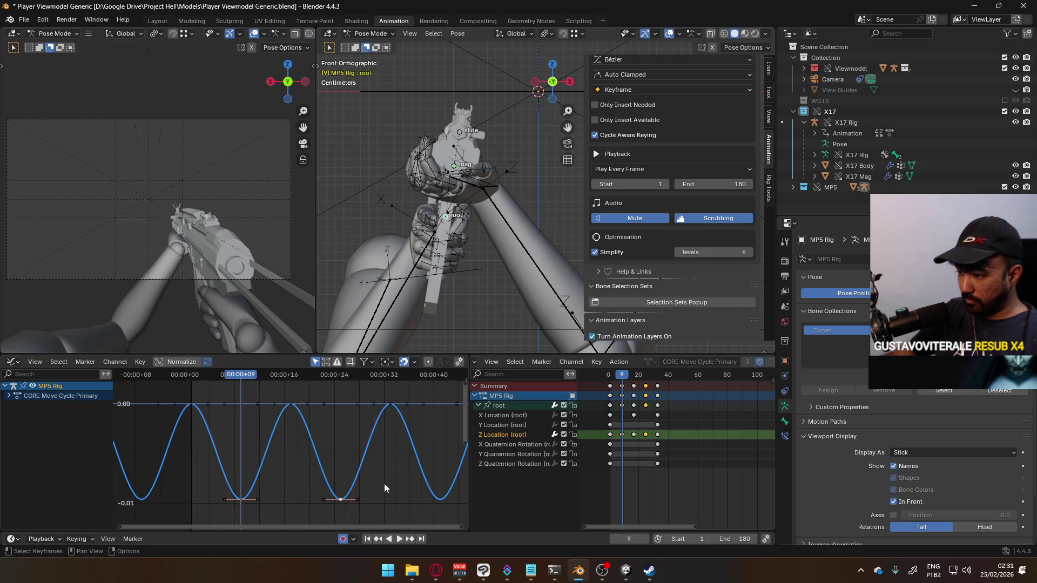
pyautogui.press('g')
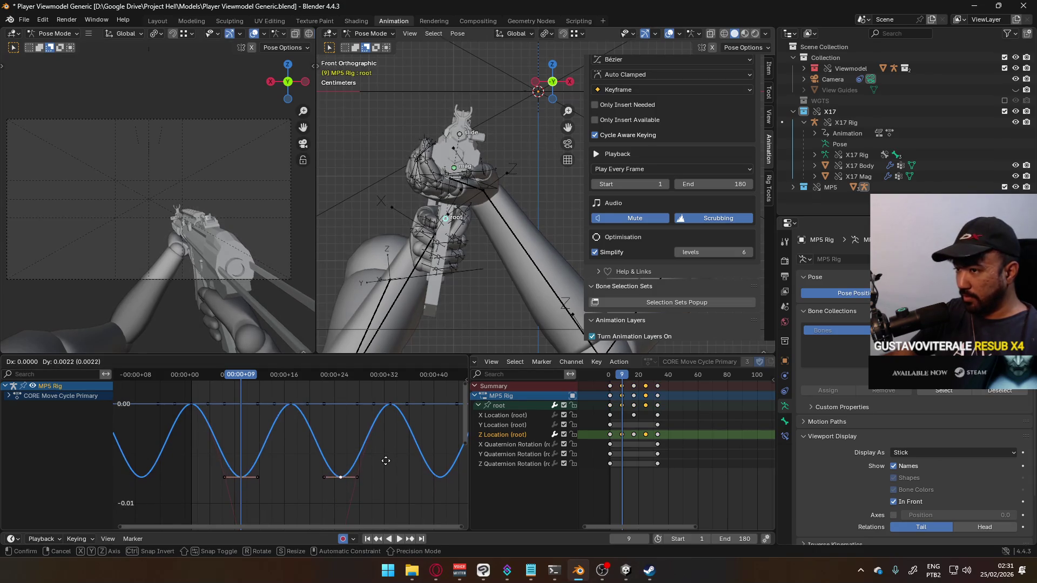
pyautogui.click(386, 461)
pyautogui.press('space')
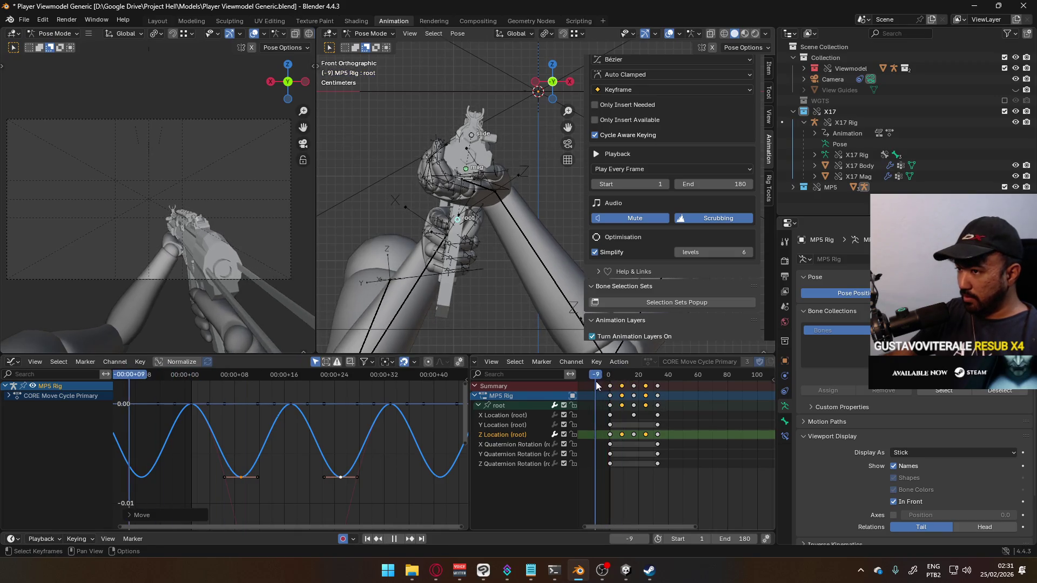
pyautogui.moveTo(655, 376); pyautogui.dragTo(610, 379)
pyautogui.click(520, 417)
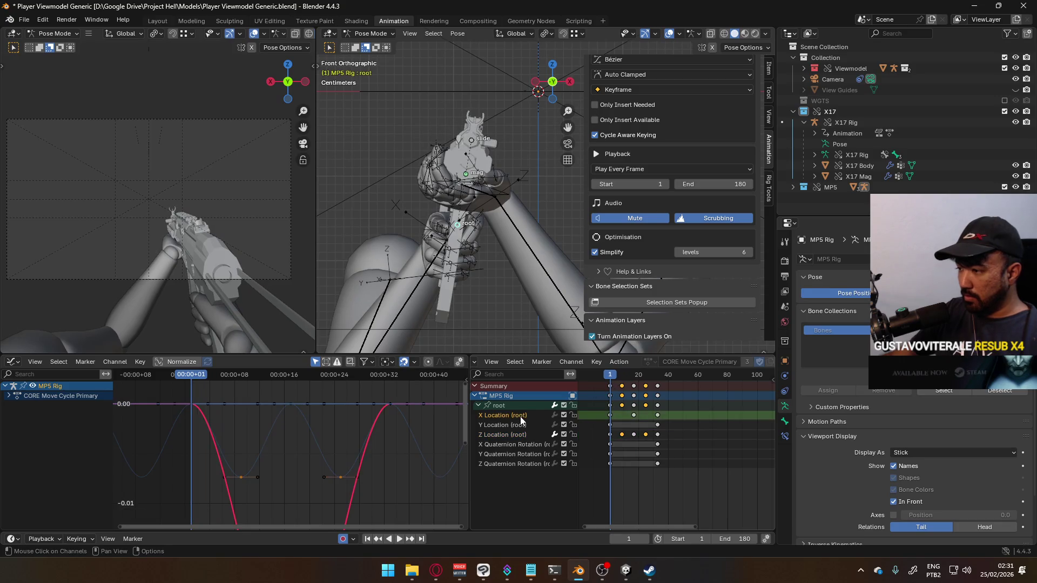
# - Set cyclic extrapolation on the root's X Location and Y Location curves
pyautogui.hotkey('shift', 'e')
pyautogui.click(380, 422)
pyautogui.moveTo(613, 379)
pyautogui.mouseDown()
pyautogui.moveTo(689, 375)
pyautogui.moveTo(611, 377)
pyautogui.mouseUp()
pyautogui.click(505, 425)
pyautogui.hotkey('shift', 'e')
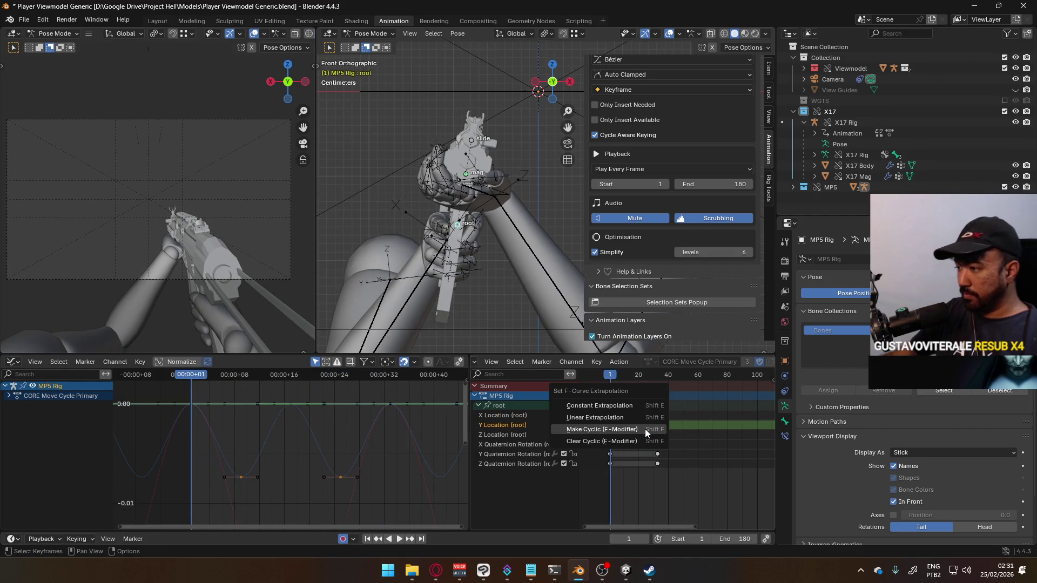
pyautogui.click(645, 429)
# - Copy the Y Location start key and paste it at frame 17
pyautogui.scroll(-5, 305, 438)
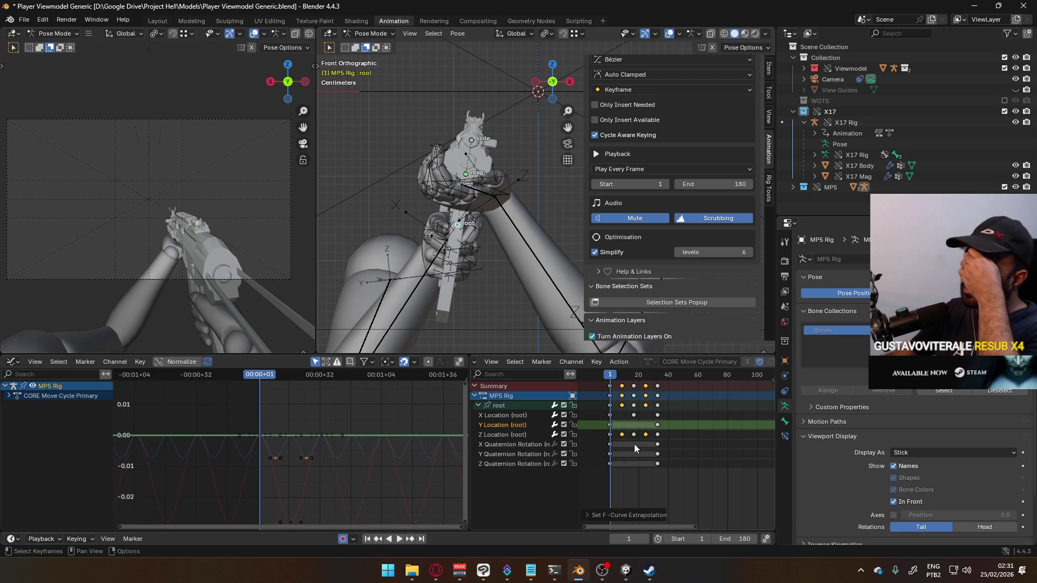
pyautogui.click(610, 425)
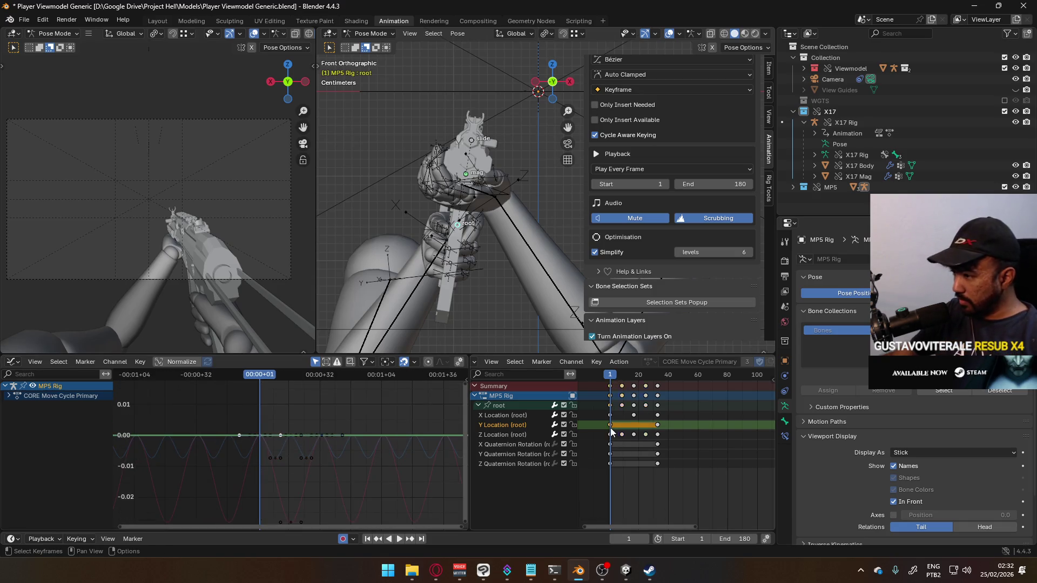
pyautogui.press('space')
pyautogui.press('space')
pyautogui.click(634, 376)
pyautogui.hotkey('ctrl', 'v')
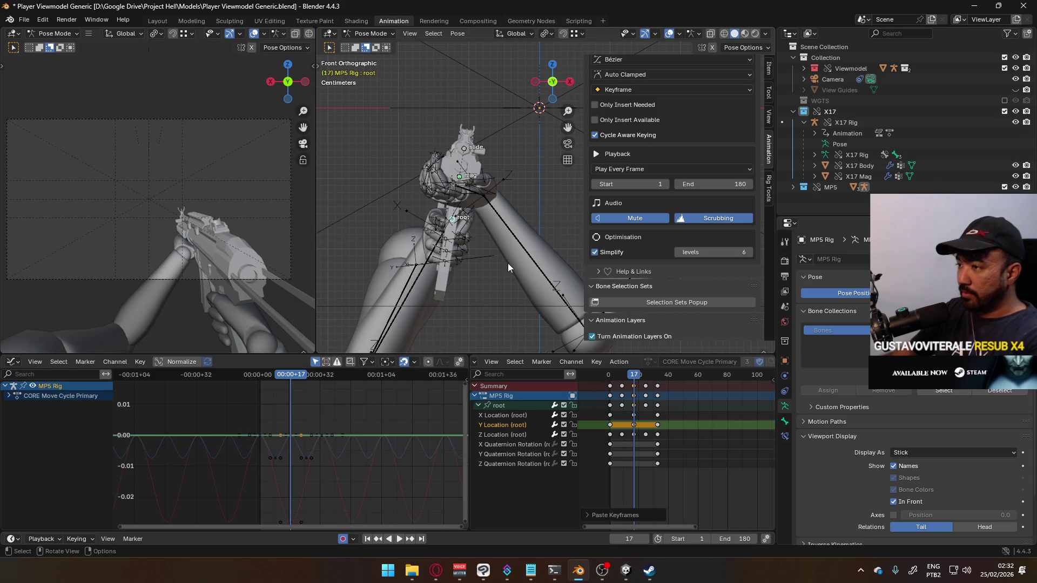
pyautogui.press('KP_3')
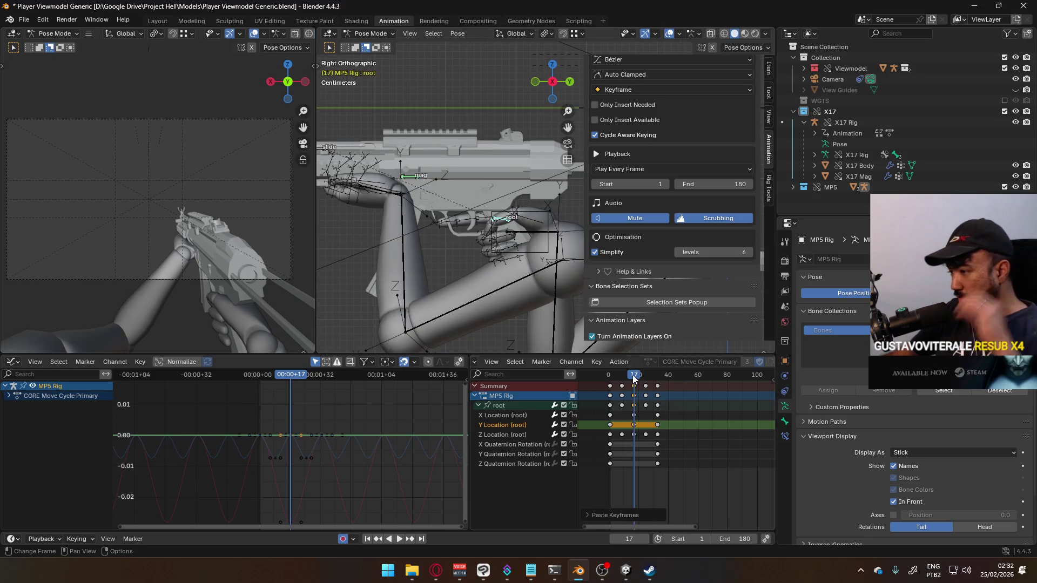
# - At frame 9, nudge the root bone forward along Y and preview the bob
pyautogui.moveTo(634, 374); pyautogui.dragTo(609, 377)
pyautogui.press('space')
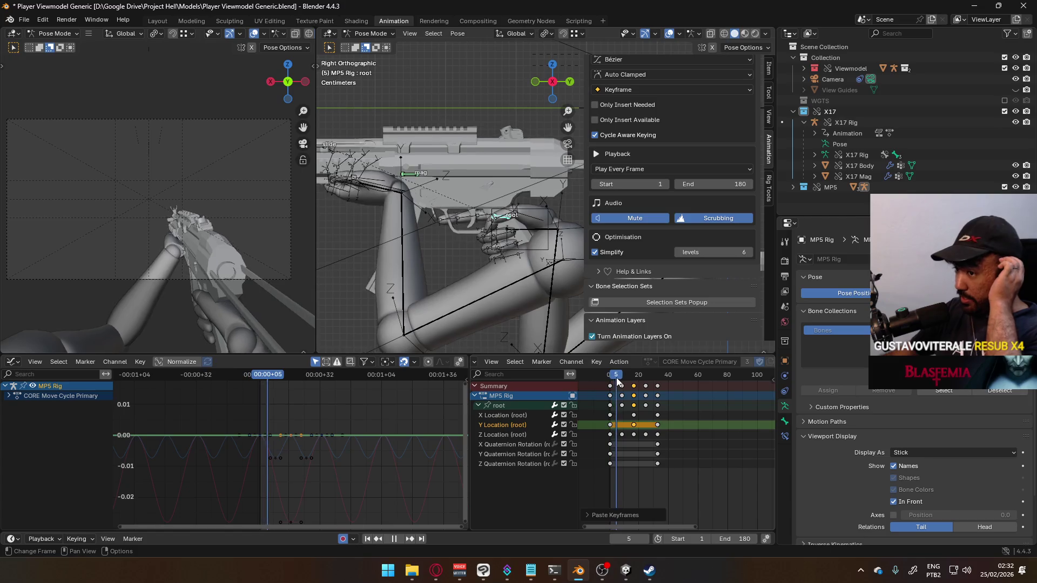
pyautogui.press('space')
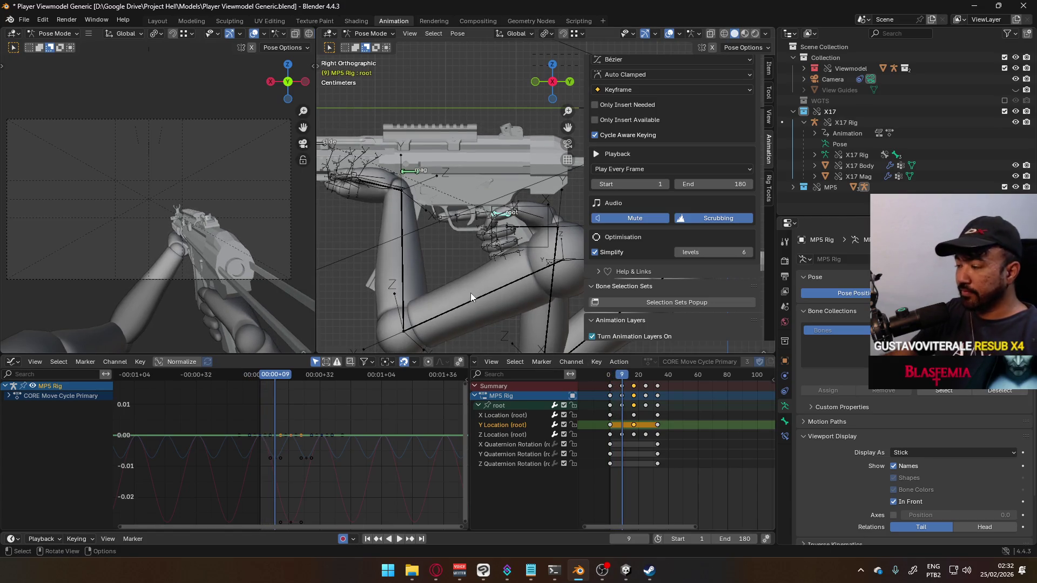
pyautogui.scroll(-3, 494, 250)
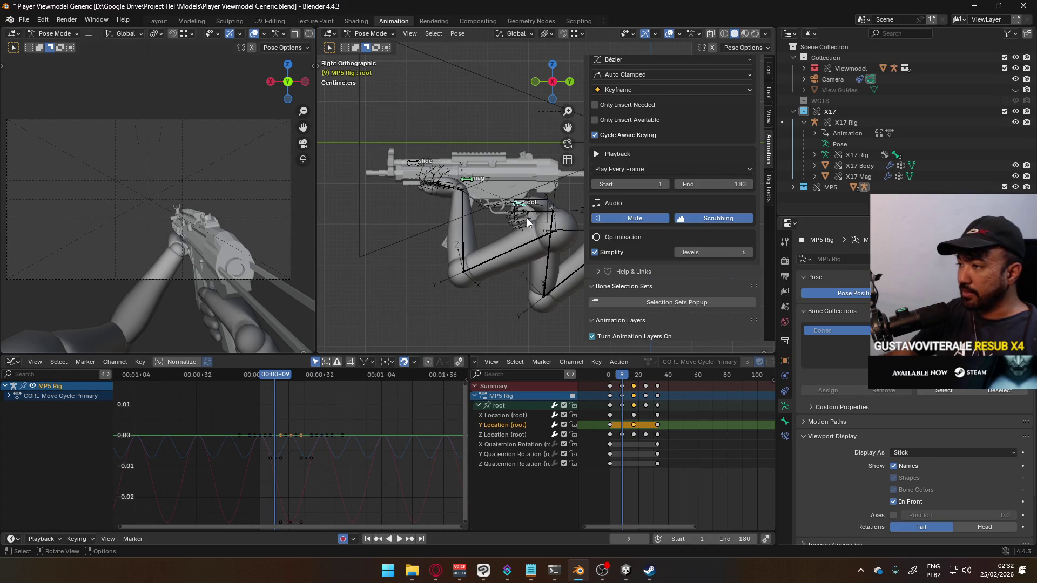
pyautogui.press('g')
pyautogui.press('Escape')
pyautogui.press('g')
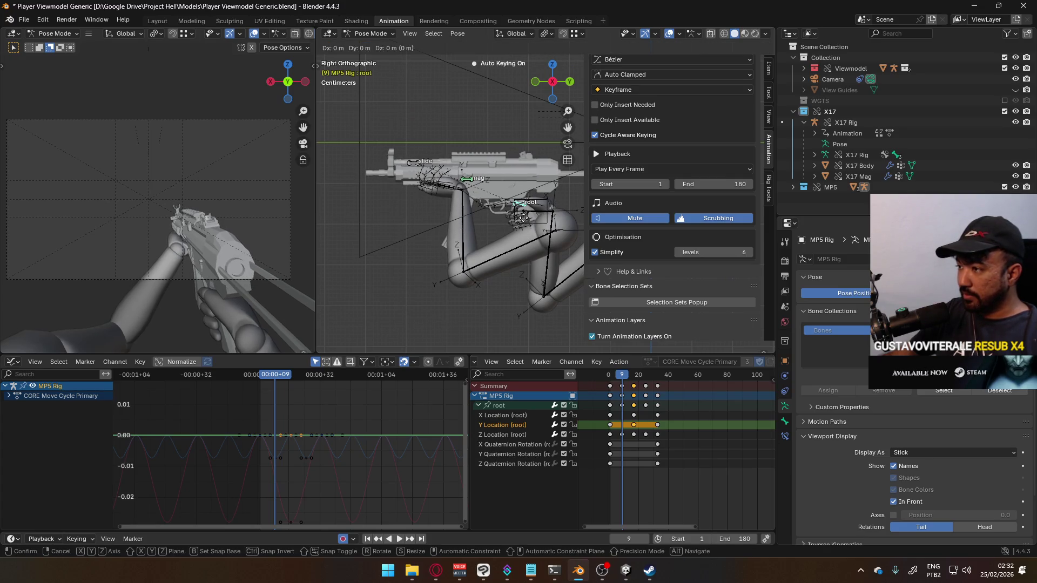
pyautogui.click(519, 219)
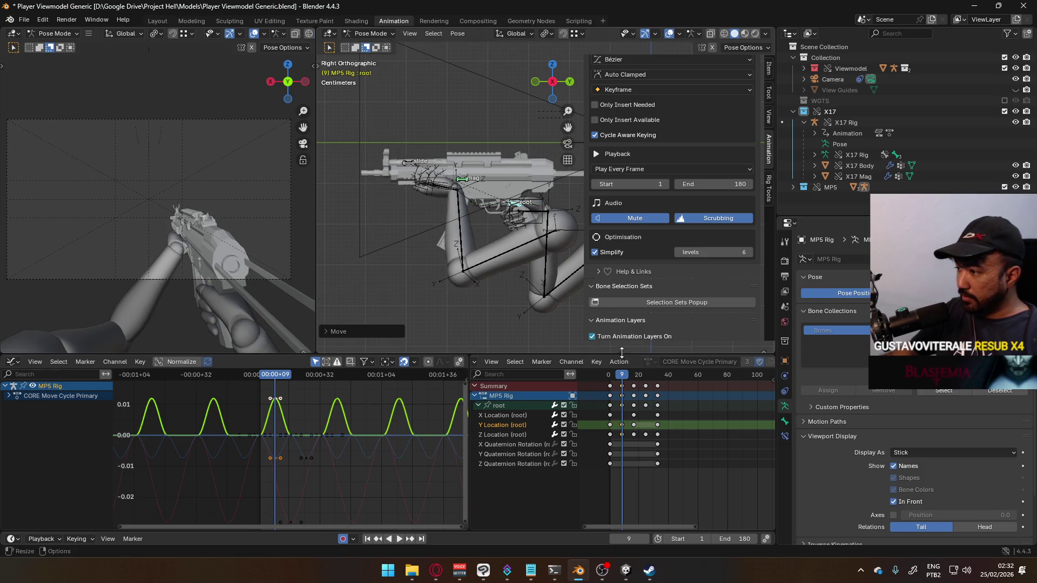
pyautogui.press('space')
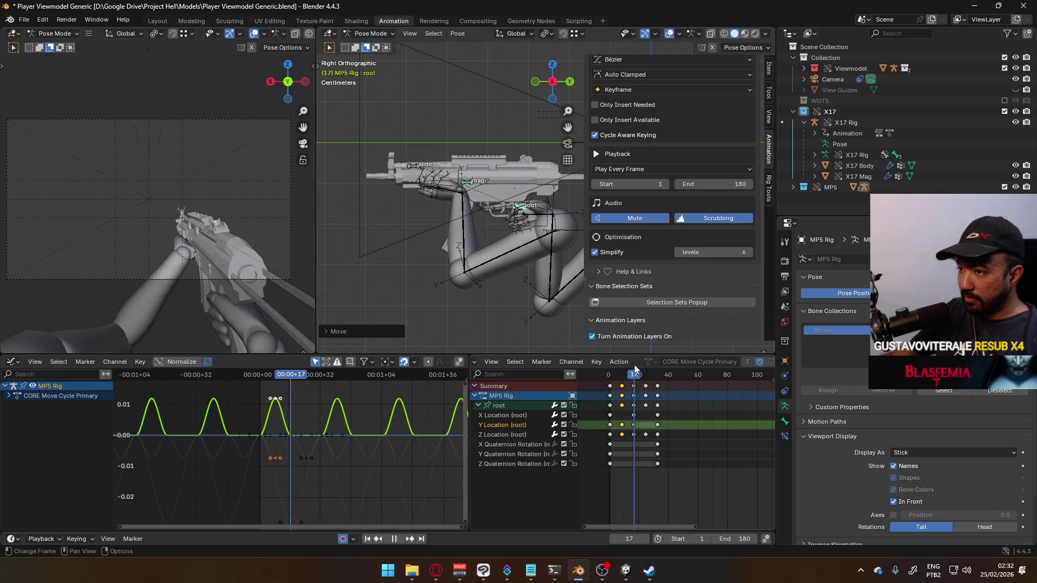
pyautogui.press('Escape')
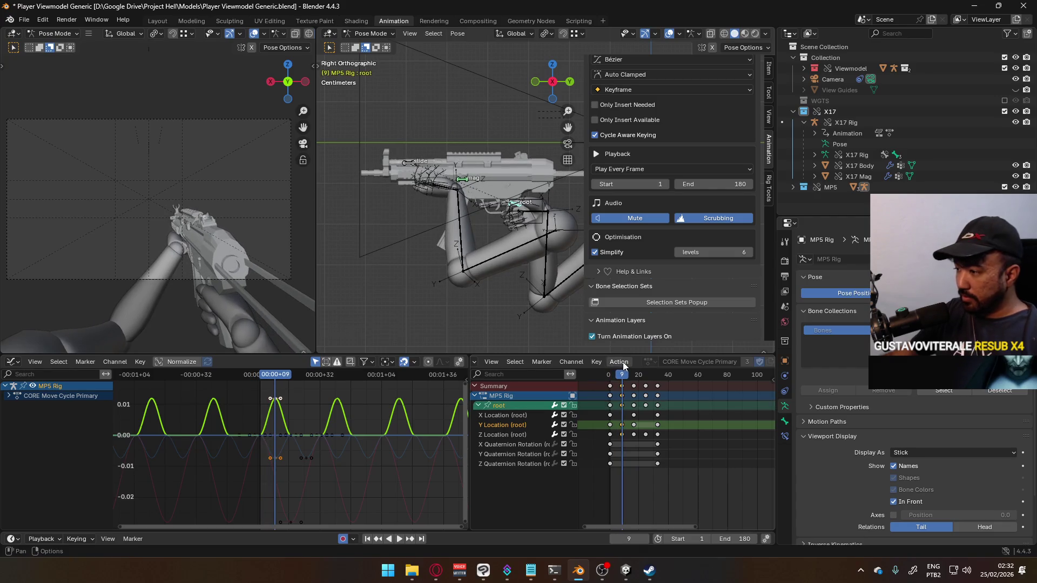
# - Reduce the root's Y offset to about -0.0013 and paste the key at frame 25
pyautogui.press('g')
pyautogui.press('y')
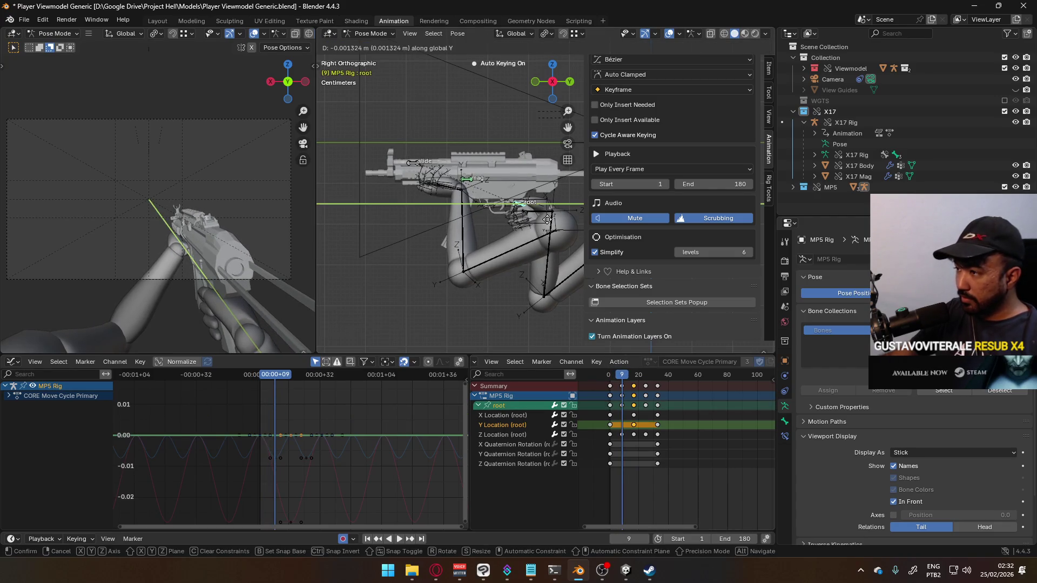
pyautogui.click(547, 218)
pyautogui.press('space')
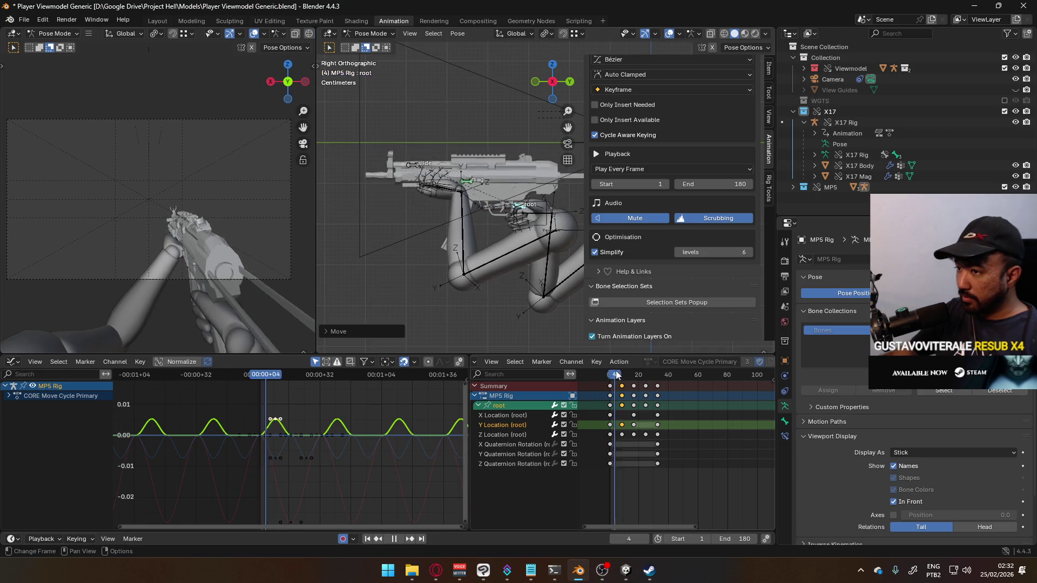
pyautogui.moveTo(631, 367)
pyautogui.mouseDown()
pyautogui.moveTo(623, 374)
pyautogui.moveTo(641, 374)
pyautogui.mouseUp()
pyautogui.press('space')
pyautogui.hotkey('ctrl', 'v')
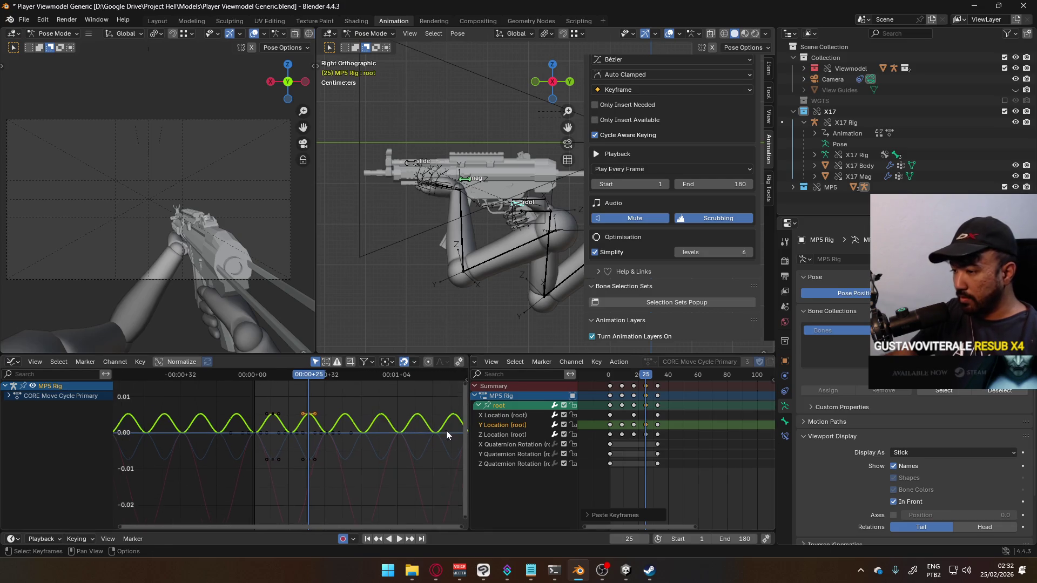
pyautogui.click(657, 426)
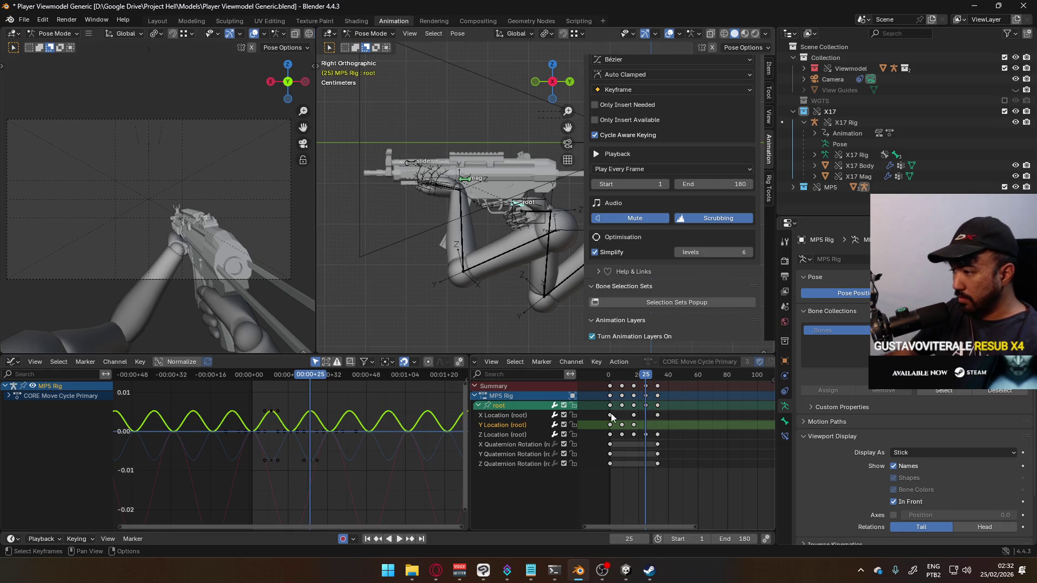
pyautogui.click(658, 434)
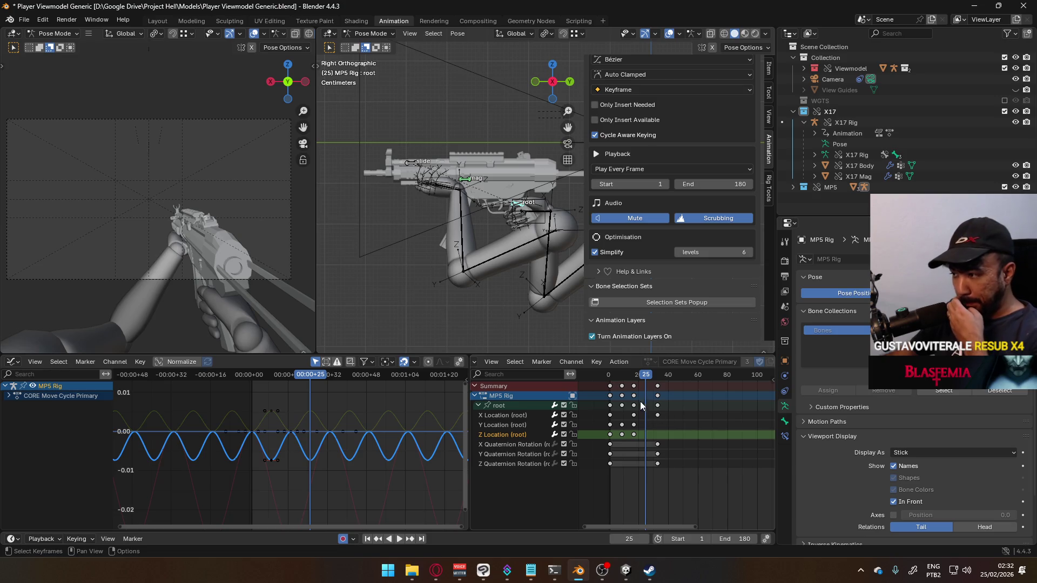
pyautogui.press('space')
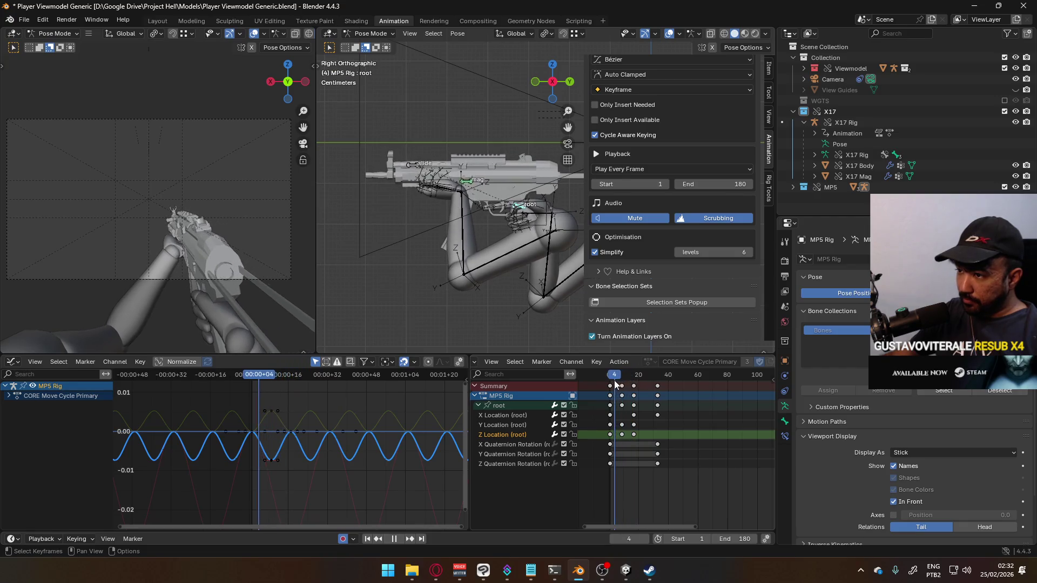
pyautogui.press('Escape')
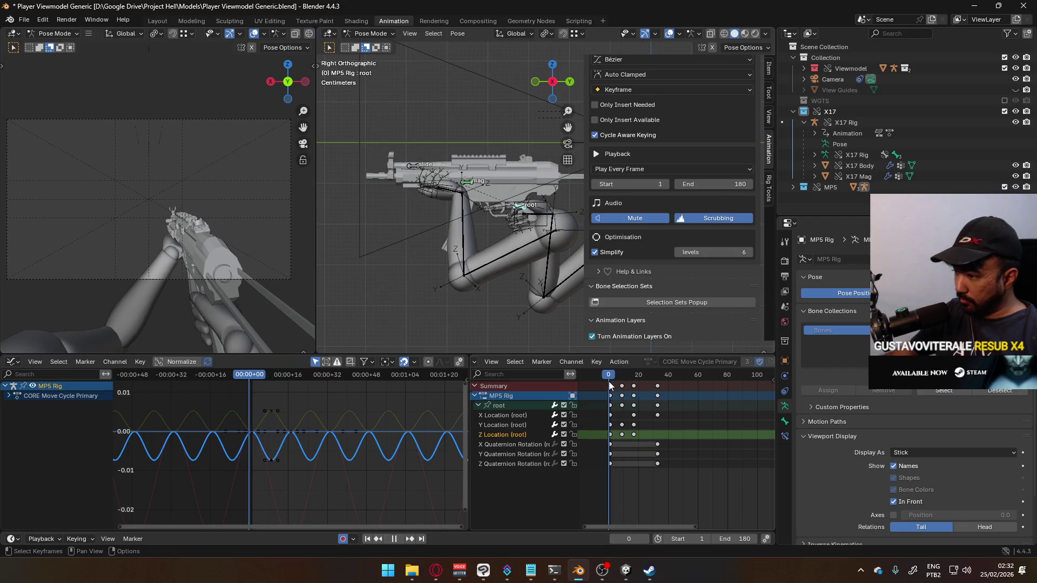
pyautogui.scroll(2, 287, 484)
pyautogui.click(262, 466)
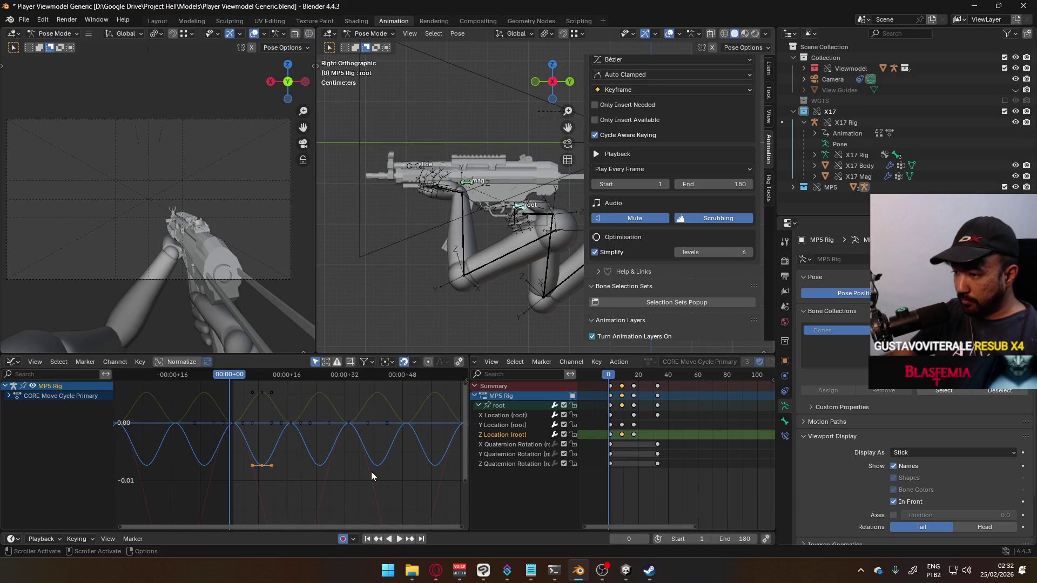
pyautogui.press('space')
pyautogui.press('s')
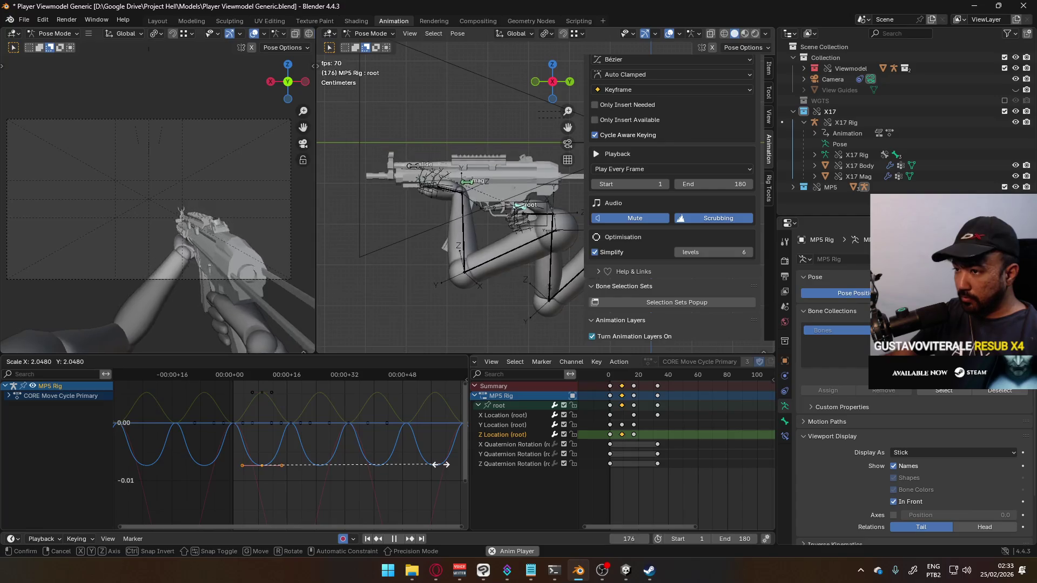
# - Scale all CORE Move Cycle Primary keys by 2 from frame 1 to double their spacing
pyautogui.press('Escape')
pyautogui.scroll(-3, 659, 429)
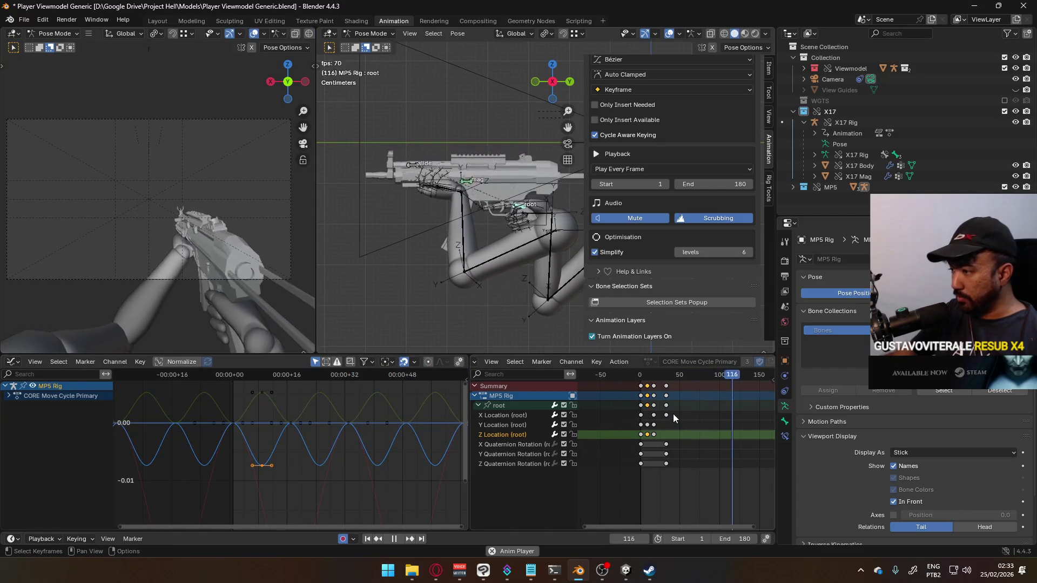
pyautogui.press('space')
pyautogui.click(639, 378)
pyautogui.moveTo(639, 376); pyautogui.dragTo(641, 379)
pyautogui.write('a')
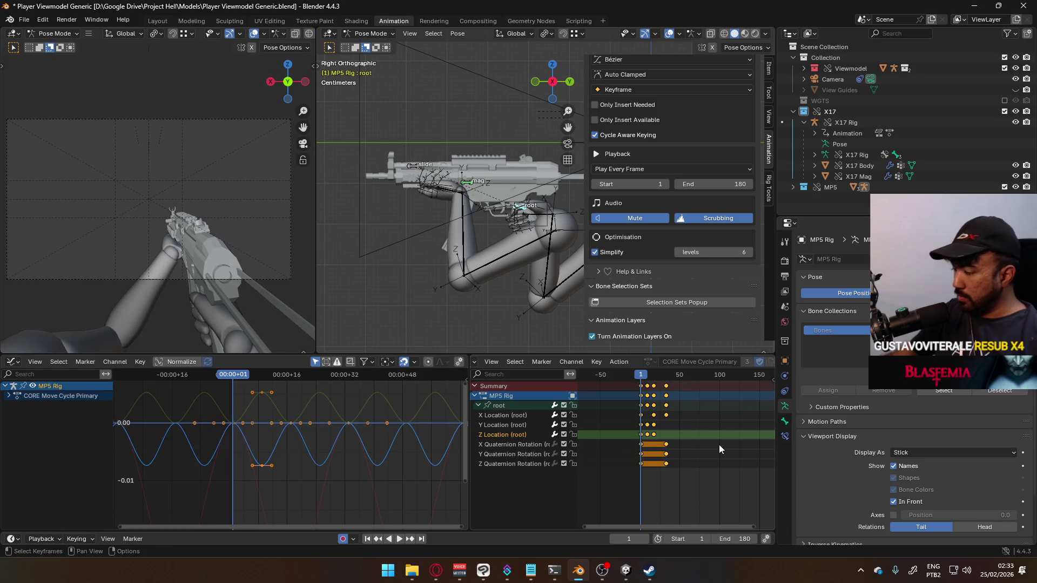
pyautogui.write('s2')
pyautogui.press('Return')
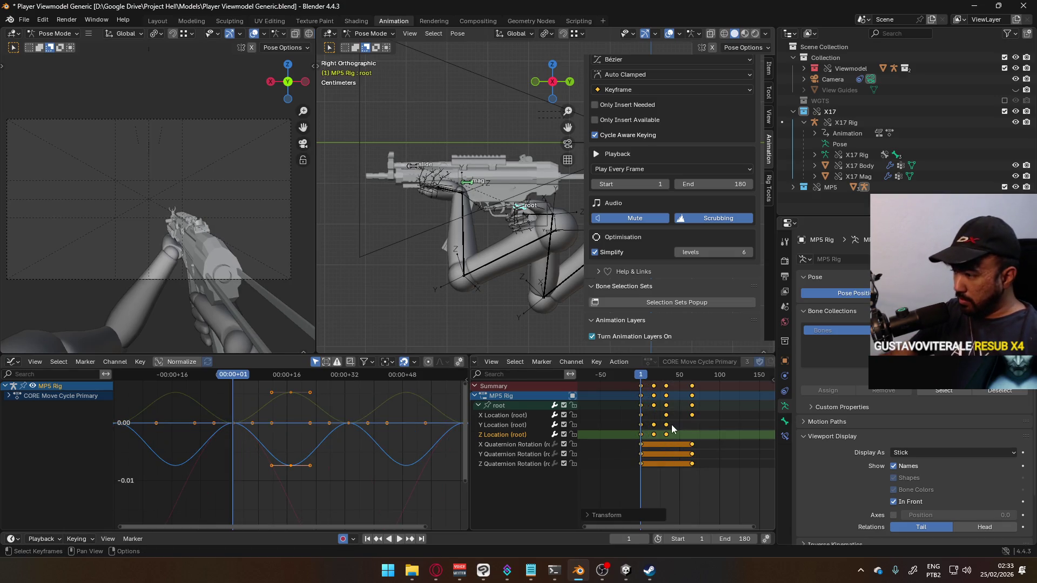
pyautogui.press('space')
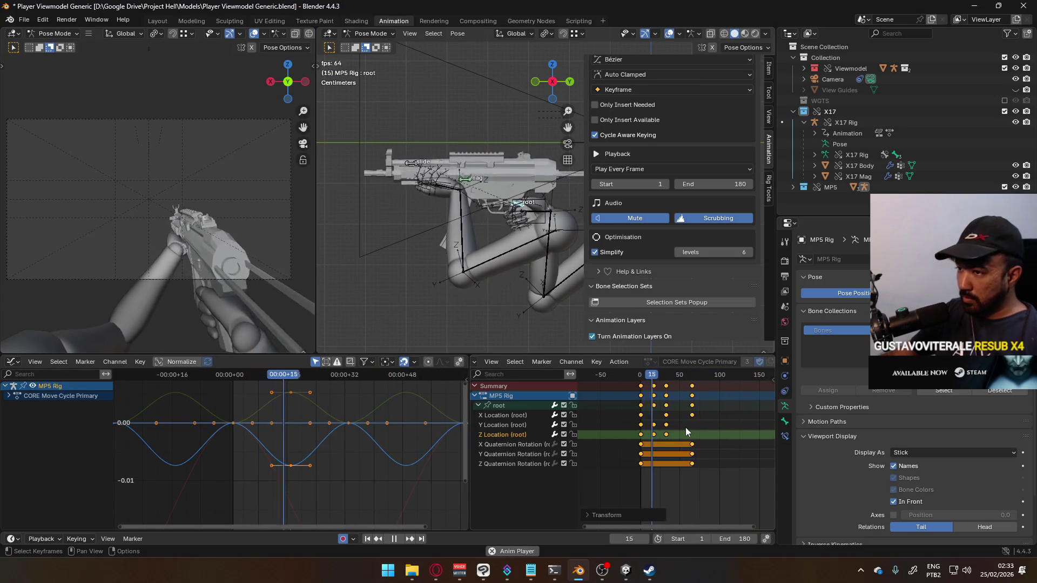
pyautogui.press('space')
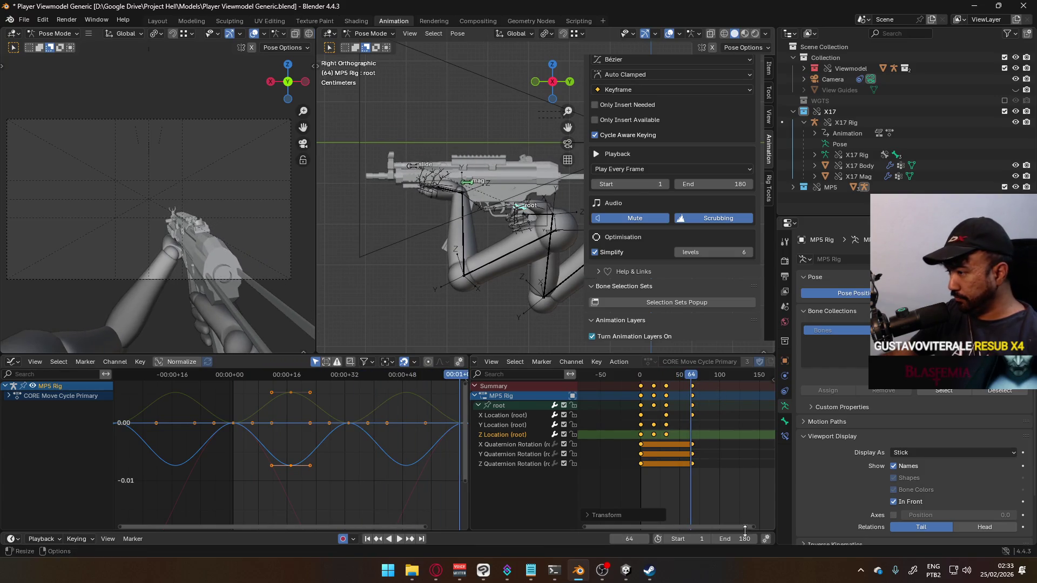
# - Set the scene end frame to 64 and play the shortened loop
pyautogui.click(745, 538)
pyautogui.write('64')
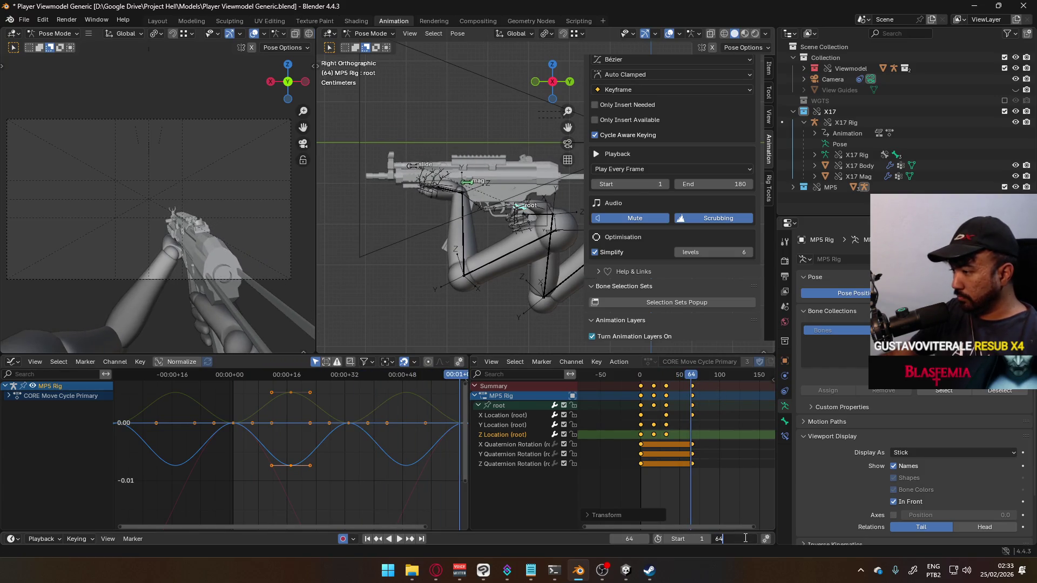
pyautogui.press('Return')
pyautogui.press('space')
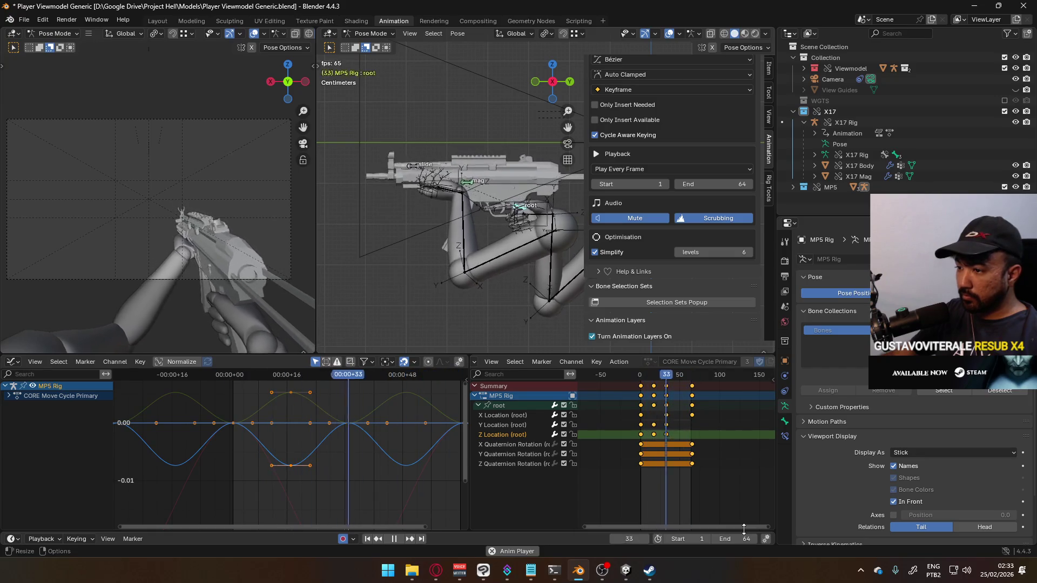
# - Paste the copied keys at frame 33 on the X Quaternion Rotation channel, play the cycle, then switch to Steam
pyautogui.click(546, 446)
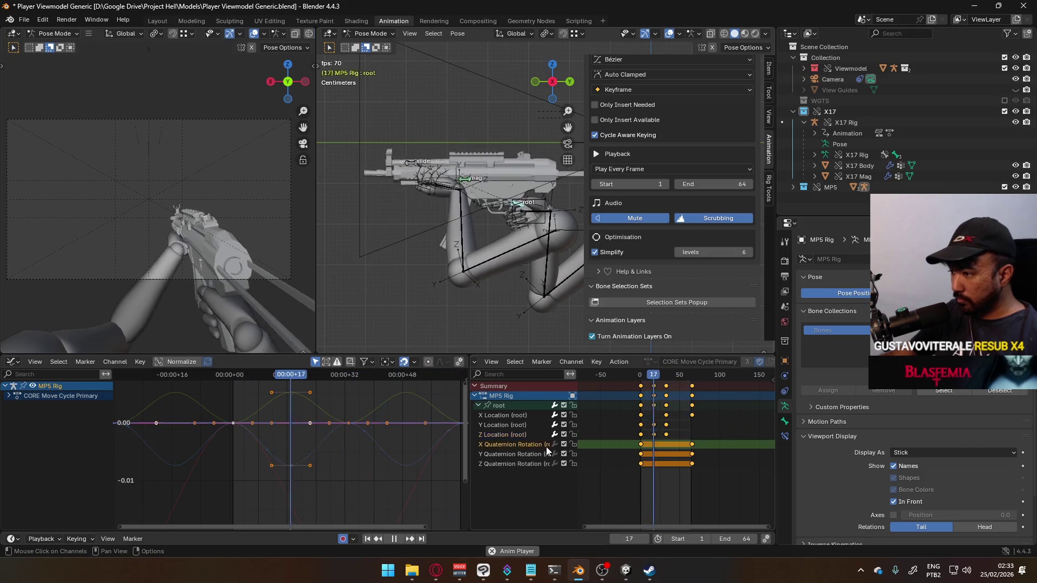
pyautogui.press('space')
pyautogui.click(640, 377)
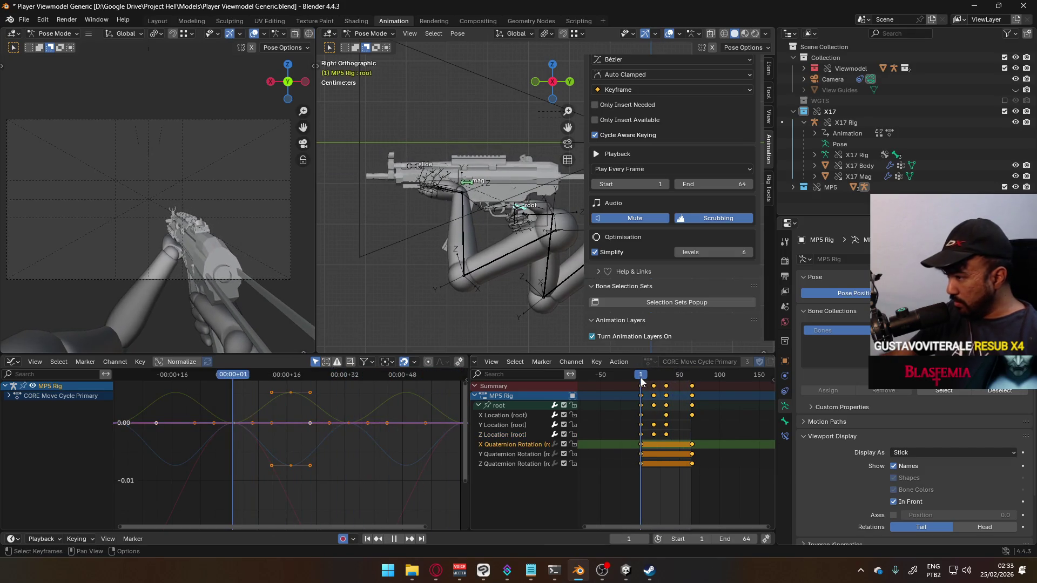
pyautogui.moveTo(648, 378)
pyautogui.mouseDown()
pyautogui.moveTo(666, 380)
pyautogui.moveTo(654, 385)
pyautogui.mouseUp()
pyautogui.hotkey('ctrl', 'v')
pyautogui.press('space')
pyautogui.press('space')
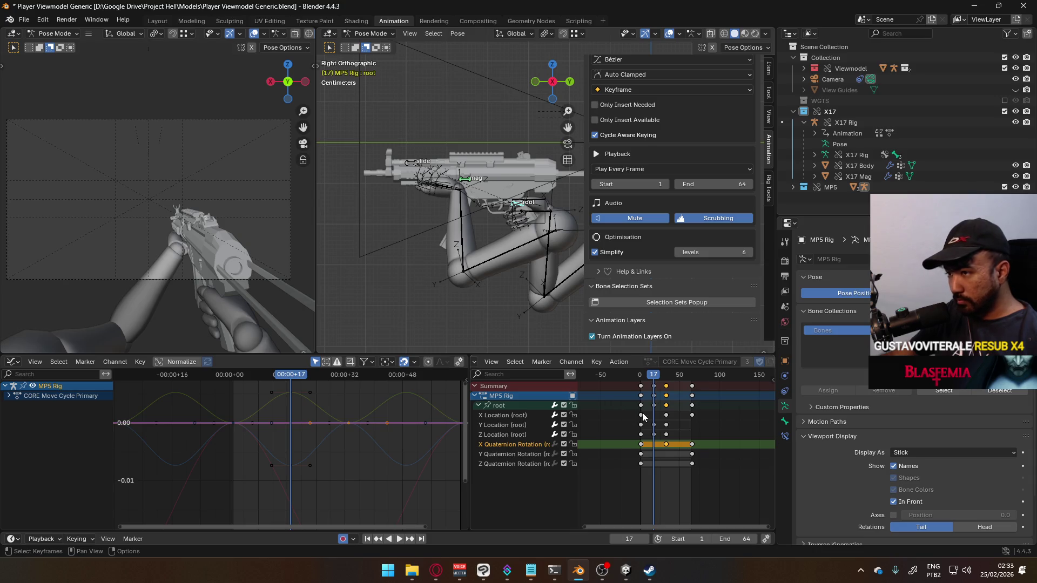
pyautogui.moveTo(649, 570)
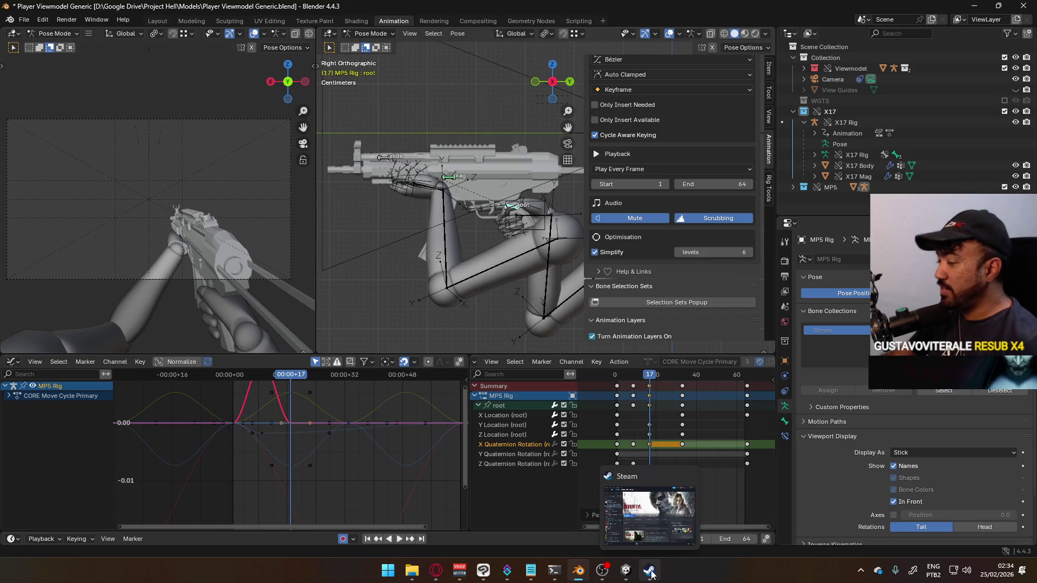
pyautogui.click(625, 502)
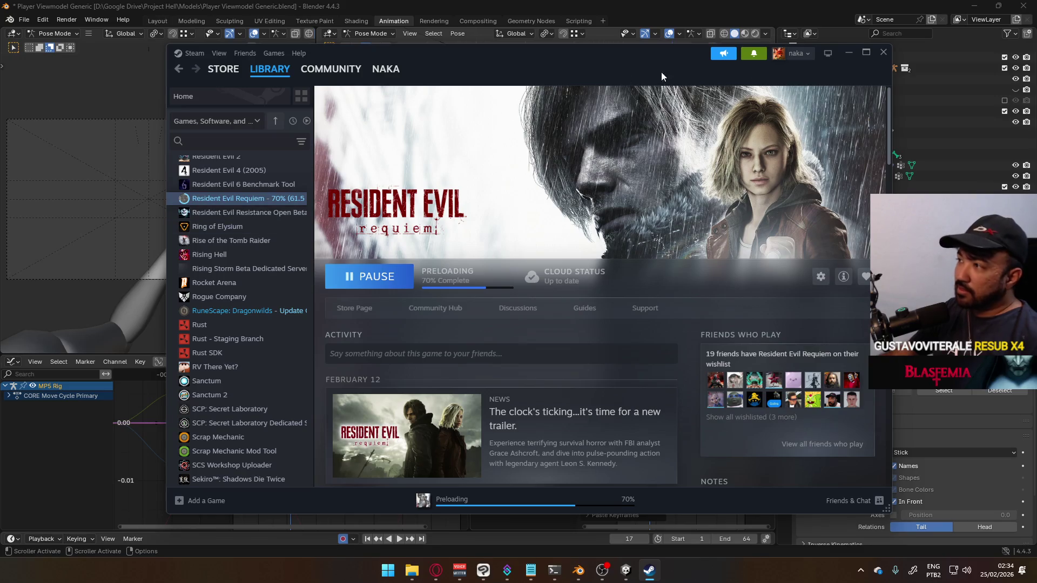
# - Accept the KLETKA gift from Steam's notifications and minimize Steam
pyautogui.click(754, 55)
pyautogui.click(697, 192)
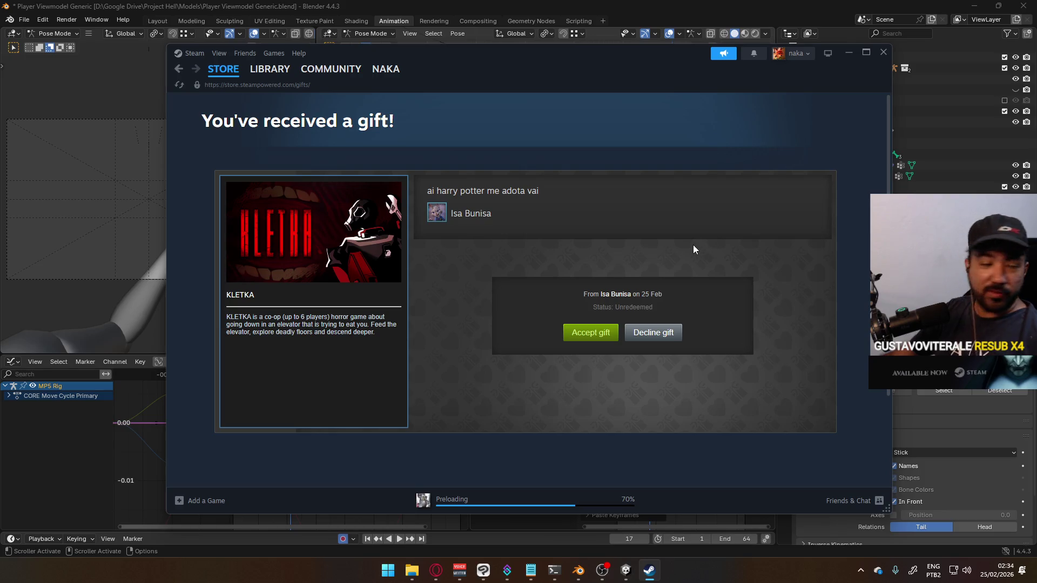
pyautogui.click(592, 334)
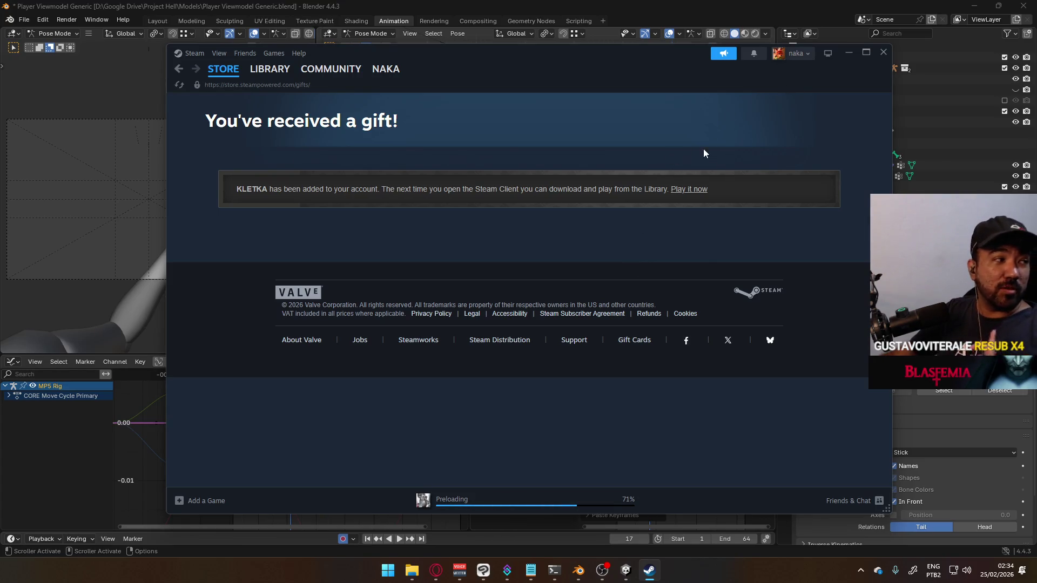
pyautogui.click(848, 53)
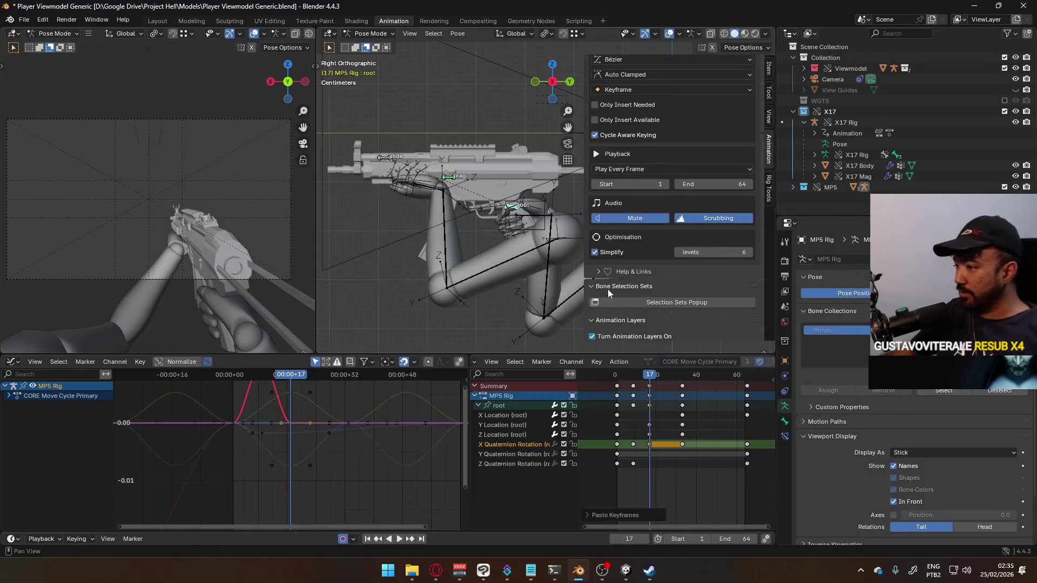
# - Delete the root's frame-9 Z Quaternion Rotation key
pyautogui.press('space')
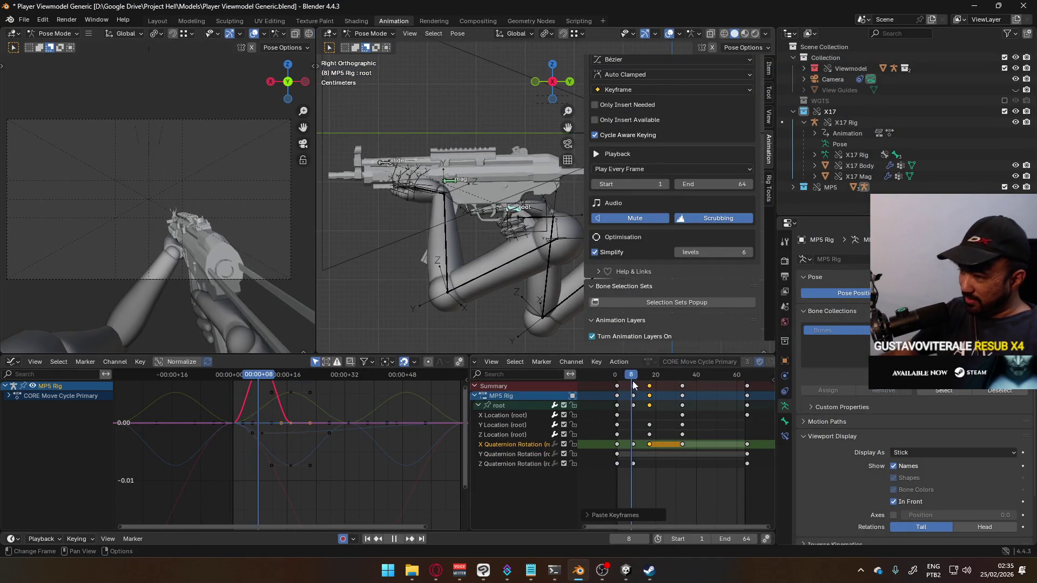
pyautogui.click(651, 384)
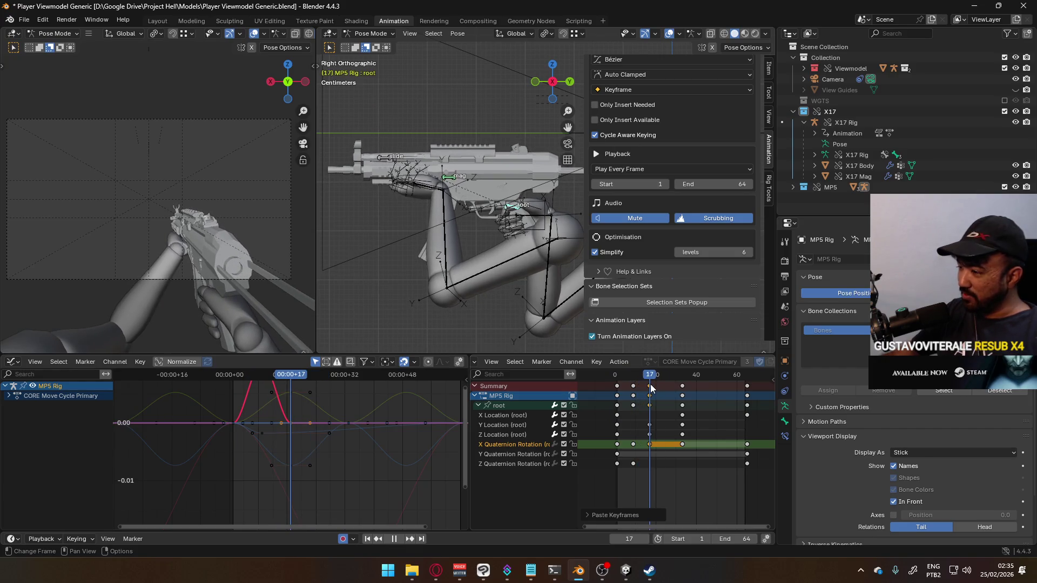
pyautogui.moveTo(650, 384); pyautogui.dragTo(633, 388)
pyautogui.press('space')
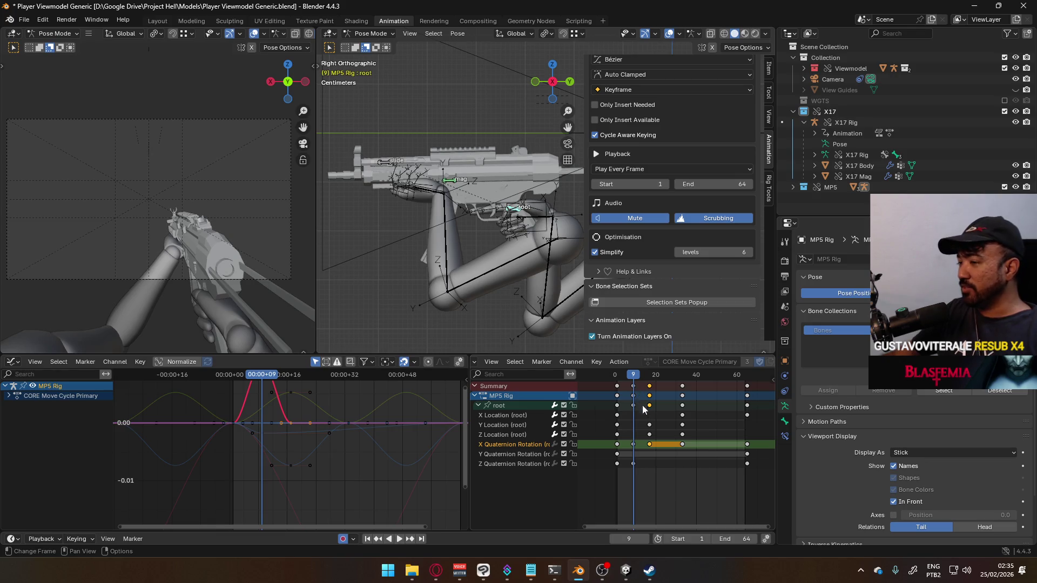
pyautogui.click(634, 464)
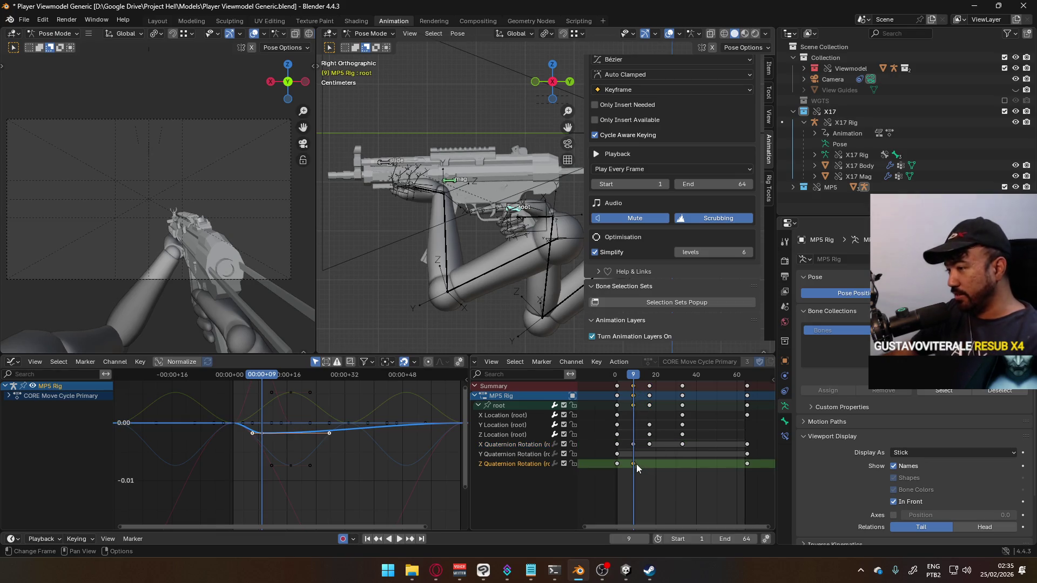
pyautogui.press('Delete')
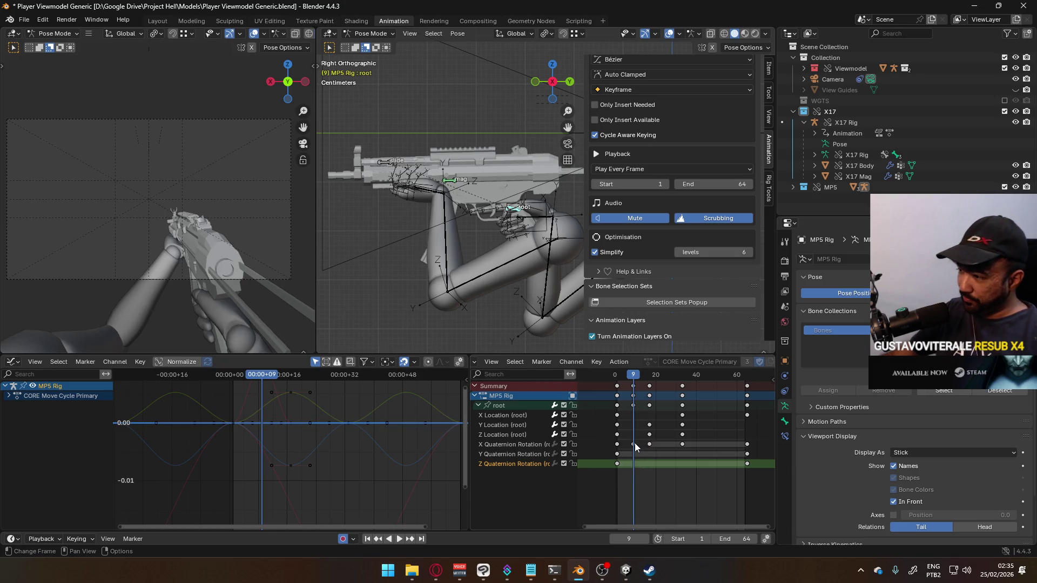
pyautogui.click(634, 444)
# - Rotate the root bone into a dip near frame 25, then select X Quaternion keys 20–50
pyautogui.press('space')
pyautogui.press('space')
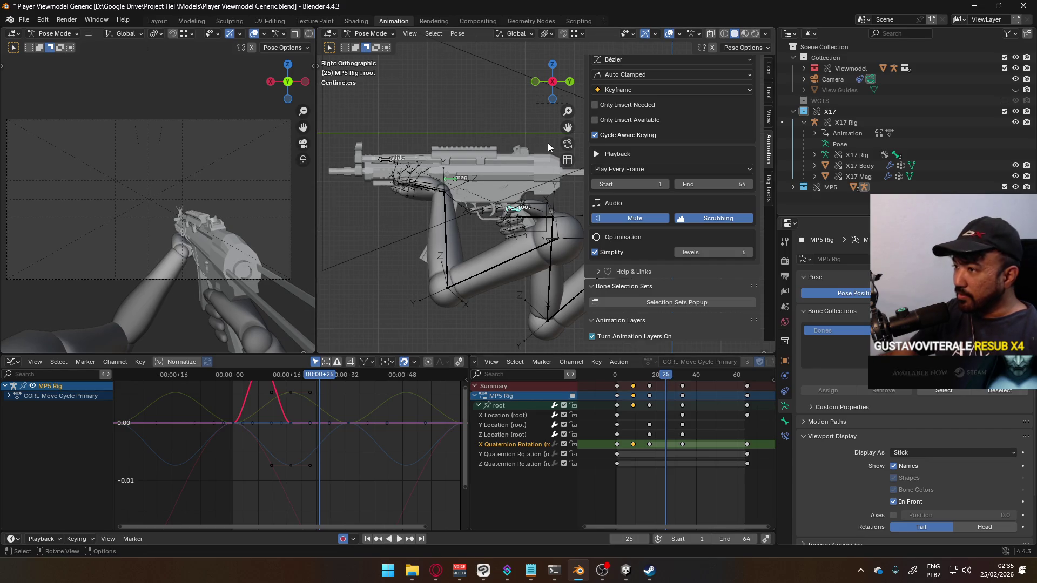
pyautogui.press('r')
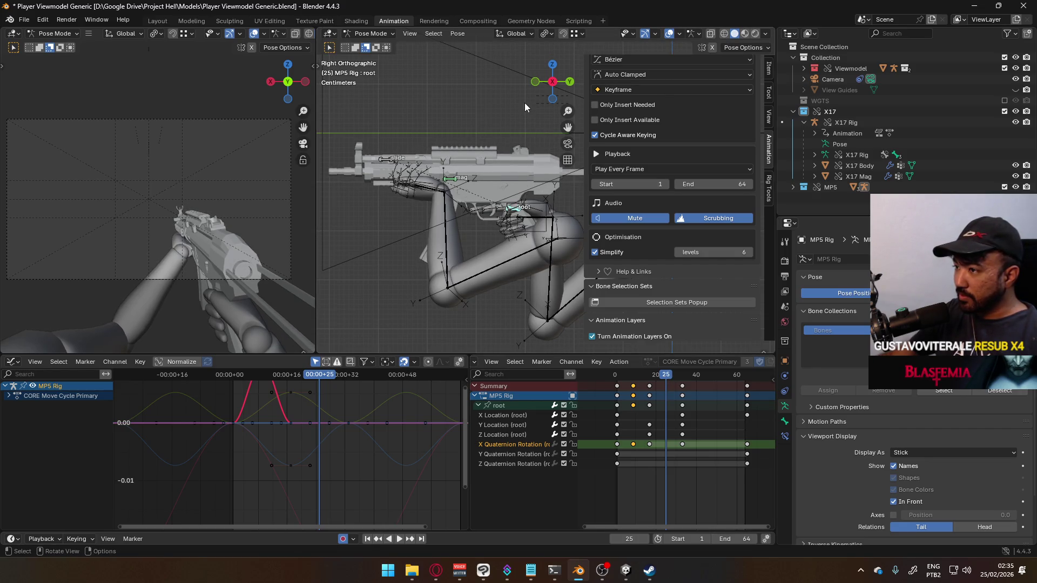
pyautogui.click(527, 101)
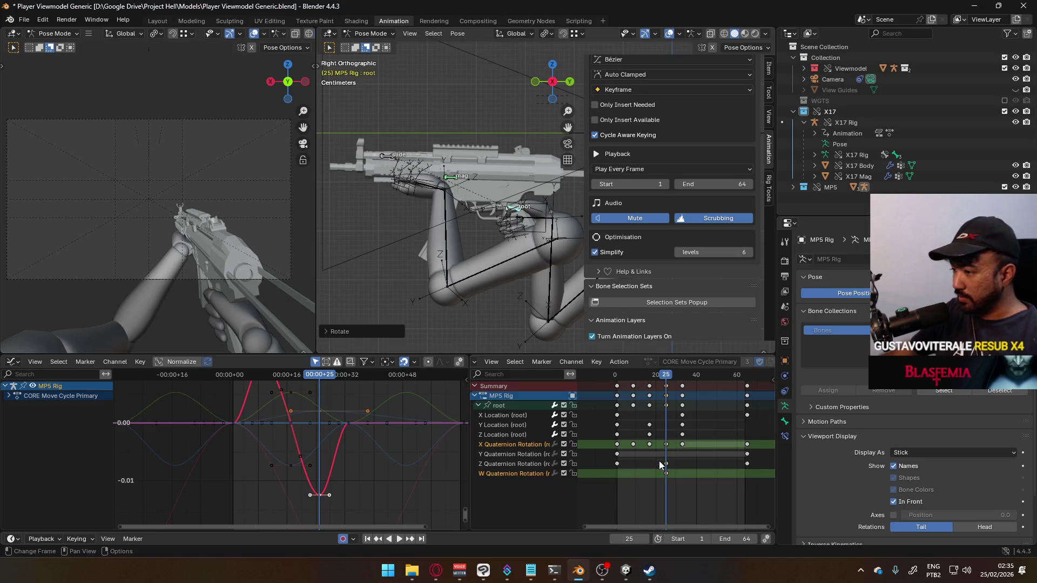
pyautogui.hotkey('ctrl', 'z')
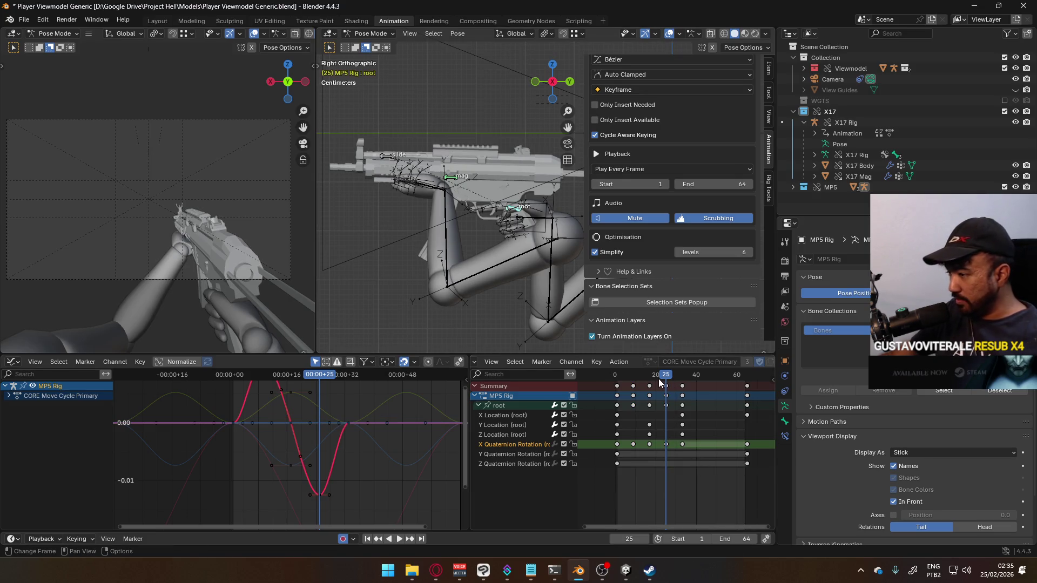
pyautogui.press('space')
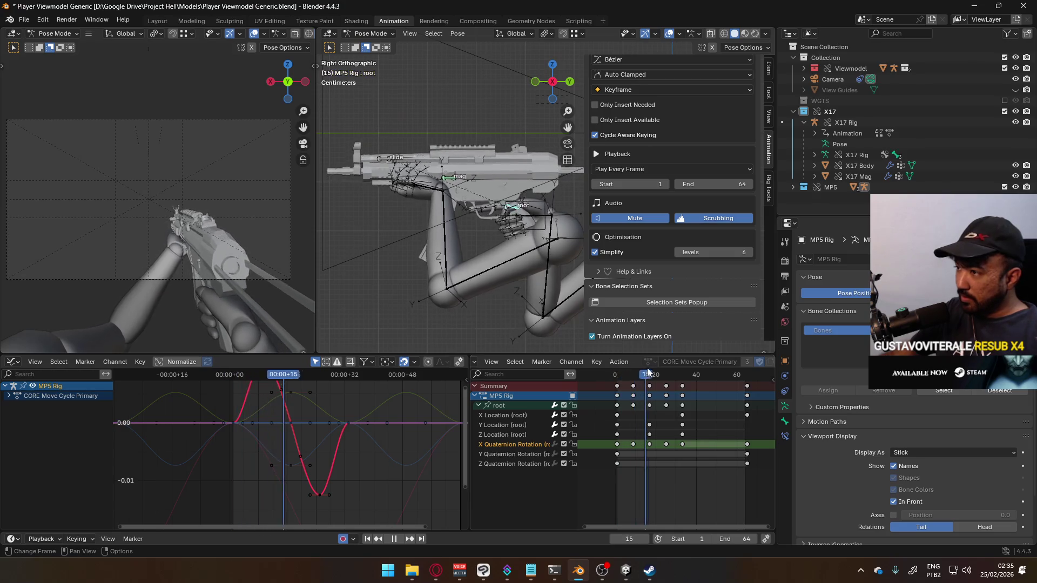
pyautogui.moveTo(675, 375); pyautogui.dragTo(609, 357)
pyautogui.press('Escape')
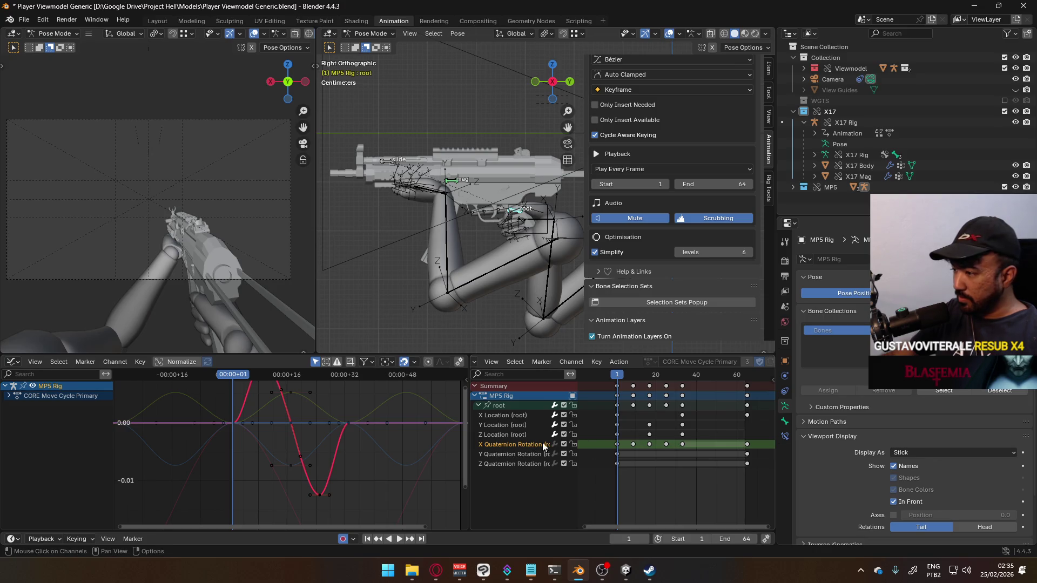
pyautogui.moveTo(697, 442); pyautogui.dragTo(594, 446)
# - Make the X Quaternion Rotation curve cyclic and delete its redundant frame-64 key
pyautogui.hotkey('shift', 'e')
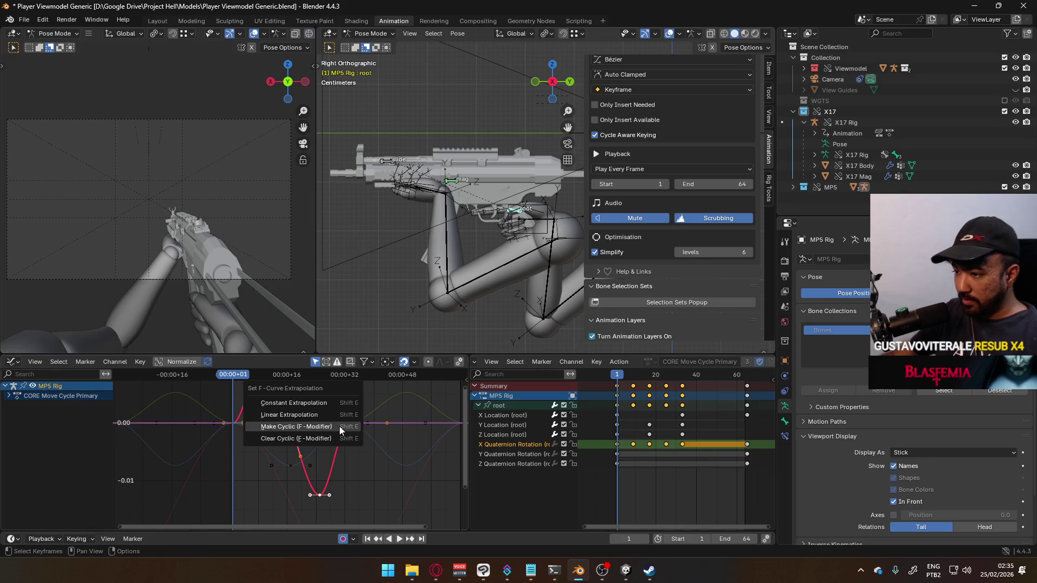
pyautogui.click(339, 426)
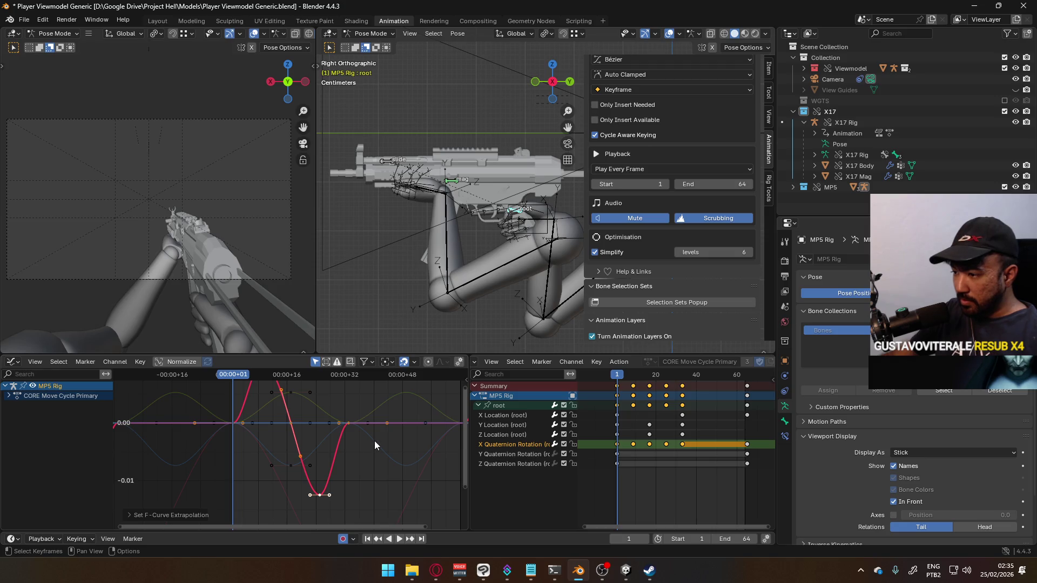
pyautogui.click(747, 444)
pyautogui.press('Delete')
pyautogui.press('space')
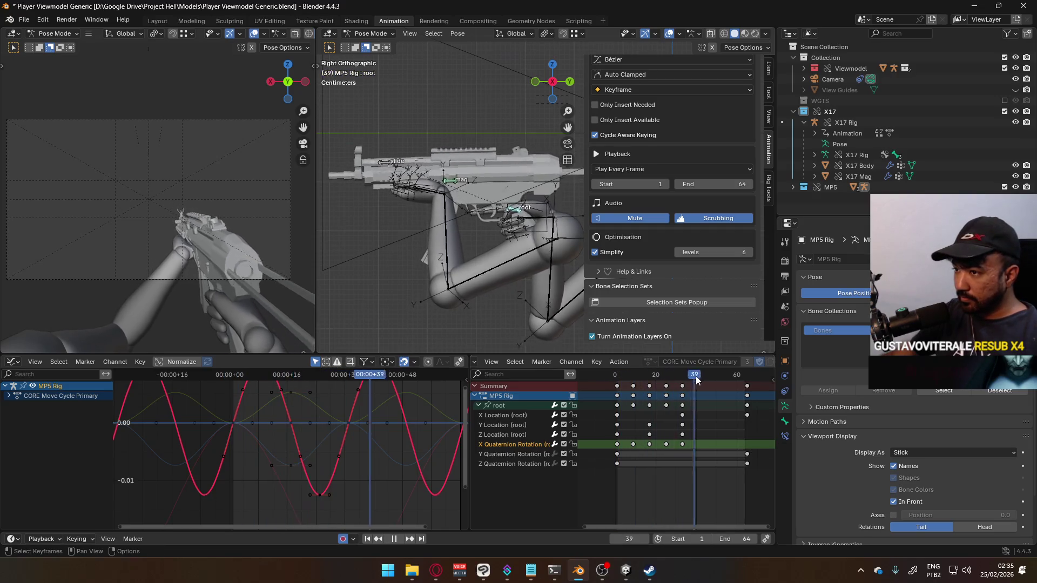
pyautogui.press('Escape')
# - Shift the X Quaternion Rotation keys 2 frames later
pyautogui.moveTo(705, 440); pyautogui.dragTo(595, 456)
pyautogui.press('space')
pyautogui.press('g')
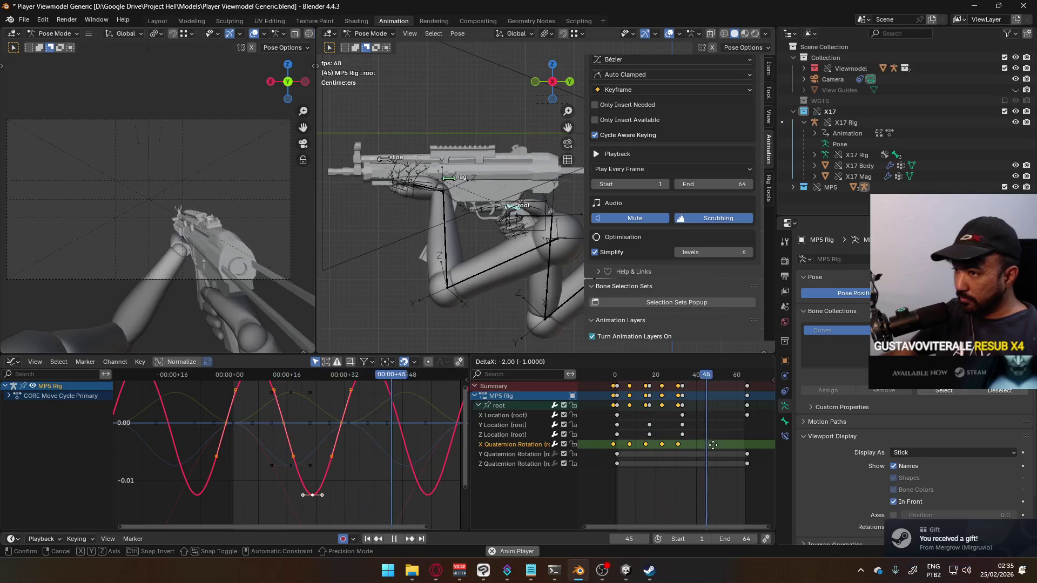
pyautogui.press('Escape')
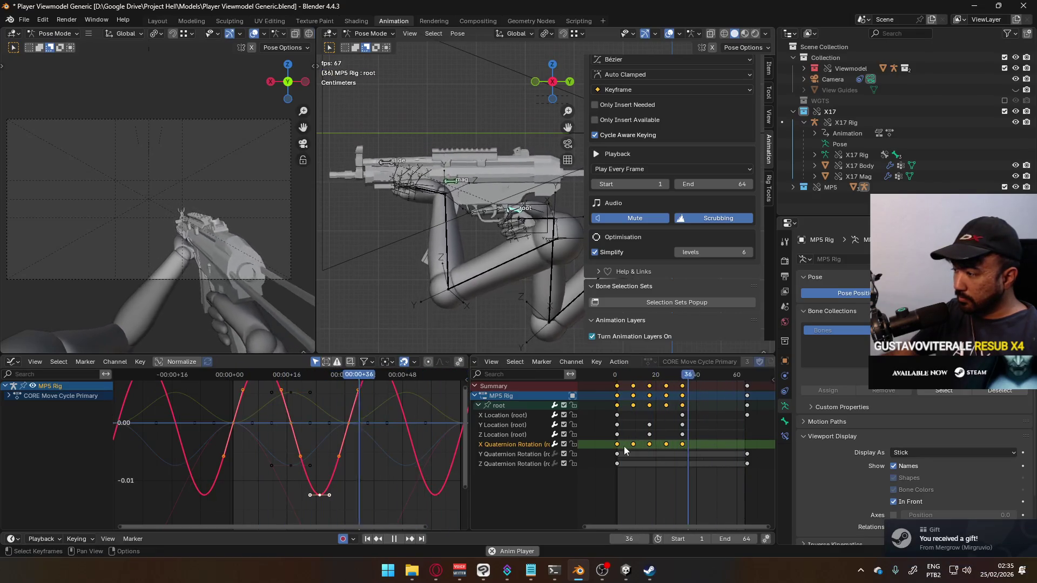
pyautogui.press('g')
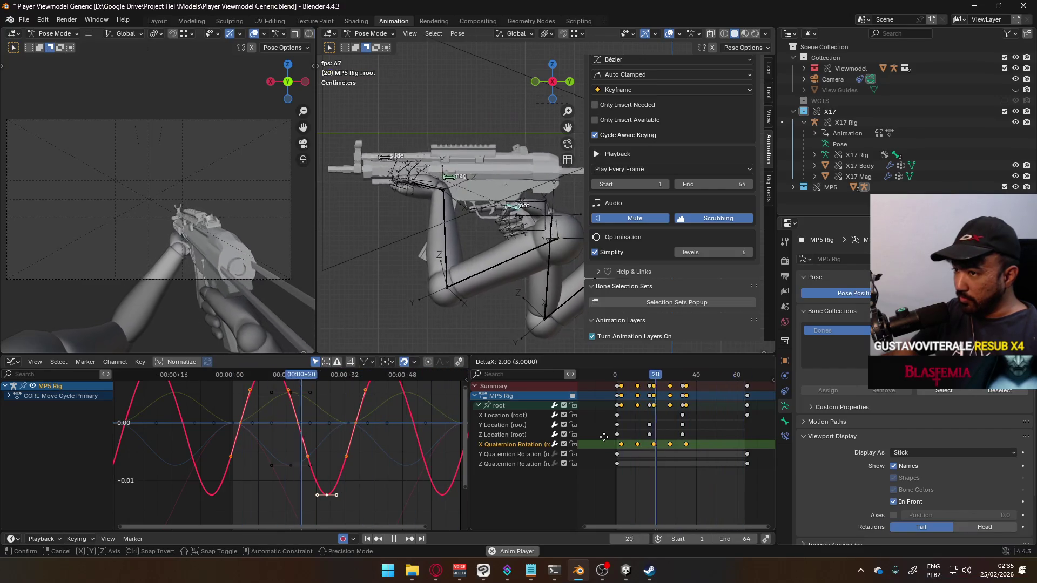
pyautogui.click(604, 436)
pyautogui.click(861, 570)
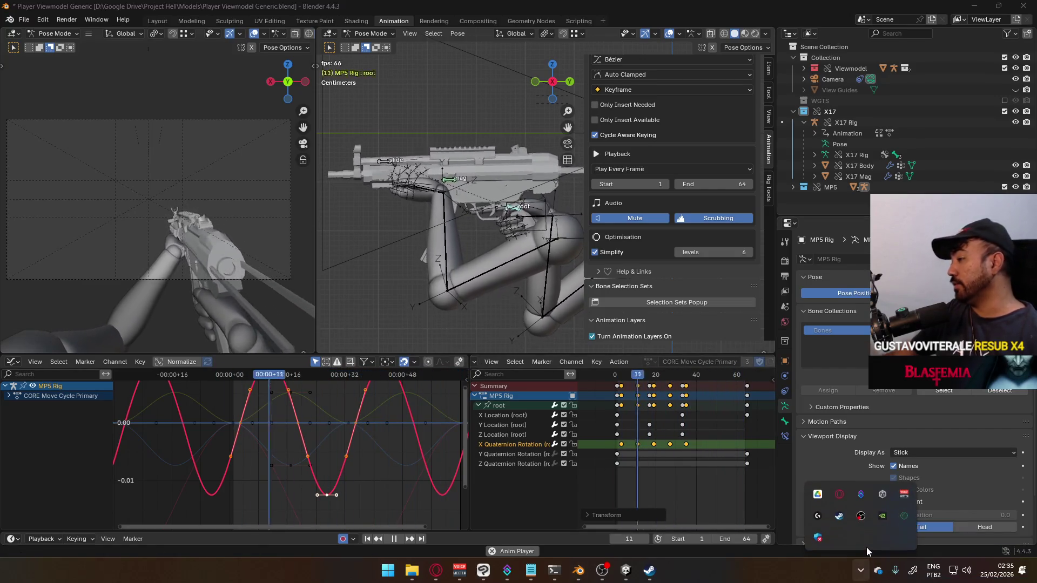
pyautogui.rightClick(838, 516)
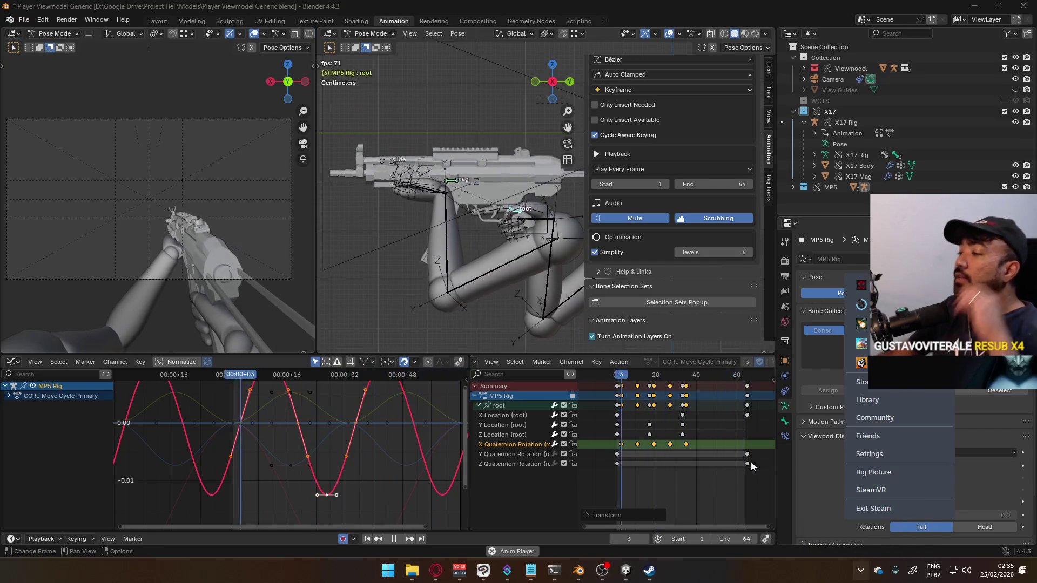
# - Accept the Your Mom game gift in Steam, view the Library, then minimize Steam
pyautogui.click(649, 570)
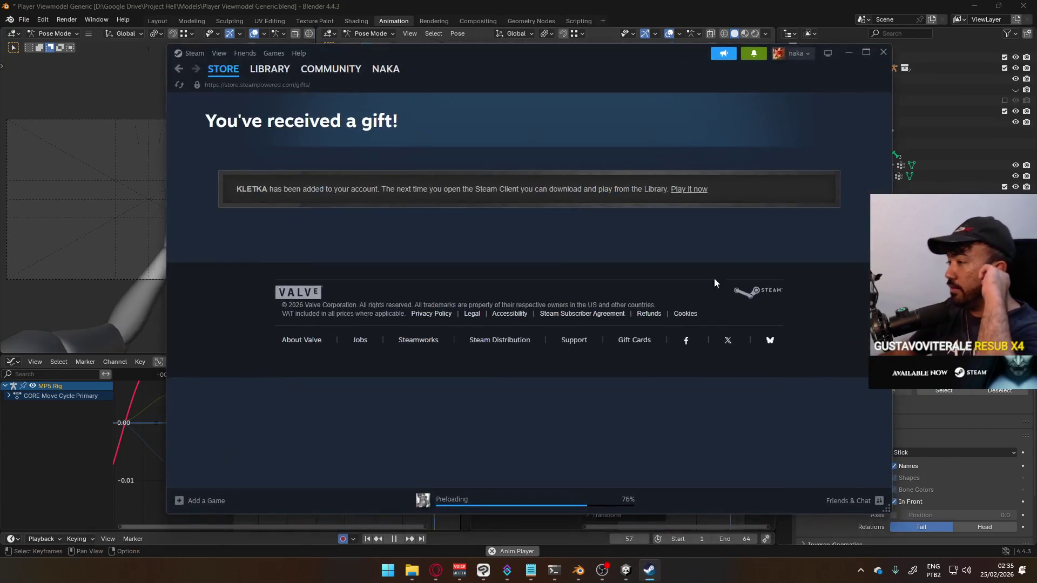
pyautogui.click(763, 51)
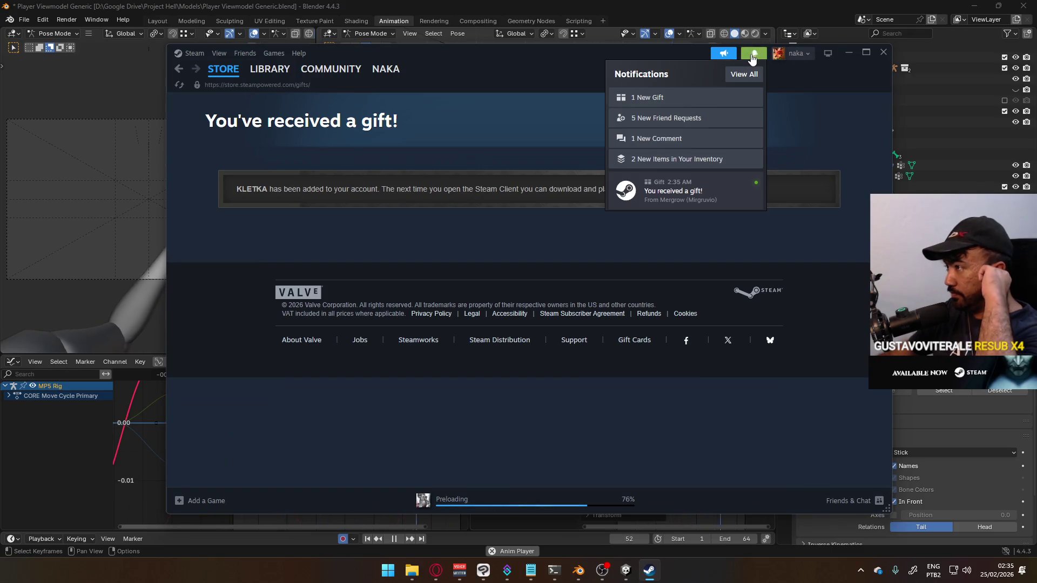
pyautogui.click(714, 184)
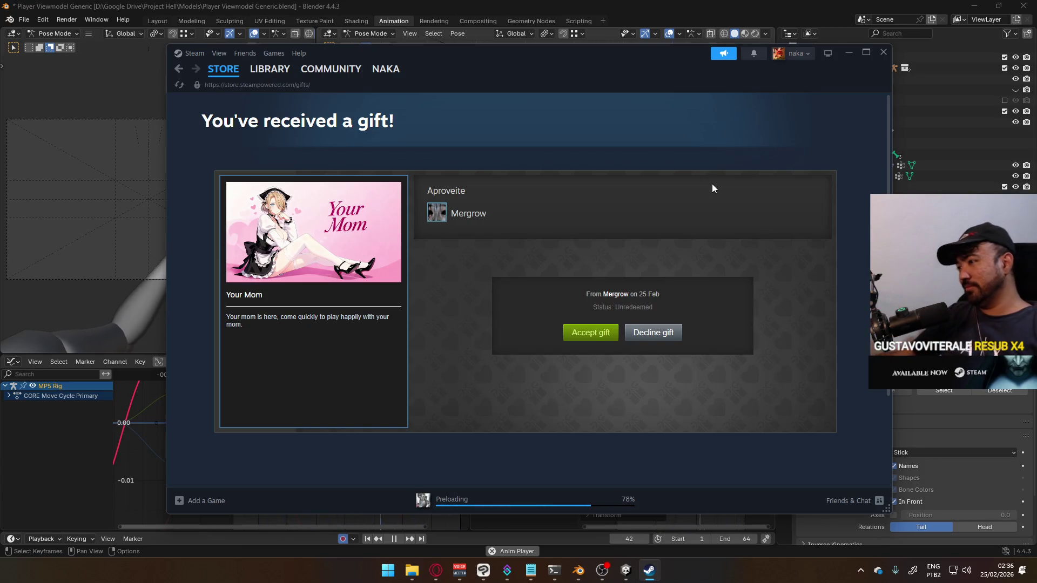
pyautogui.click(588, 333)
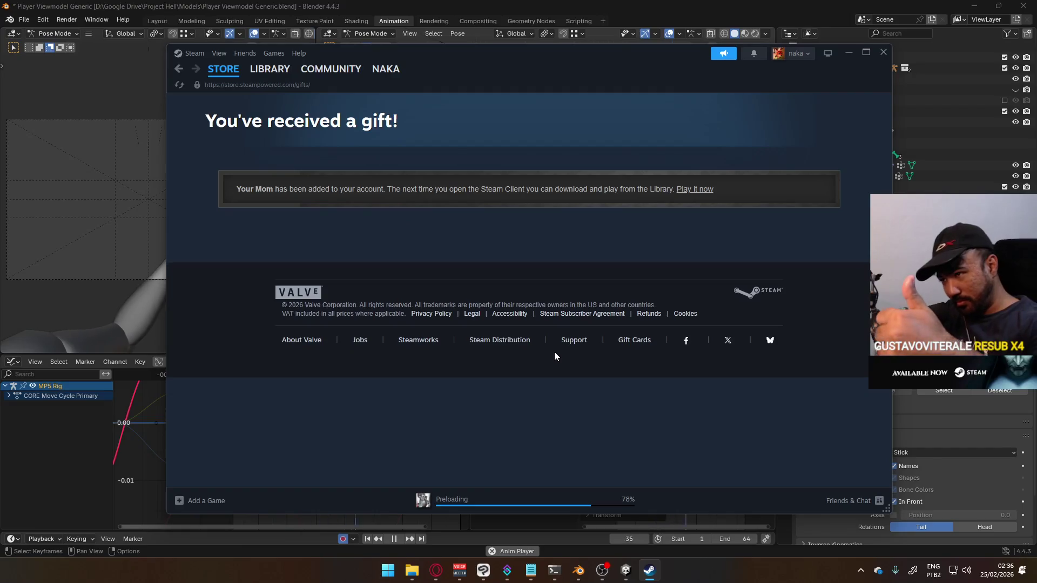
pyautogui.click(270, 69)
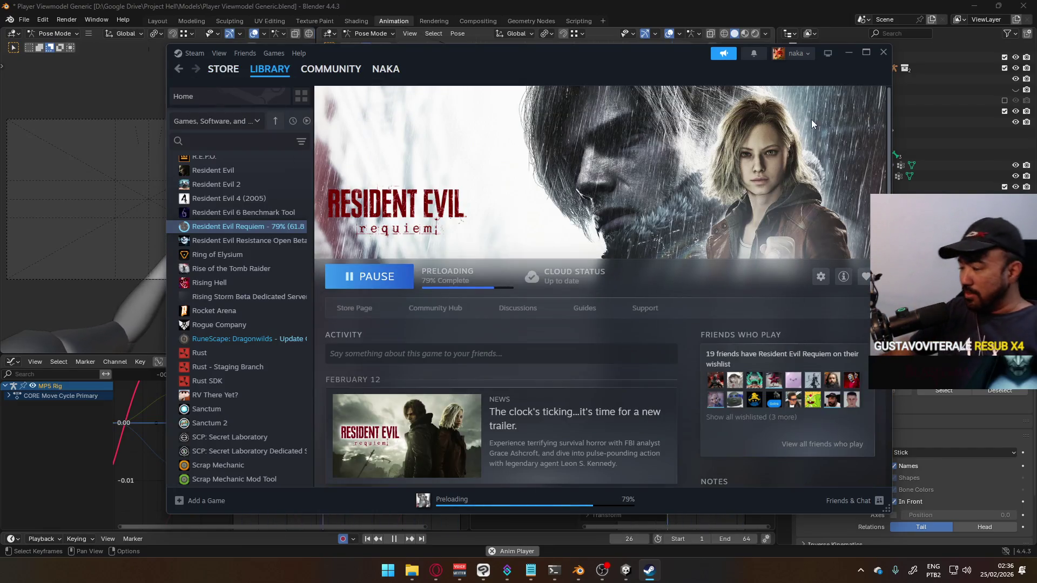
pyautogui.click(847, 51)
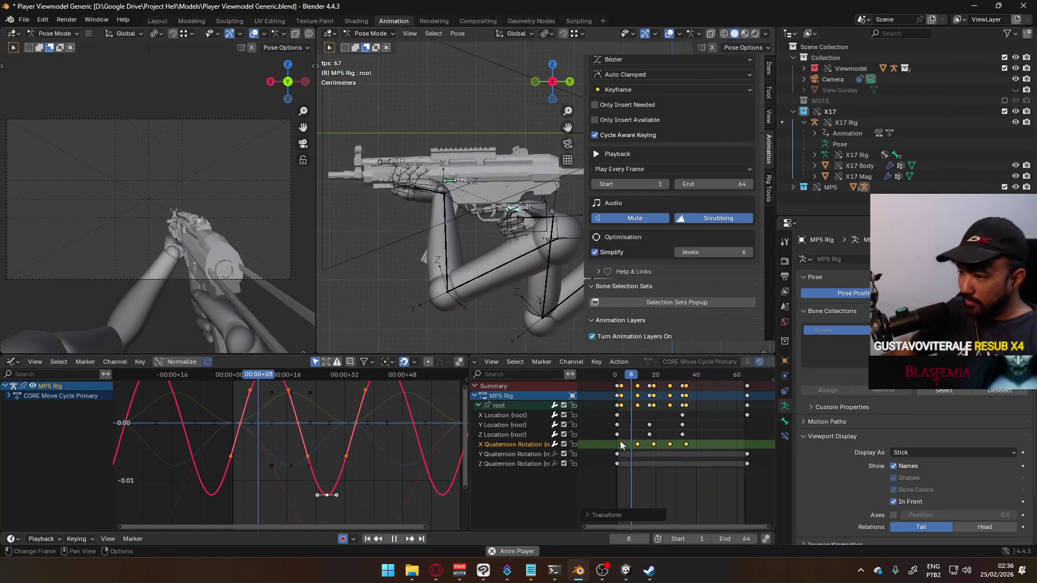
# - Slide the X Quaternion Rotation keys to new timing in the Dope Sheet
pyautogui.press('g')
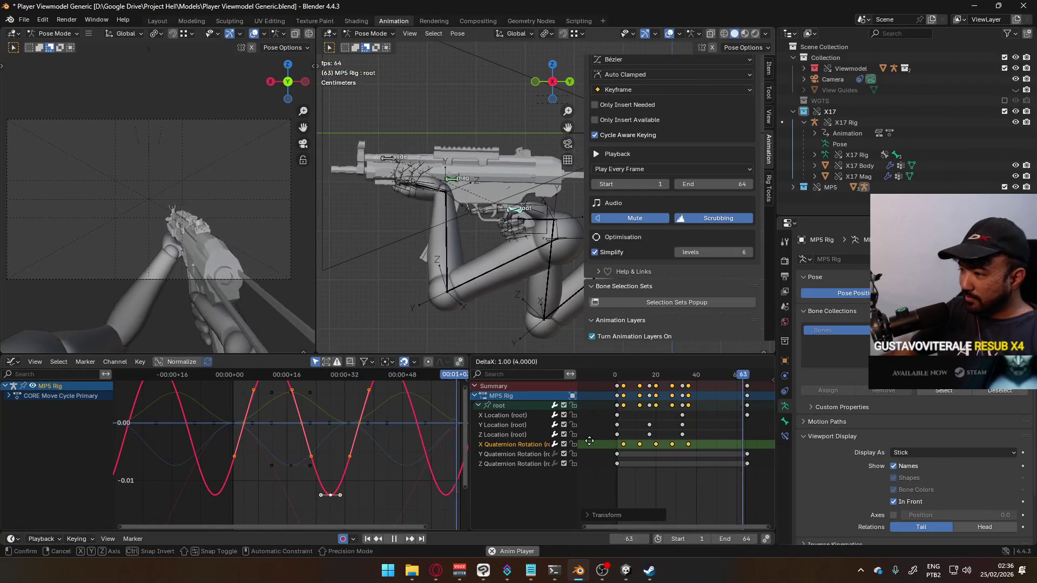
pyautogui.click(590, 442)
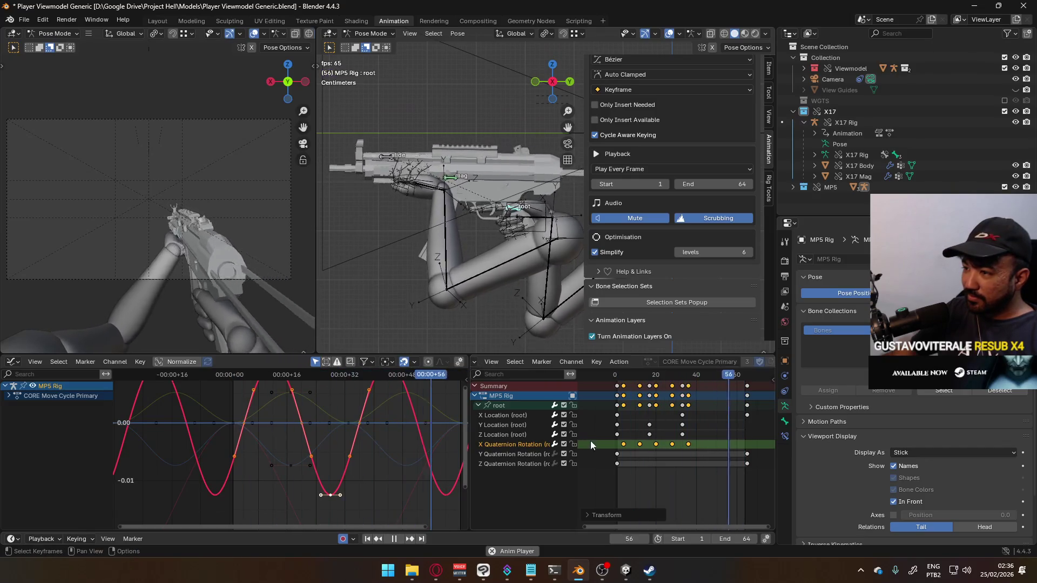
pyautogui.press('g')
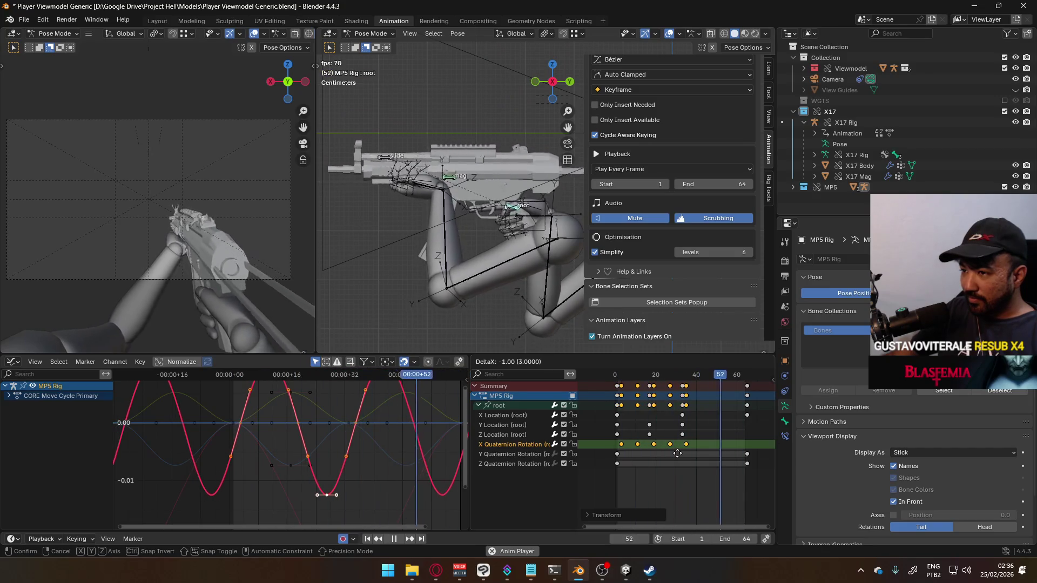
pyautogui.click(678, 454)
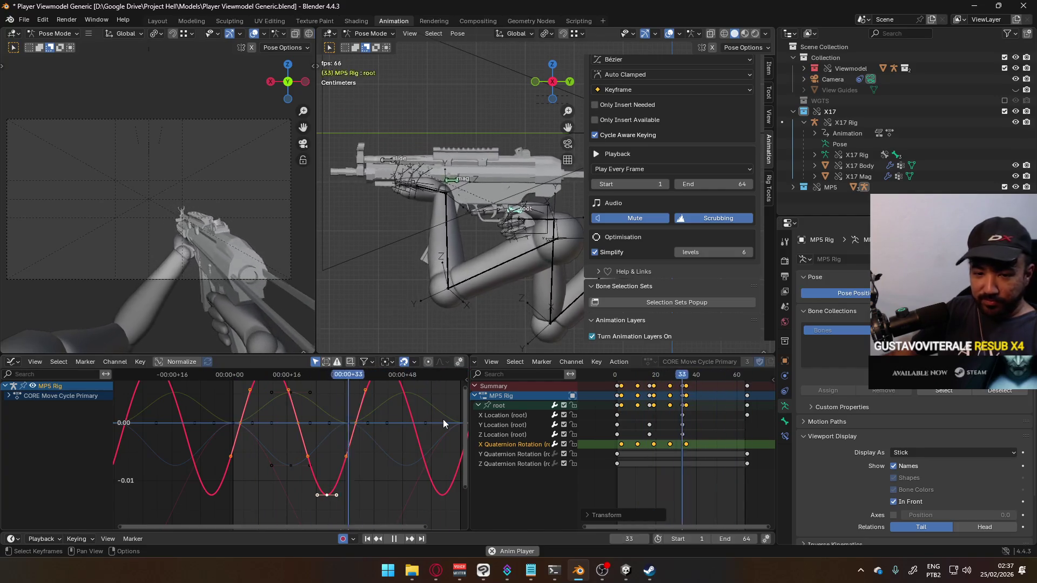
# - Scale the X Quaternion Rotation curve vertically to about 0.4814 to shrink its swing
pyautogui.press('s')
pyautogui.press('Escape')
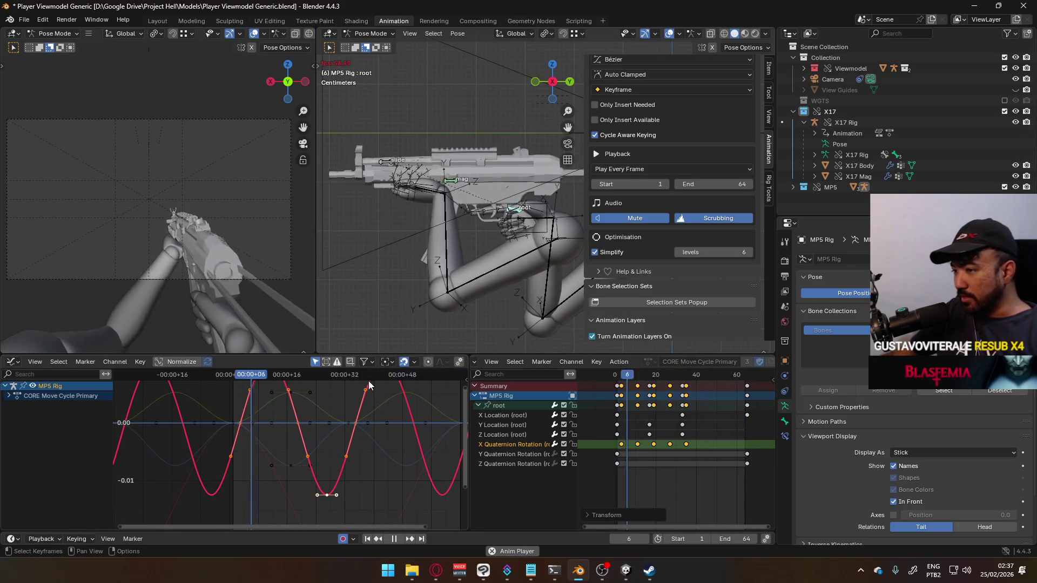
pyautogui.press('s')
pyautogui.press('y')
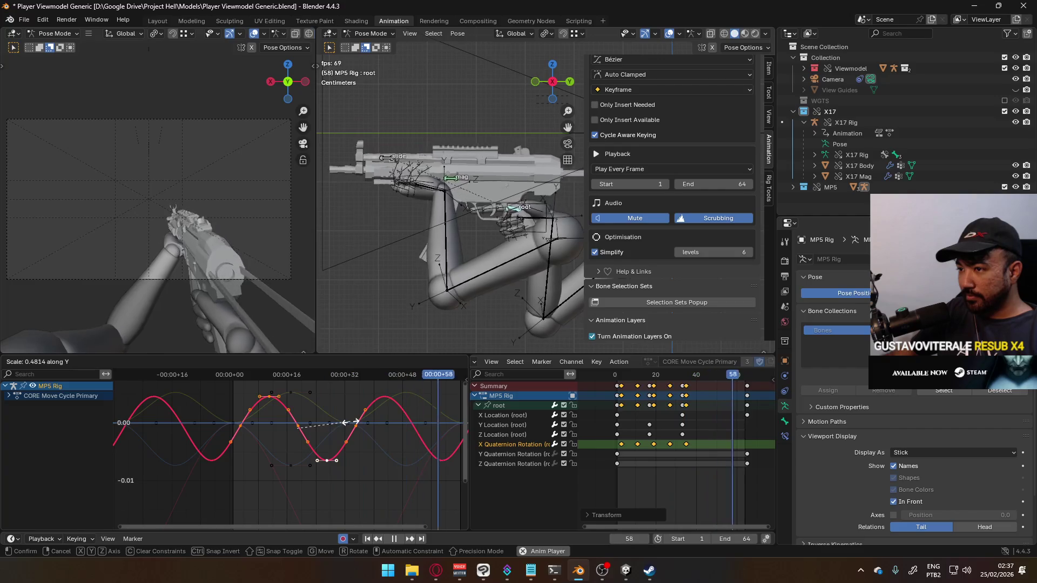
# - Commit the flattened rotation swing and give its keys Auto Clamped handles
pyautogui.click(350, 422)
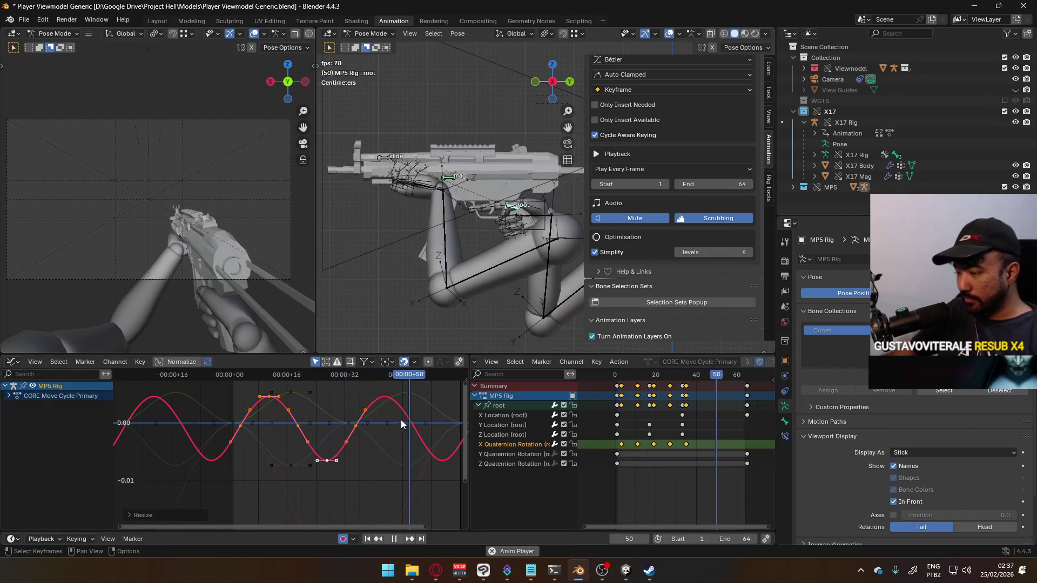
pyautogui.rightClick(367, 427)
pyautogui.rightClick(364, 425)
pyautogui.moveTo(387, 464)
pyautogui.click(448, 508)
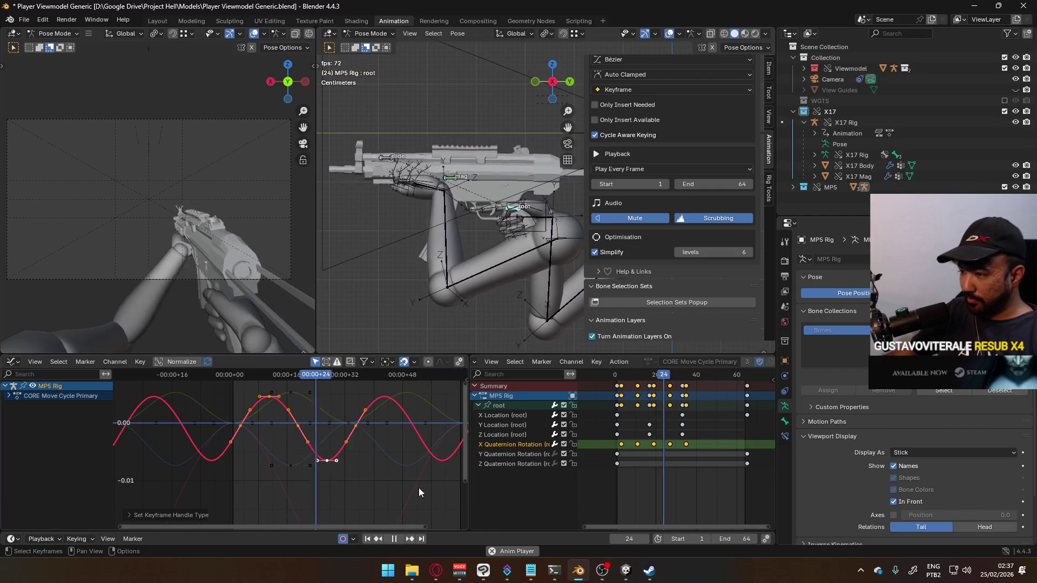
# - Shift the X Quaternion Rotation keys 4 frames earlier in time
pyautogui.press('g')
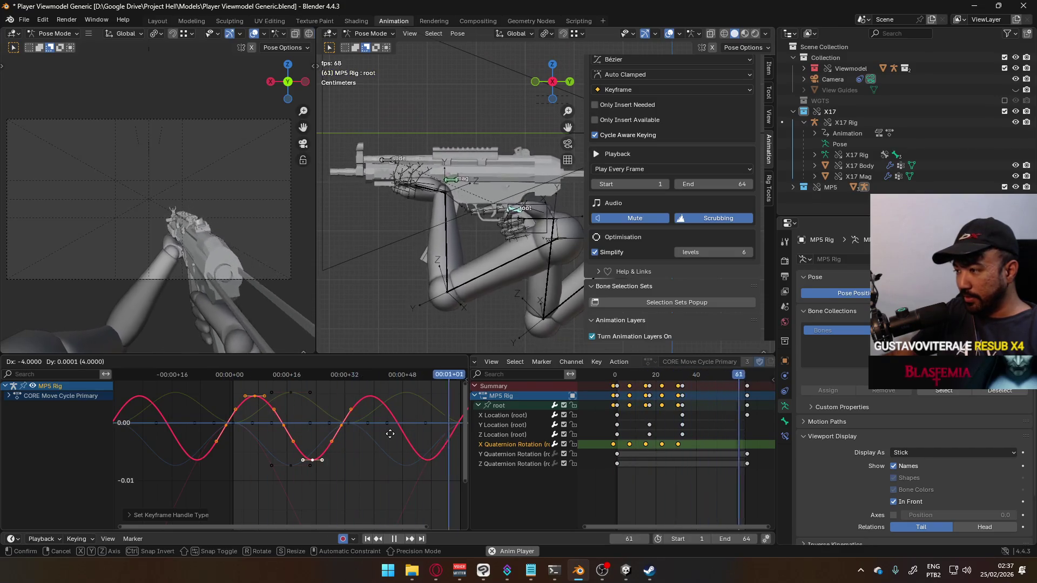
pyautogui.press('x')
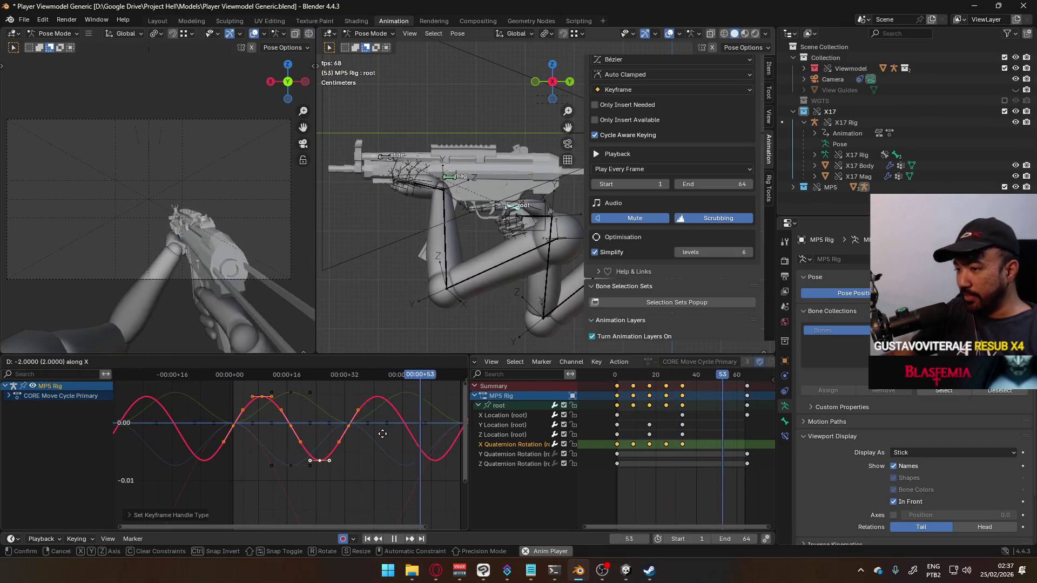
pyautogui.click(376, 434)
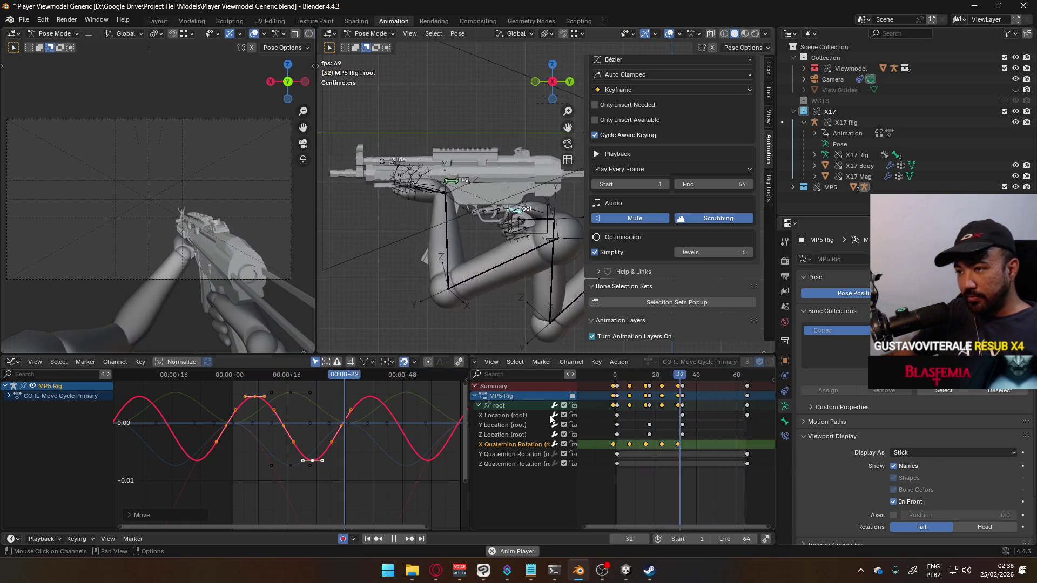
# - Raise the lowest root X Location keyframe by about 0.0135
pyautogui.click(511, 419)
pyautogui.press('Home')
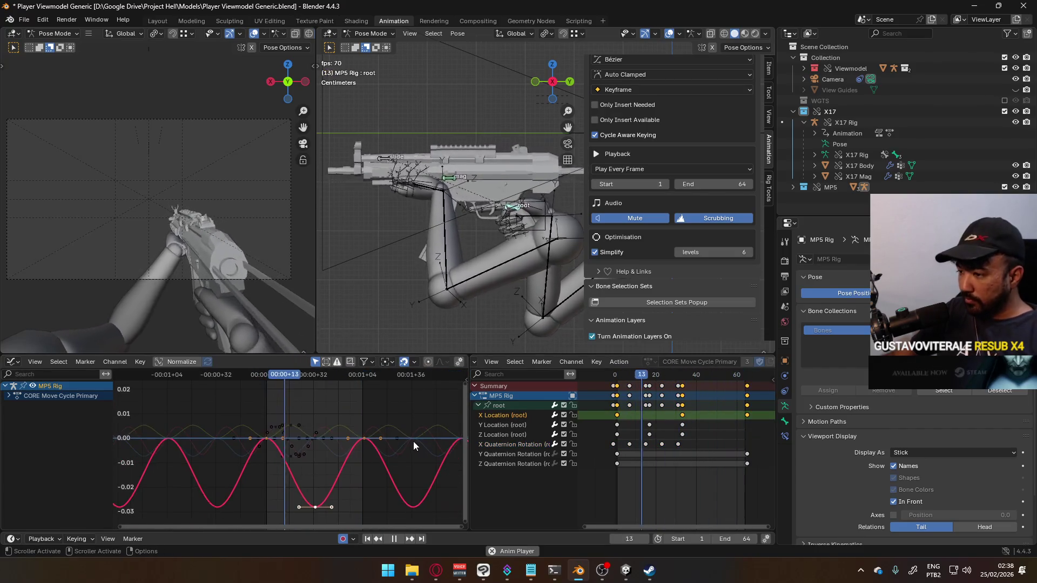
pyautogui.press('s')
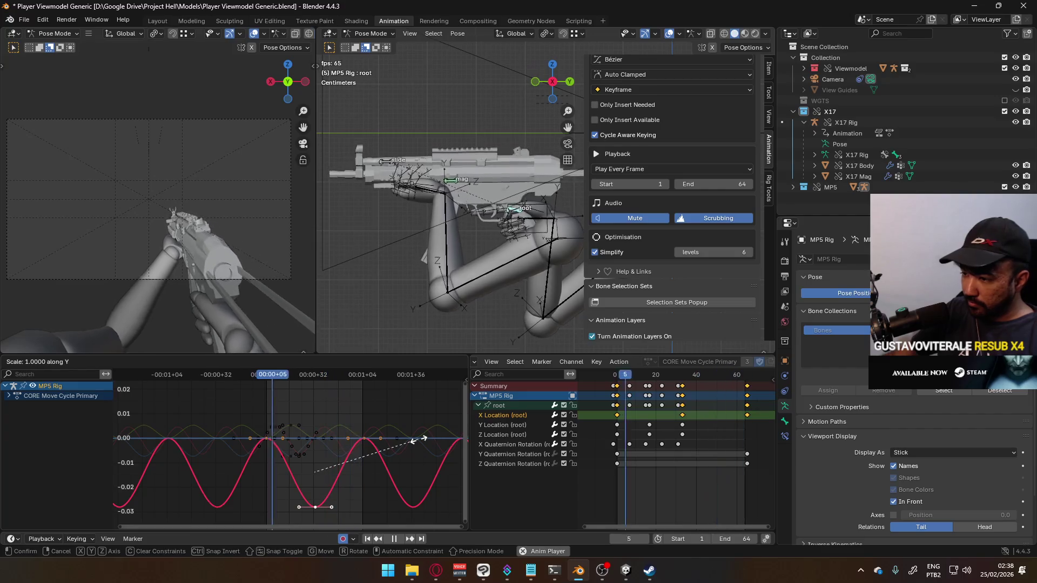
pyautogui.press('Escape')
pyautogui.click(318, 506)
pyautogui.press('g')
pyautogui.press('Escape')
pyautogui.press('g')
pyautogui.press('y')
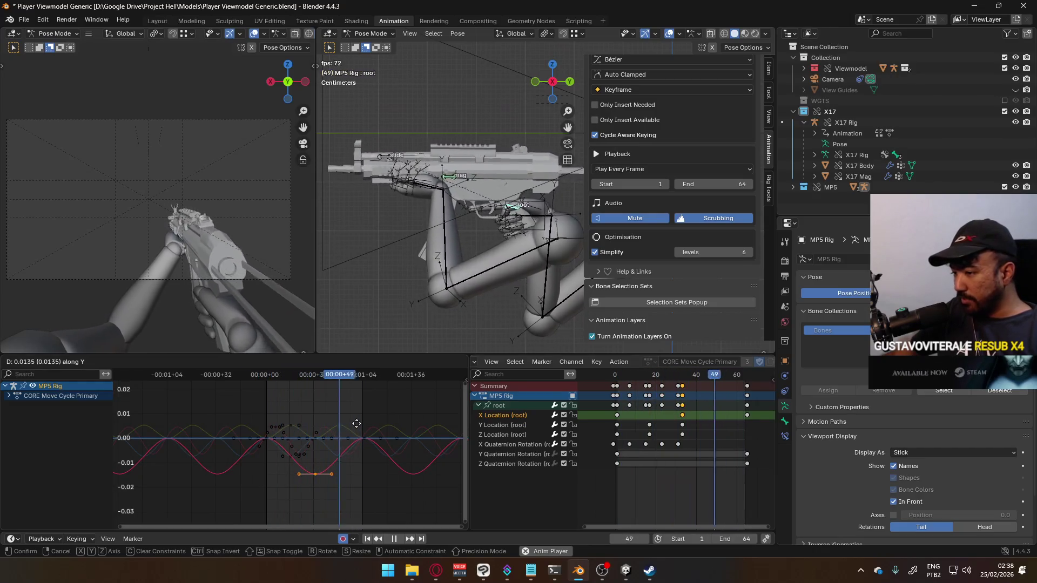
pyautogui.press('Return')
# - Switch back to the X Quaternion Rotation curve
pyautogui.scroll(2, 240, 258)
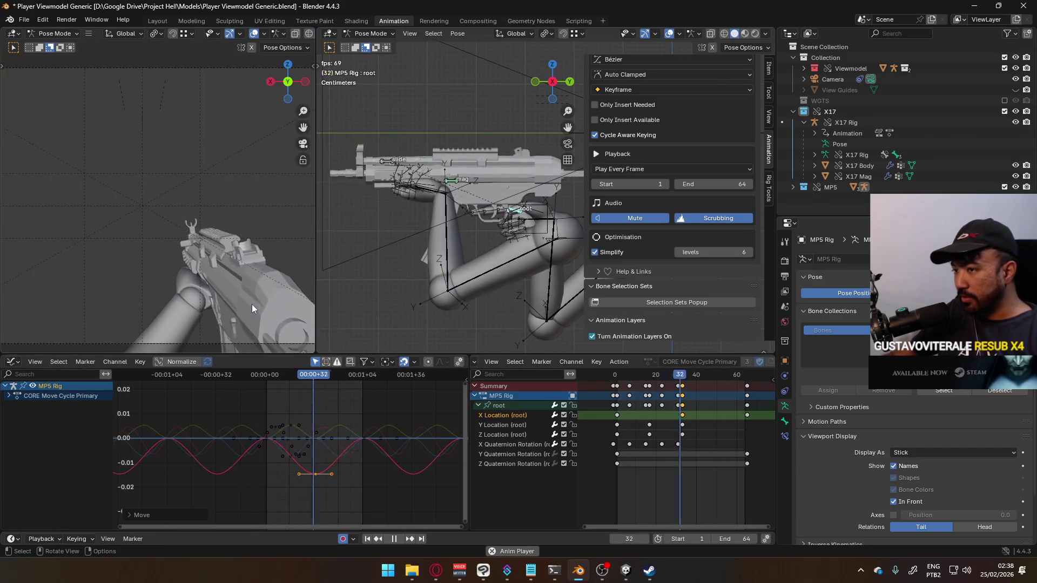
pyautogui.click(507, 444)
pyautogui.scroll(1, 349, 450)
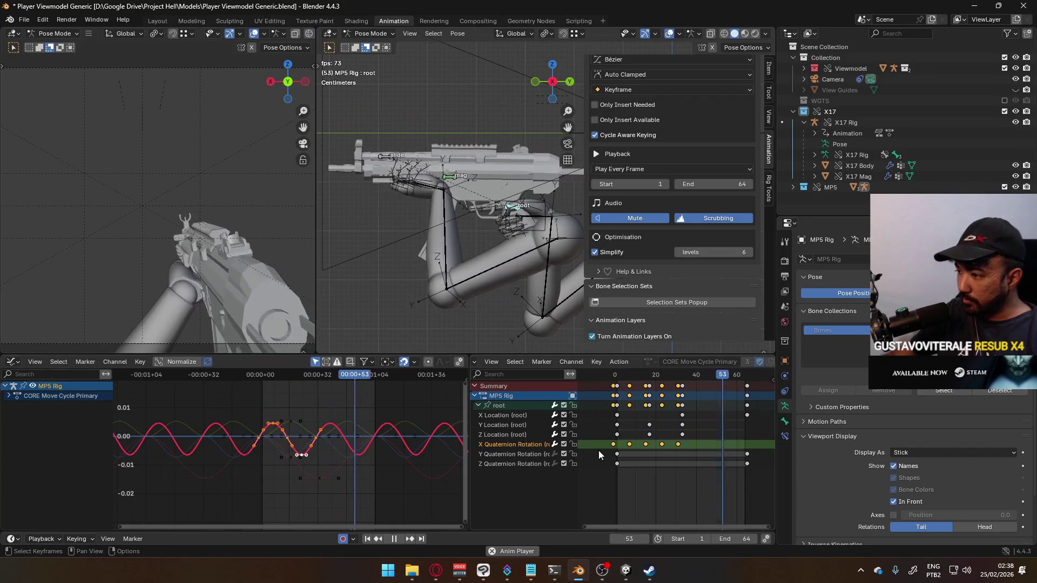
pyautogui.press('Escape')
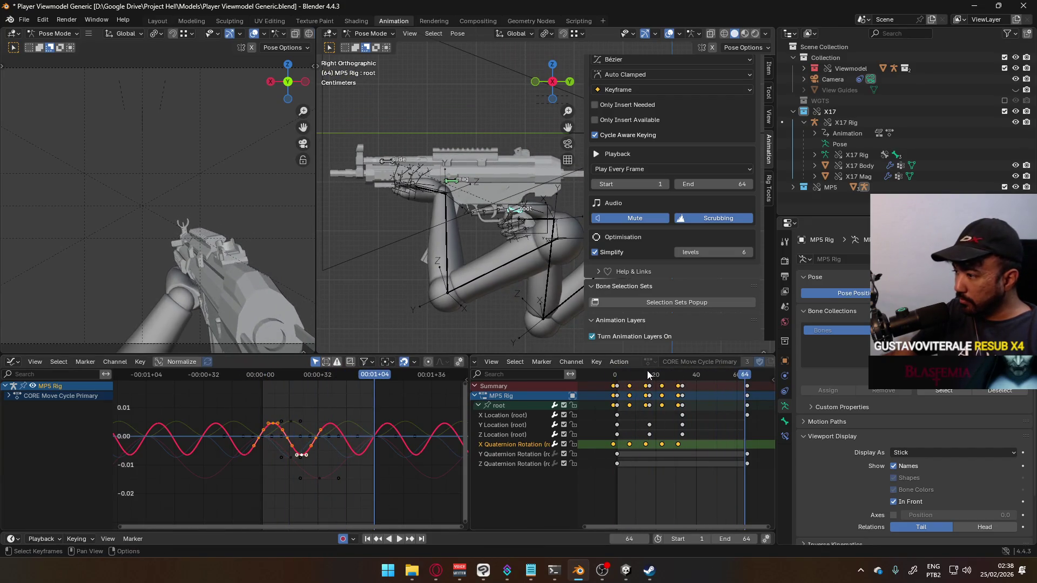
pyautogui.press('space')
pyautogui.click(615, 376)
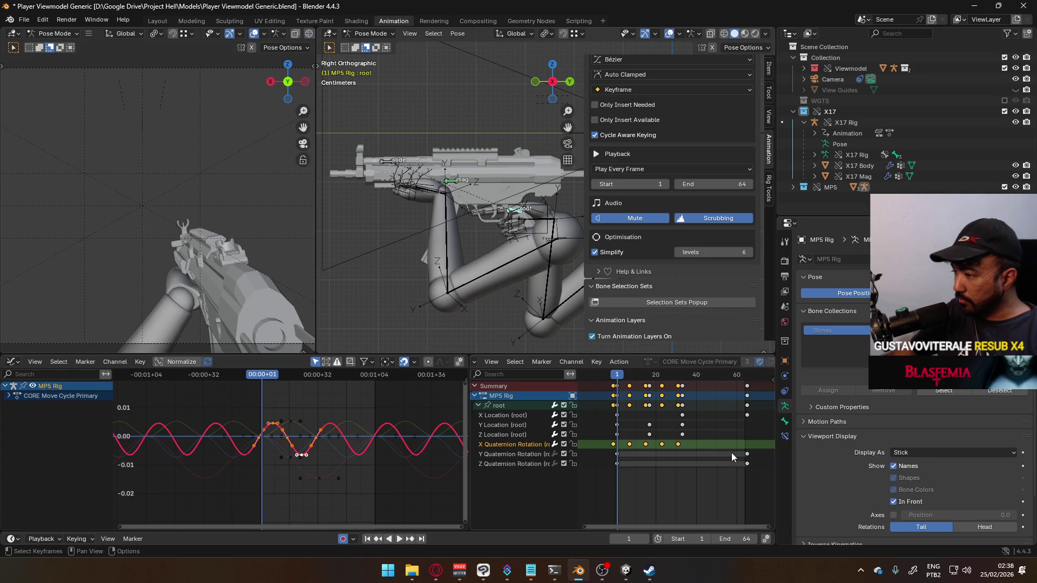
pyautogui.click(741, 456)
pyautogui.moveTo(746, 457); pyautogui.dragTo(683, 456)
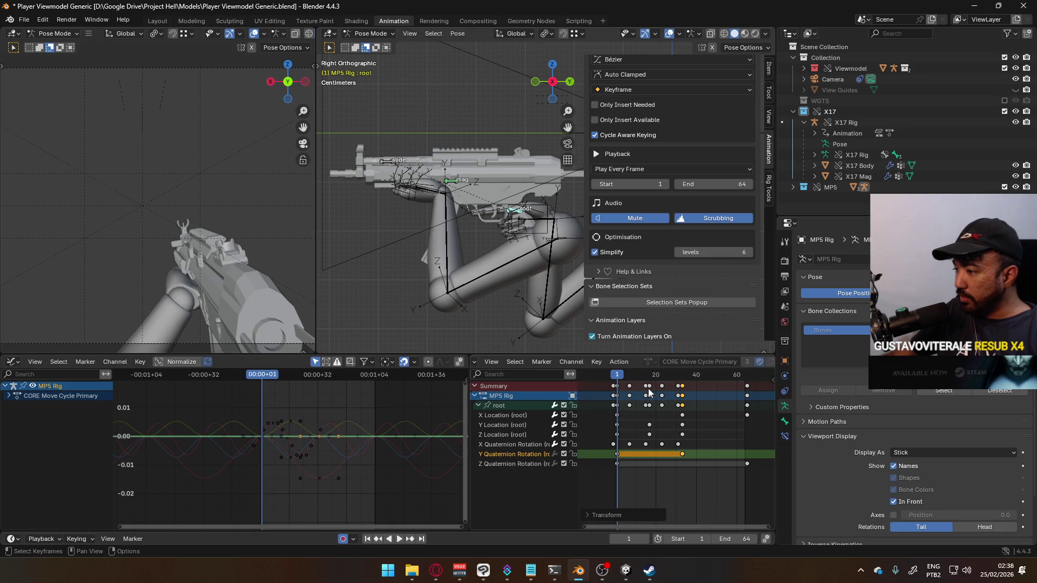
pyautogui.press('space')
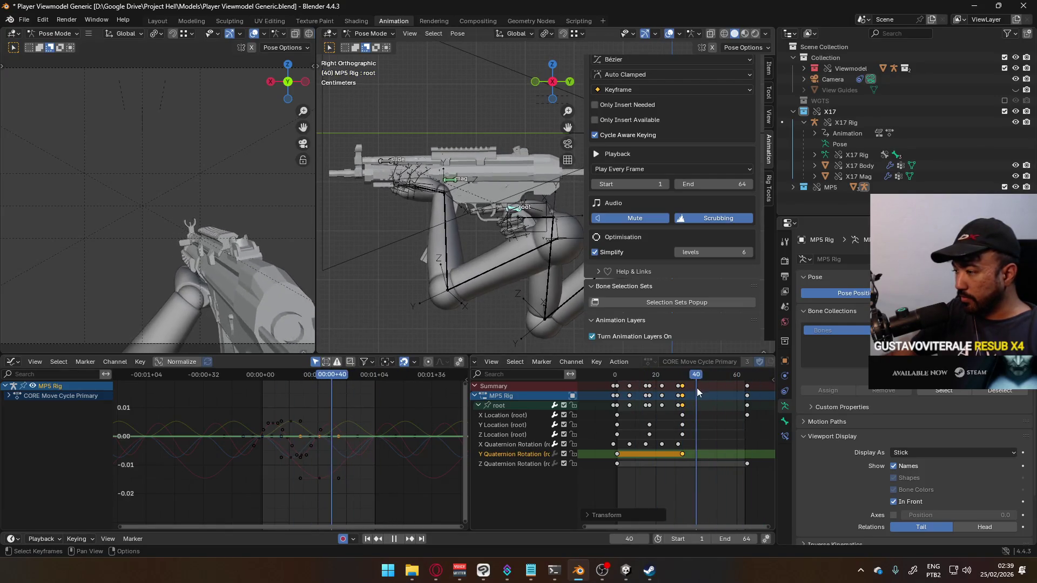
pyautogui.press('Escape')
pyautogui.hotkey('ctrl', 'z')
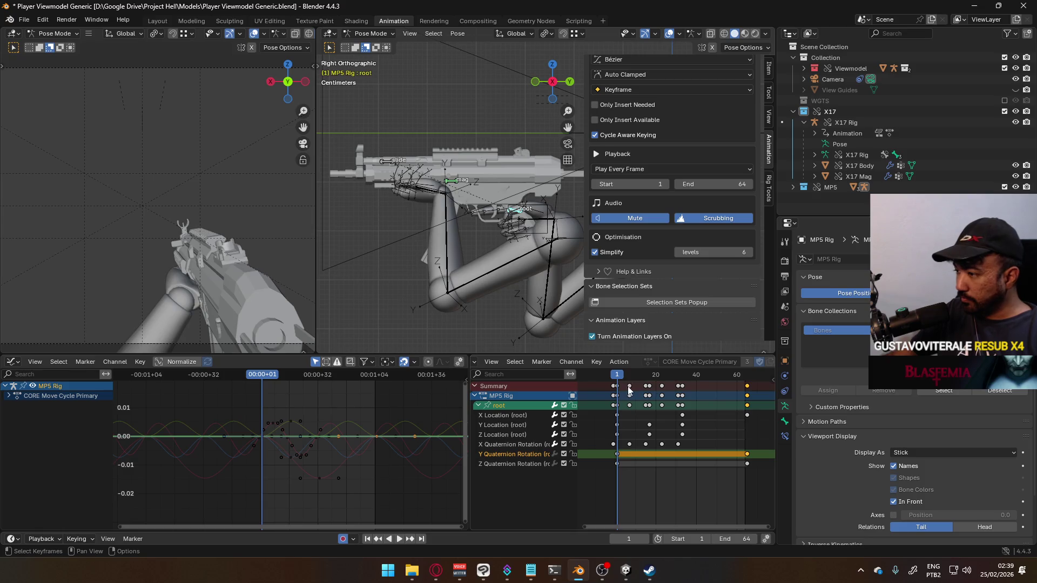
pyautogui.click(617, 386)
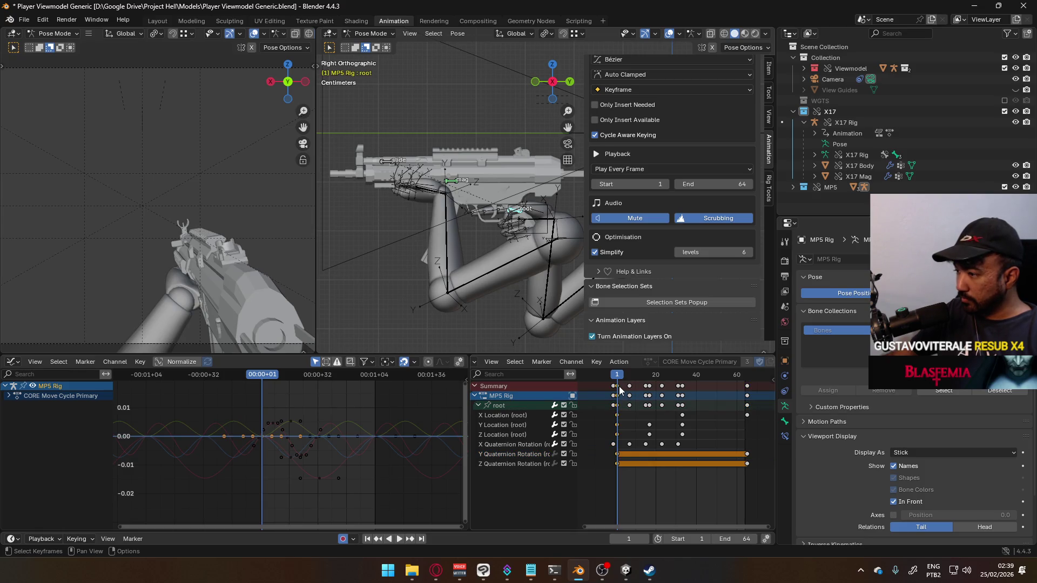
# - Change the handle type of the selected root keys, then select the frame-1 keys
pyautogui.rightClick(619, 387)
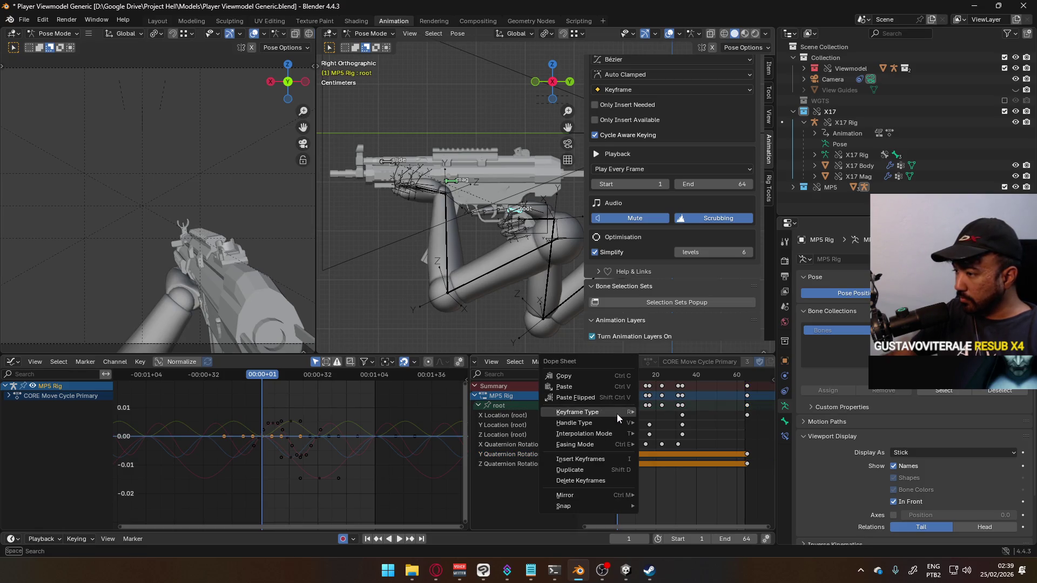
pyautogui.moveTo(614, 421)
pyautogui.click(706, 446)
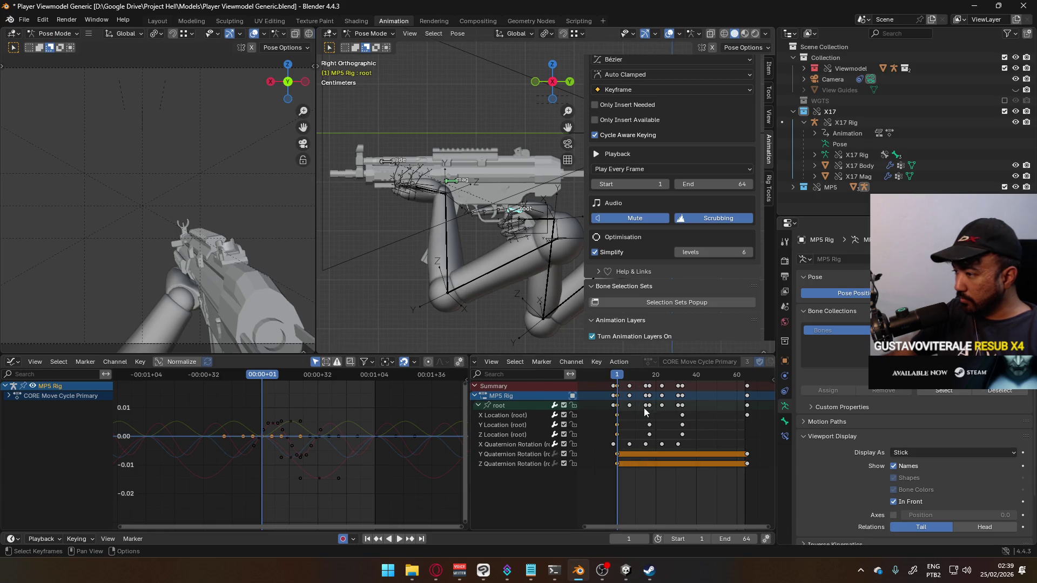
pyautogui.moveTo(618, 438); pyautogui.dragTo(617, 439)
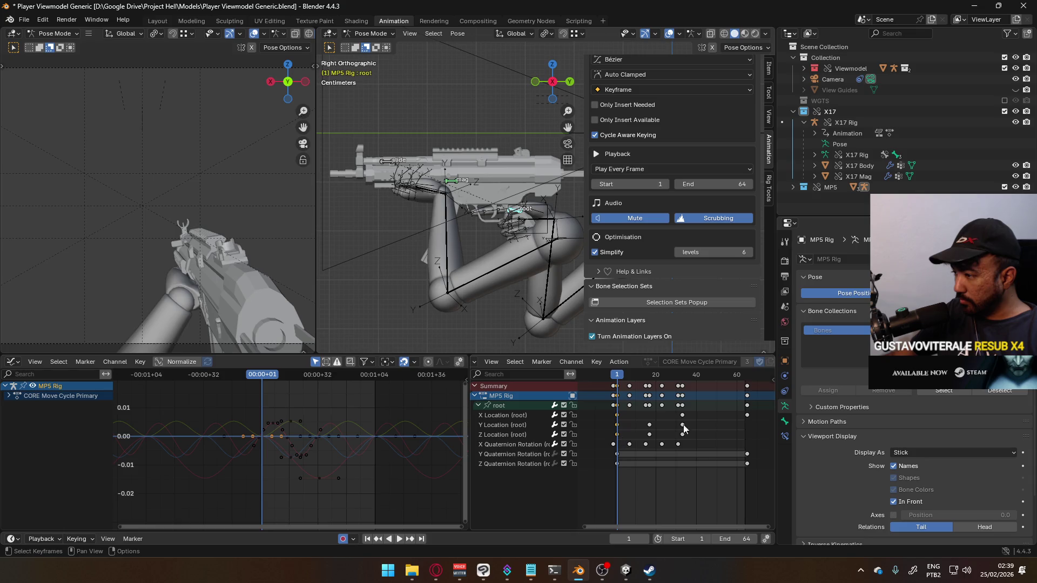
# - Change the keyframe type of the root's frame-64 keys and collapse the root channel
pyautogui.keyDown('ctrl'); pyautogui.click(749, 419); pyautogui.keyUp('ctrl')
pyautogui.click(747, 416)
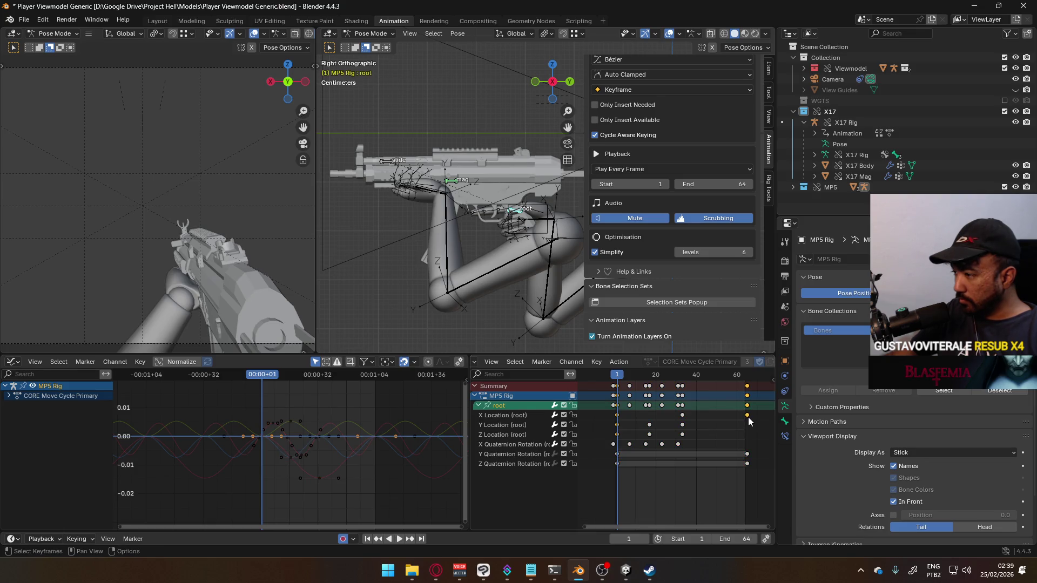
pyautogui.rightClick(747, 407)
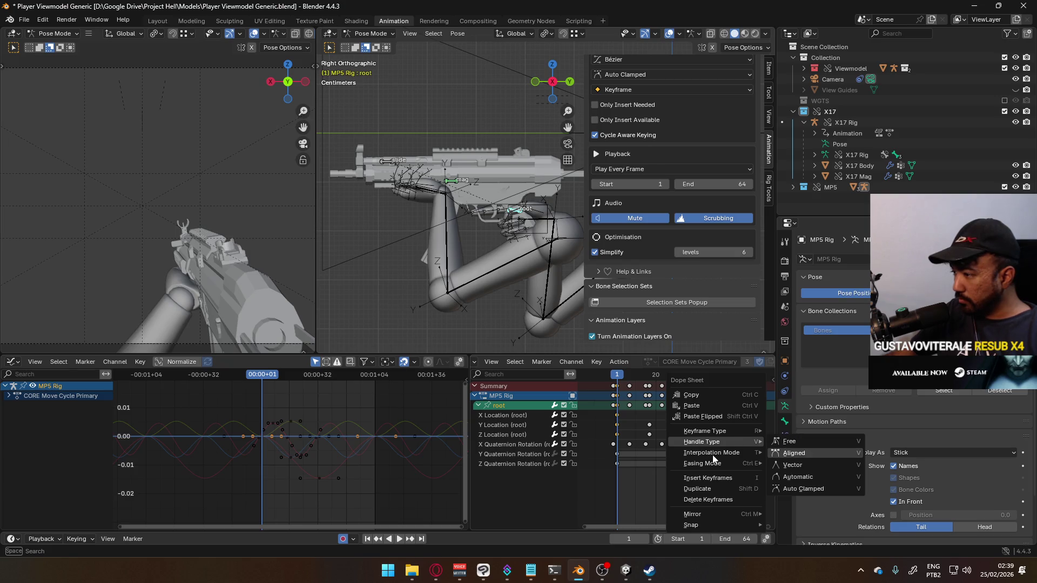
pyautogui.moveTo(711, 437)
pyautogui.click(788, 443)
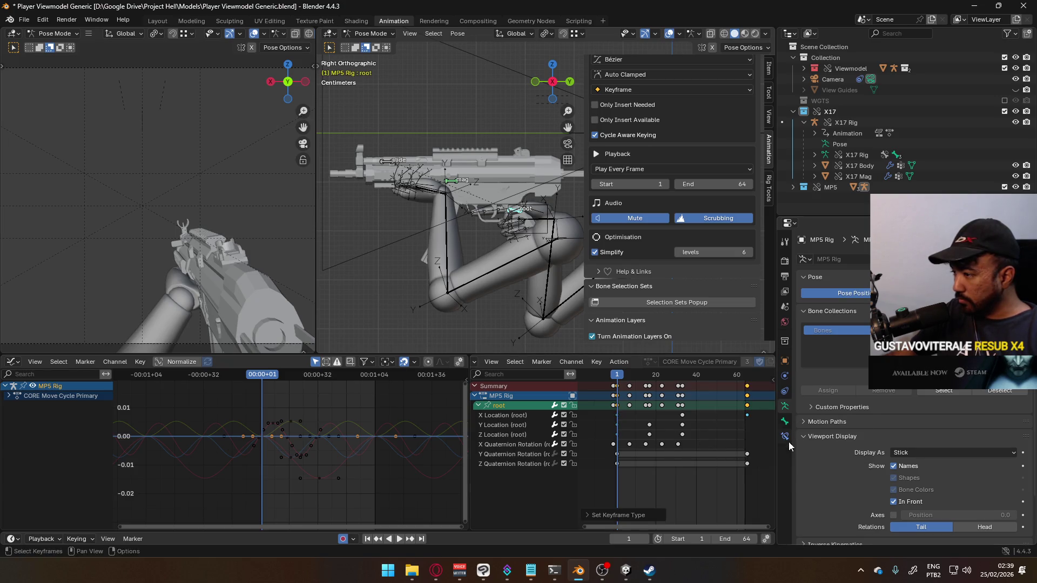
pyautogui.click(747, 505)
pyautogui.click(478, 406)
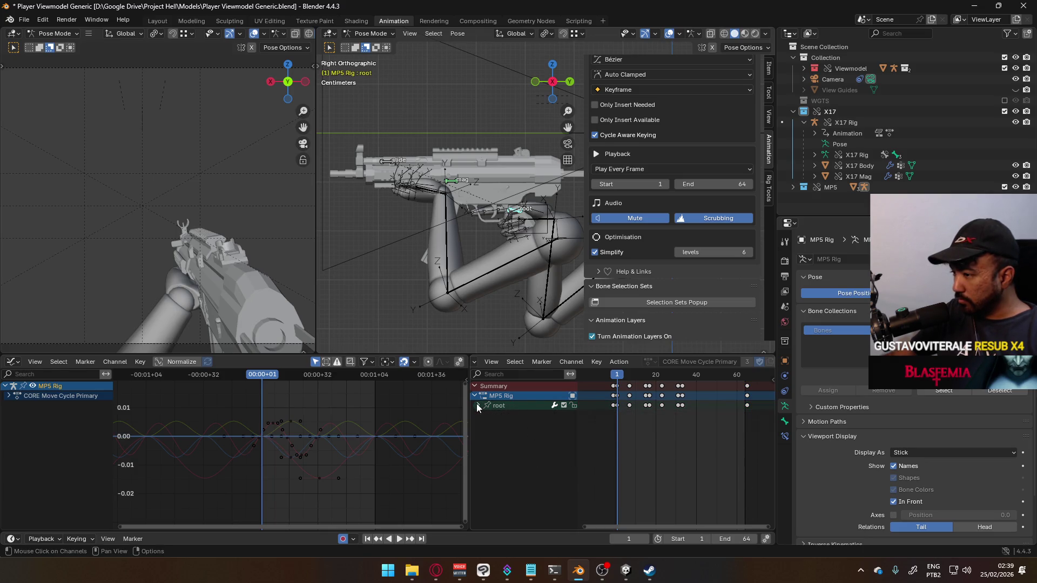
# - Mark the frame-64 keys as Breakdown and play the cycle back from frame 1
pyautogui.click(747, 406)
pyautogui.rightClick(747, 406)
pyautogui.click(843, 418)
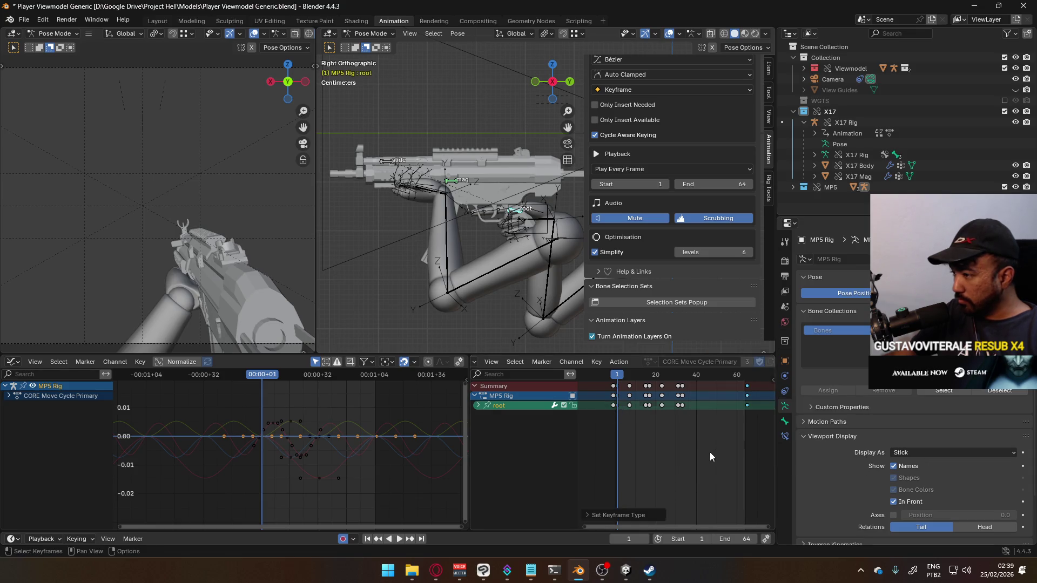
pyautogui.click(710, 456)
pyautogui.moveTo(620, 374)
pyautogui.mouseDown()
pyautogui.moveTo(743, 380)
pyautogui.moveTo(591, 383)
pyautogui.moveTo(617, 385)
pyautogui.mouseUp()
pyautogui.press('space')
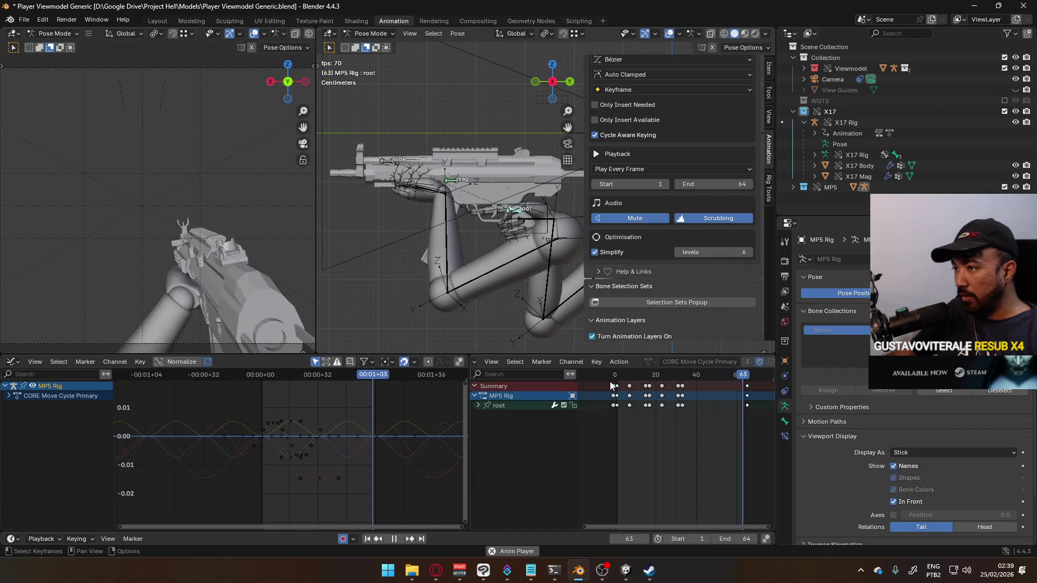
pyautogui.moveTo(620, 380); pyautogui.dragTo(618, 380)
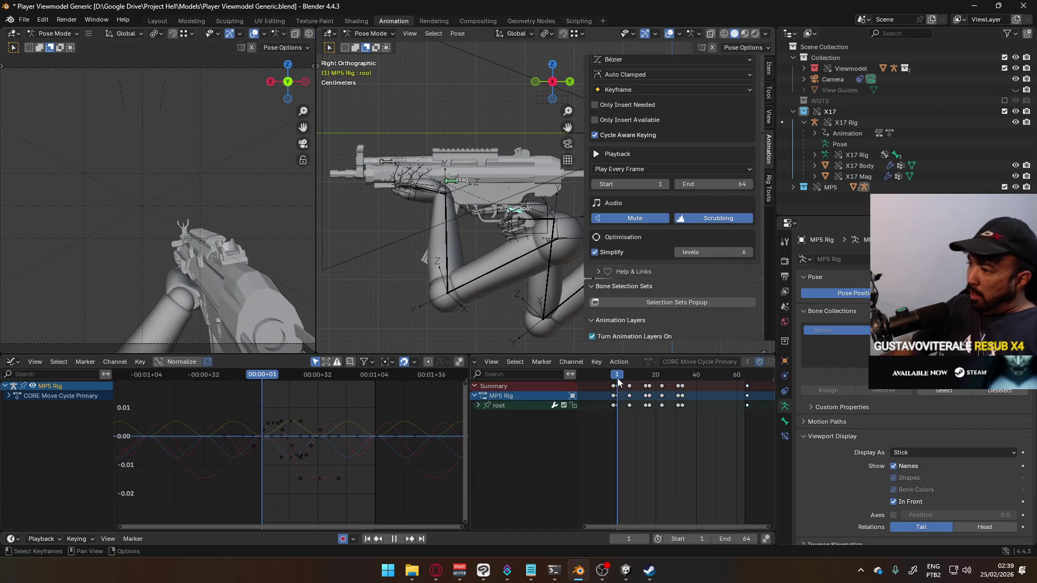
pyautogui.scroll(3, 675, 189)
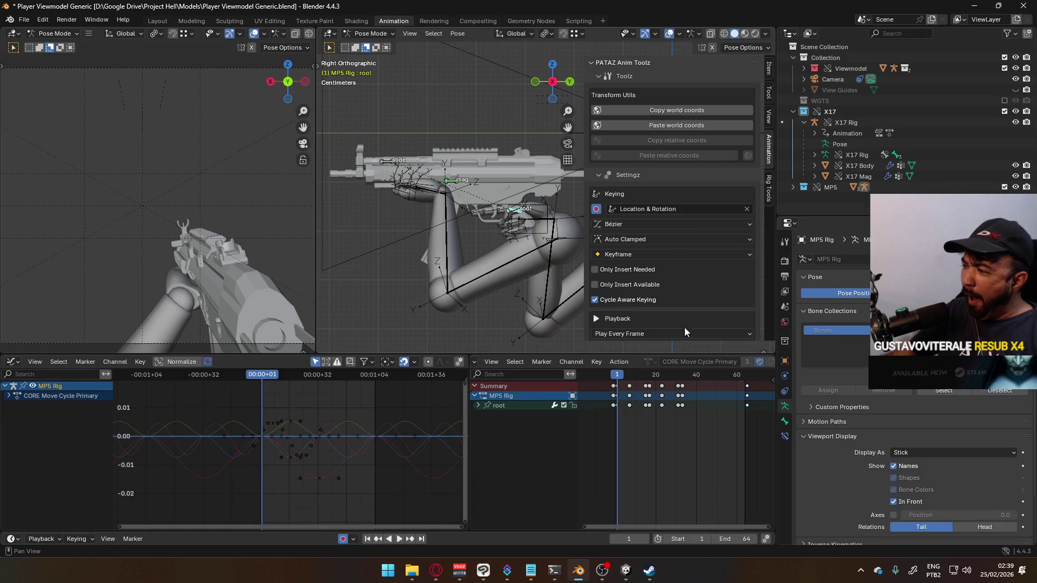
pyautogui.scroll(-4, 686, 388)
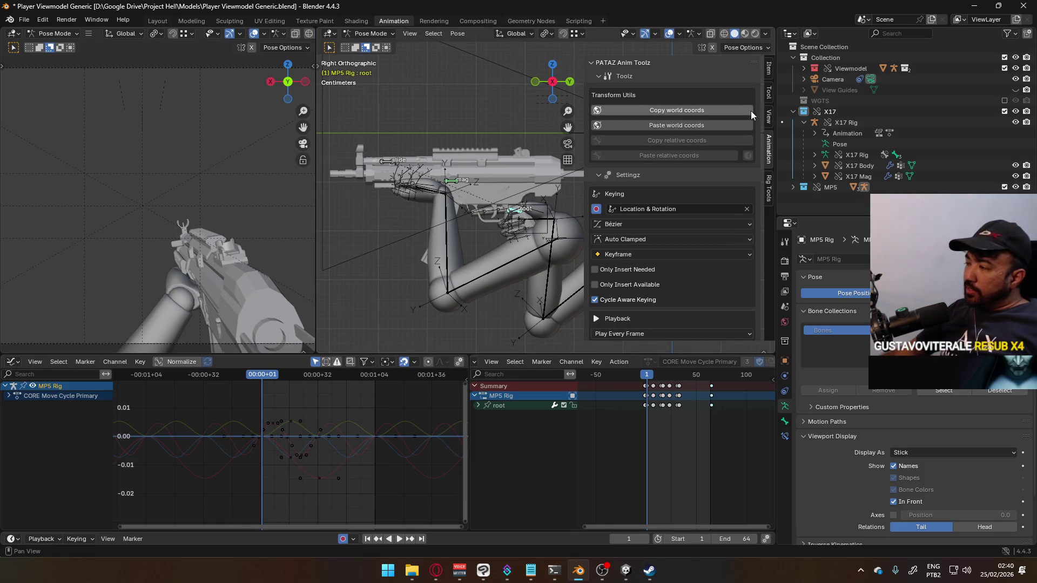
pyautogui.click(769, 68)
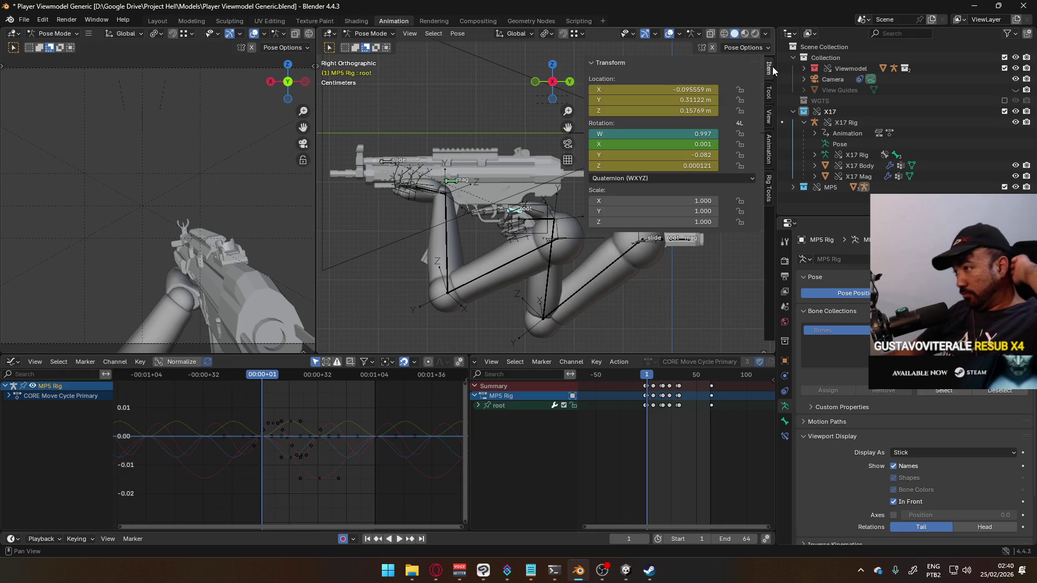
pyautogui.click(766, 95)
pyautogui.click(768, 123)
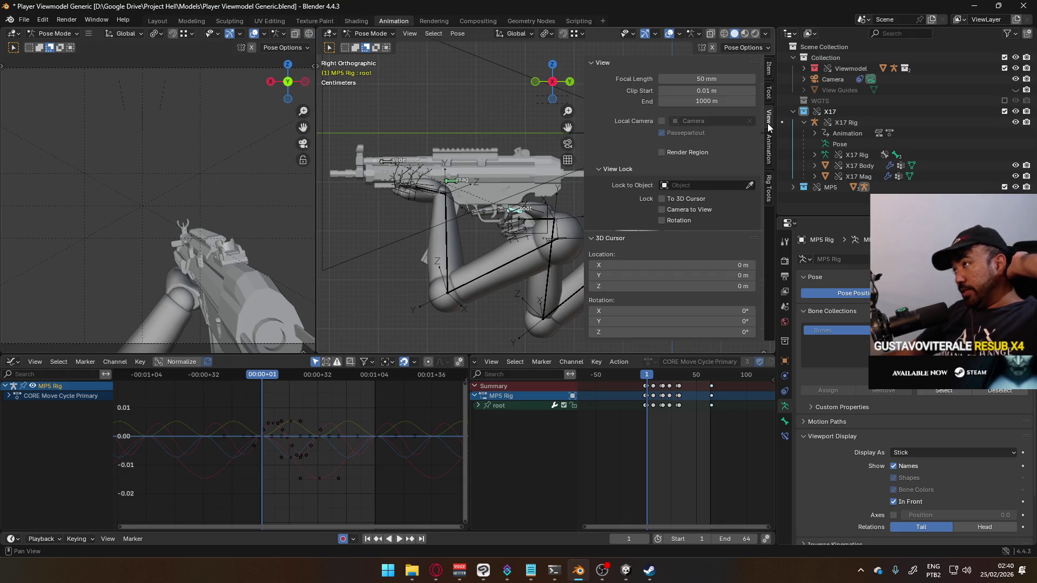
pyautogui.click(770, 152)
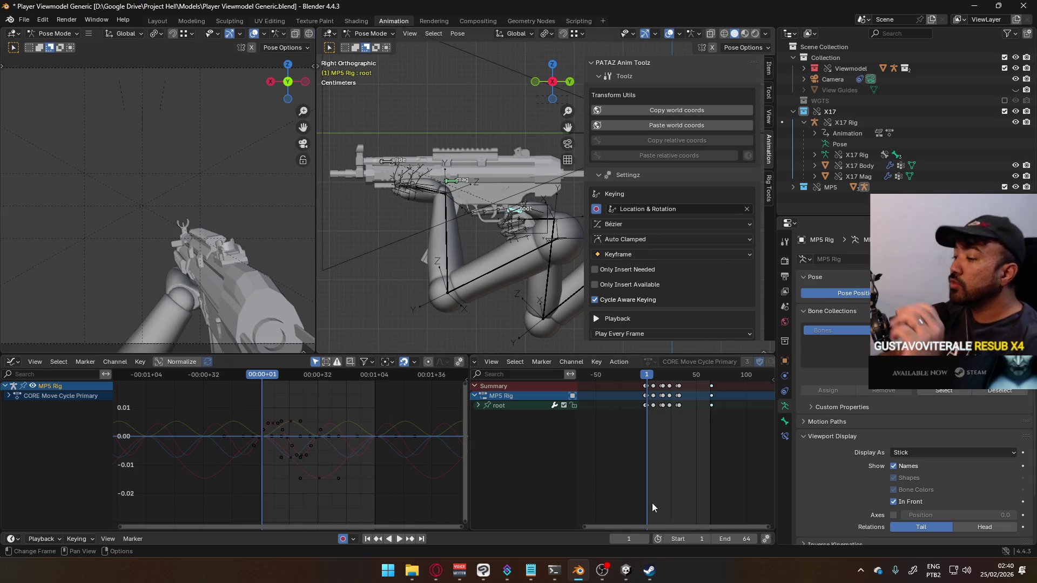
pyautogui.moveTo(619, 571)
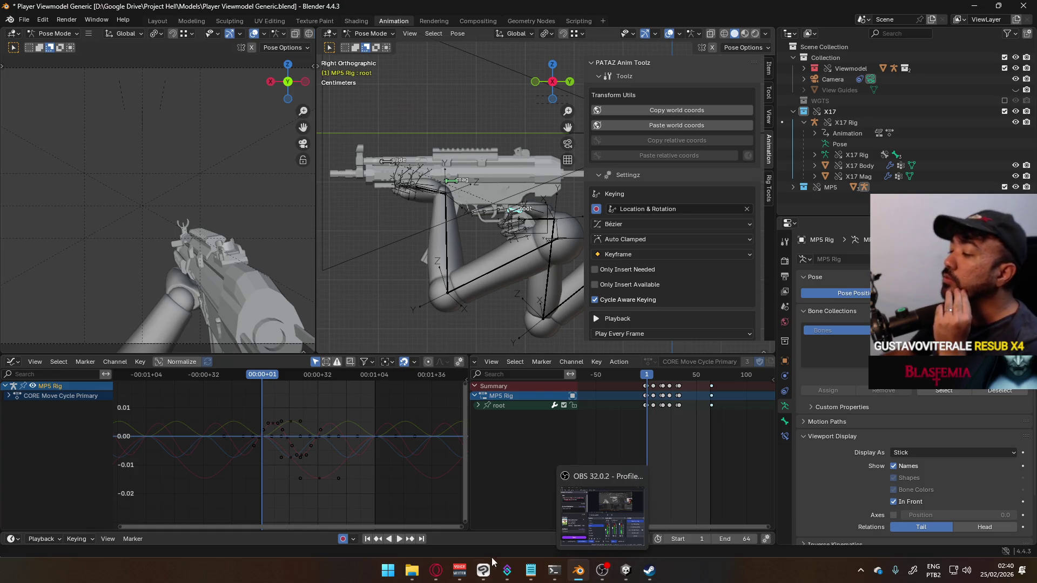
pyautogui.click(861, 570)
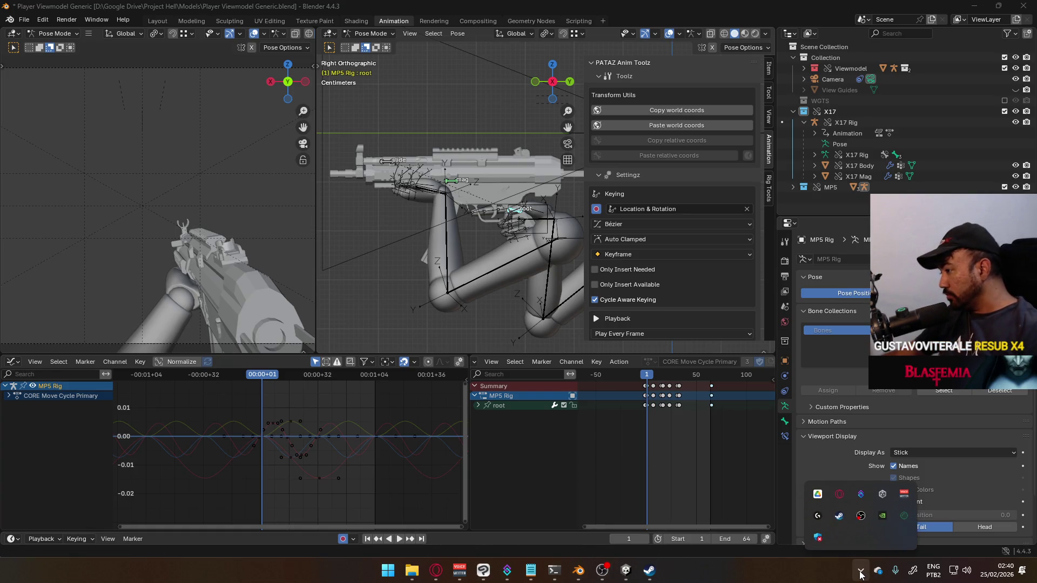
pyautogui.click(881, 501)
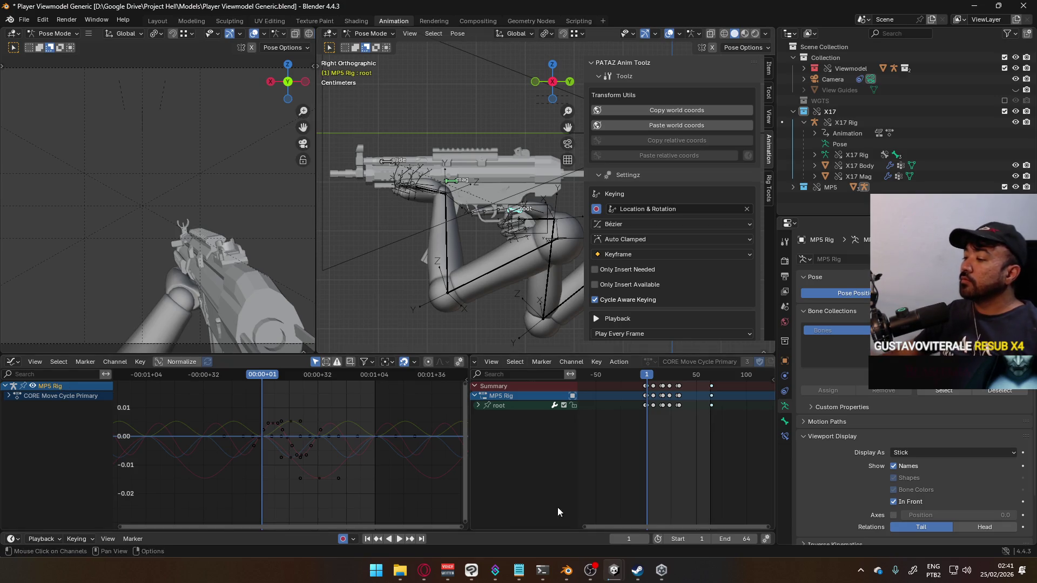
# - Launch the Project C Unity project and wait while its scripts compile
pyautogui.moveTo(614, 571)
pyautogui.click(660, 513)
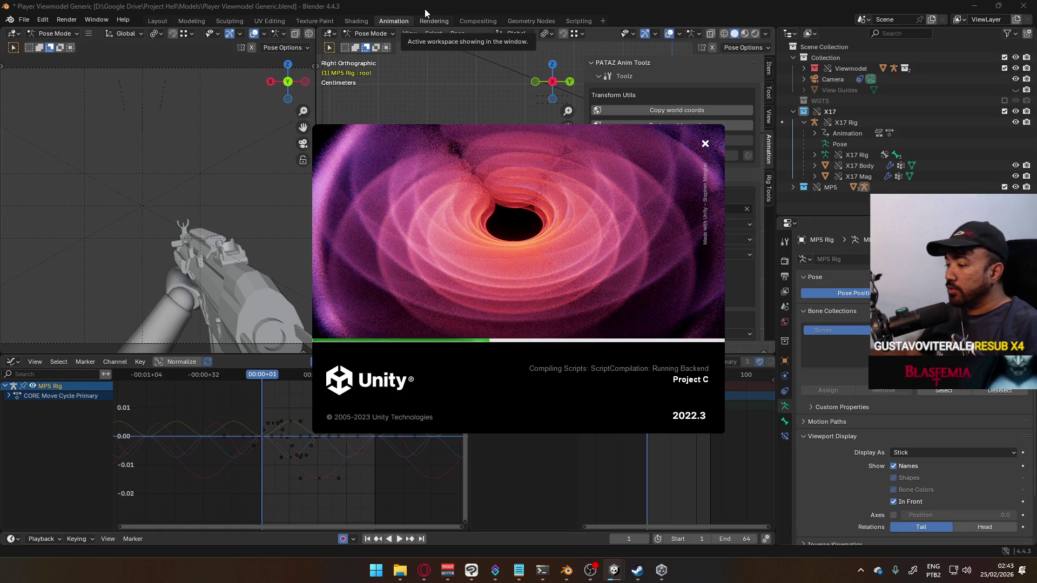
# - Launch Victor.blend from Google Drive > Project FPS > Models > Character in File Explorer
pyautogui.click(400, 569)
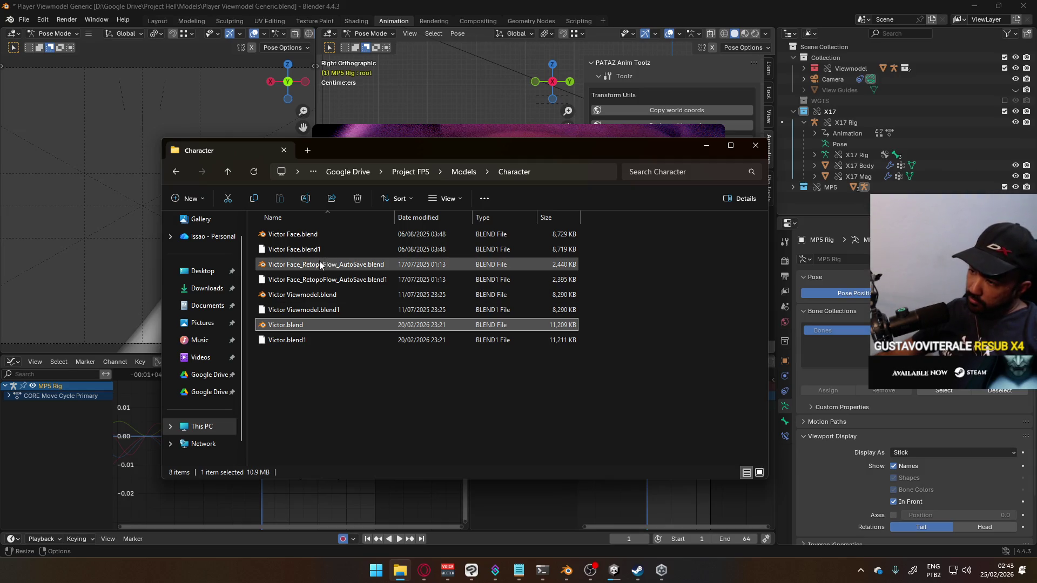
pyautogui.click(566, 570)
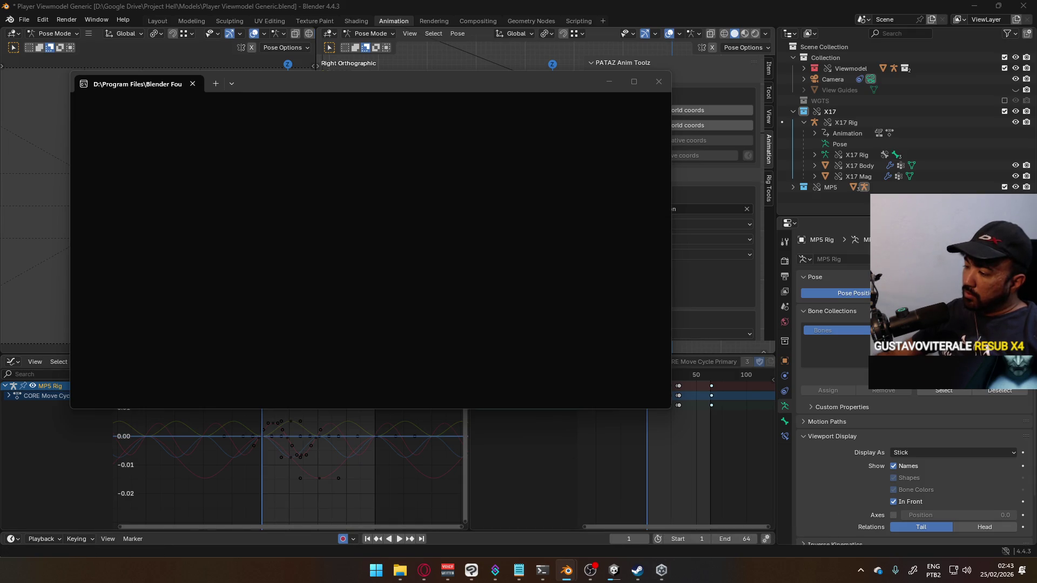
# - Dismiss the taskbar menu while Victor.blend loads in a second Blender window
pyautogui.rightClick(745, 578)
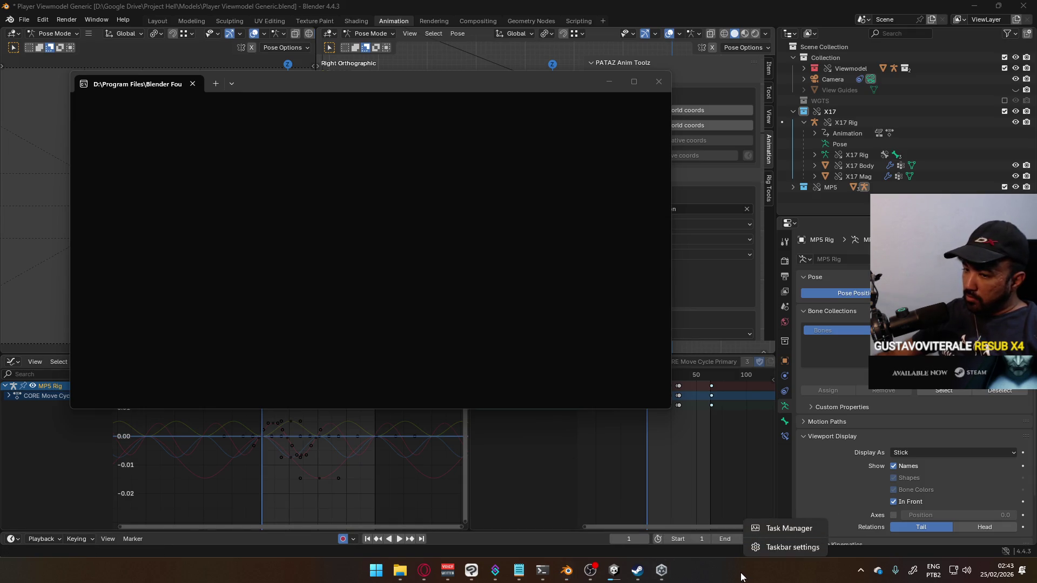
pyautogui.click(756, 526)
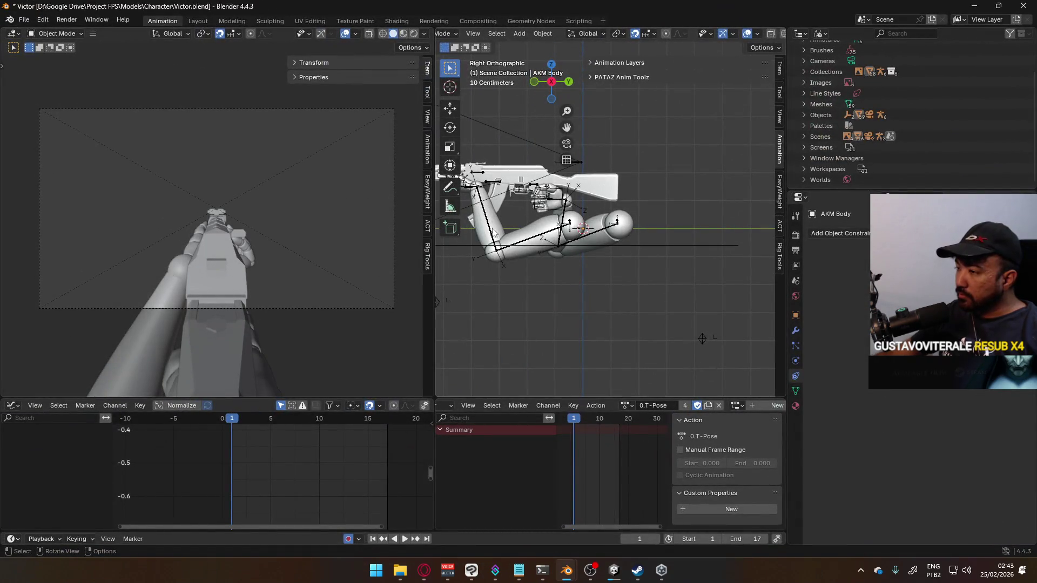
# - Check the Viewmodel Rig's available actions, then select the AKM gun so AKM Rig is active
pyautogui.click(493, 232)
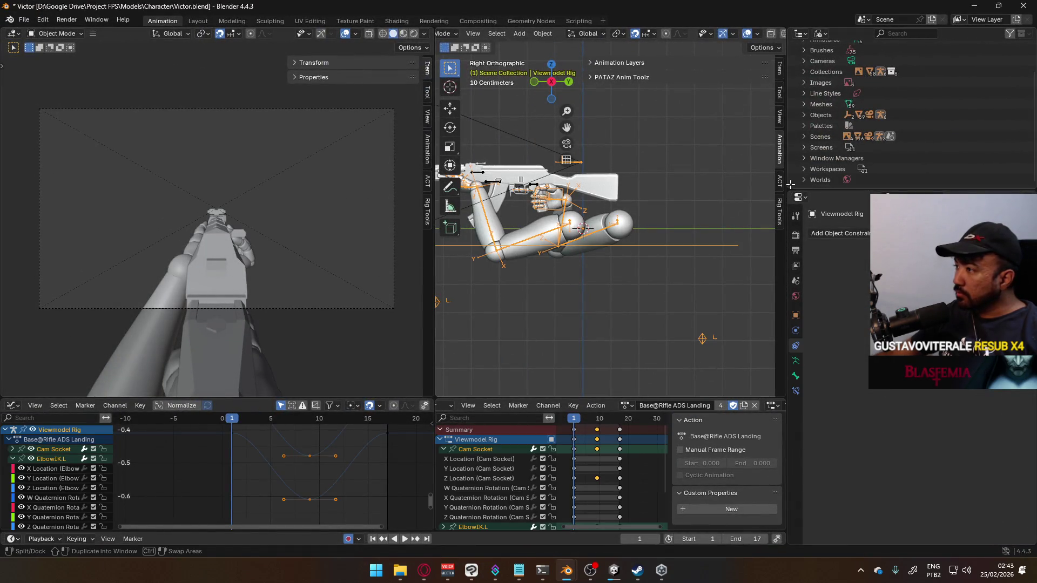
pyautogui.click(625, 406)
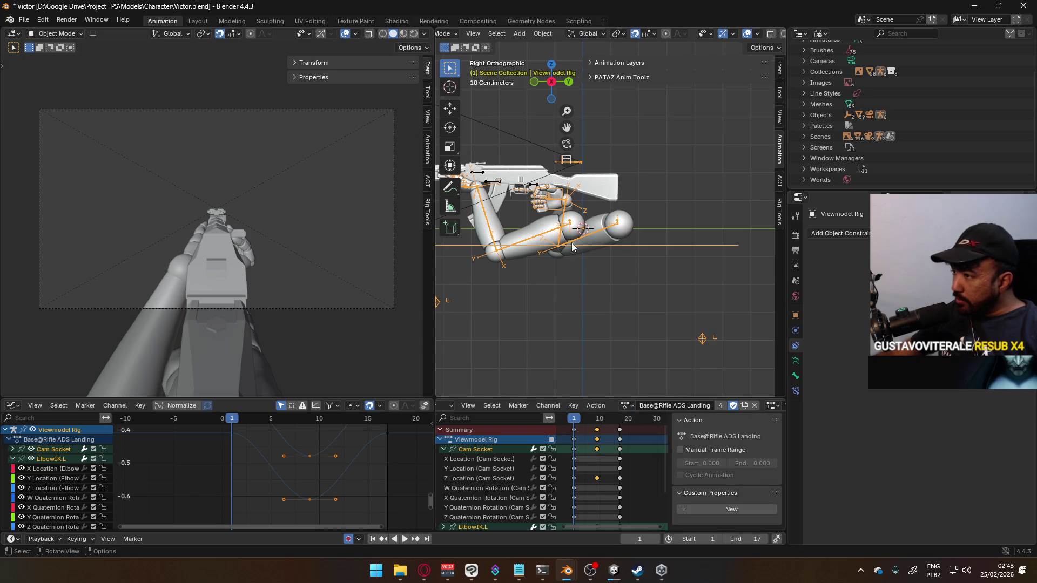
pyautogui.click(624, 307)
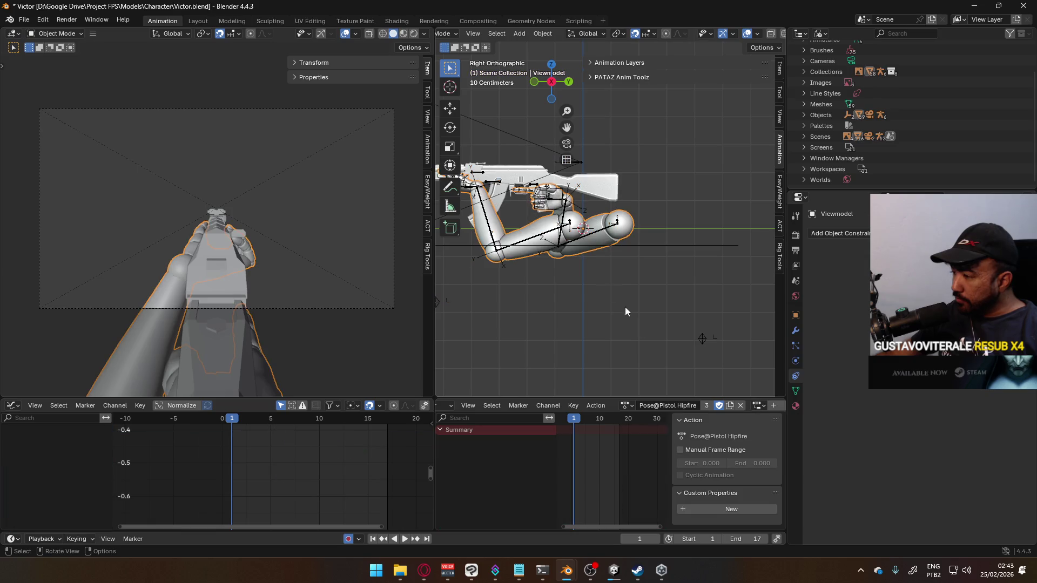
pyautogui.click(551, 236)
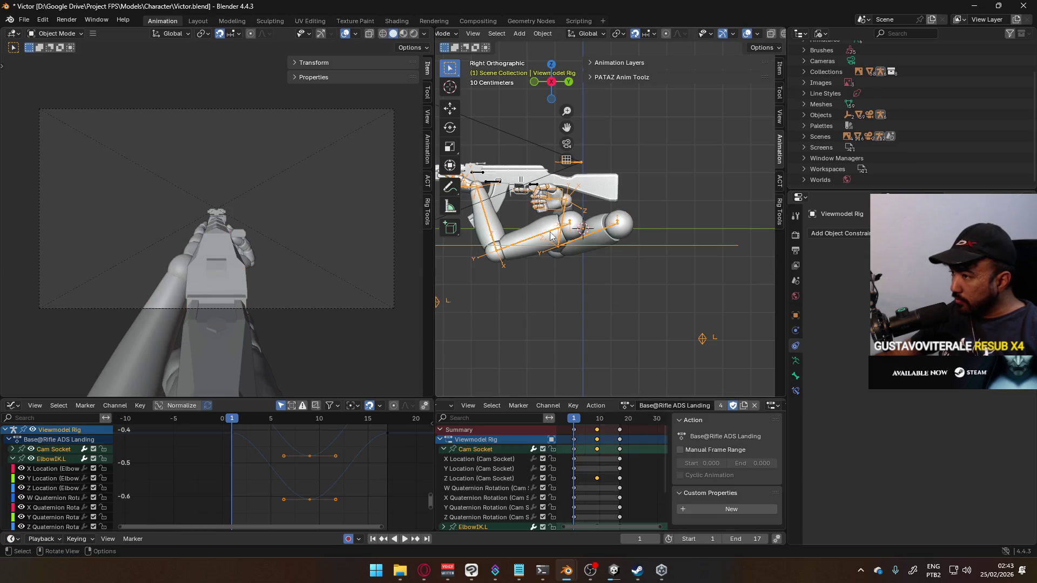
pyautogui.click(534, 186)
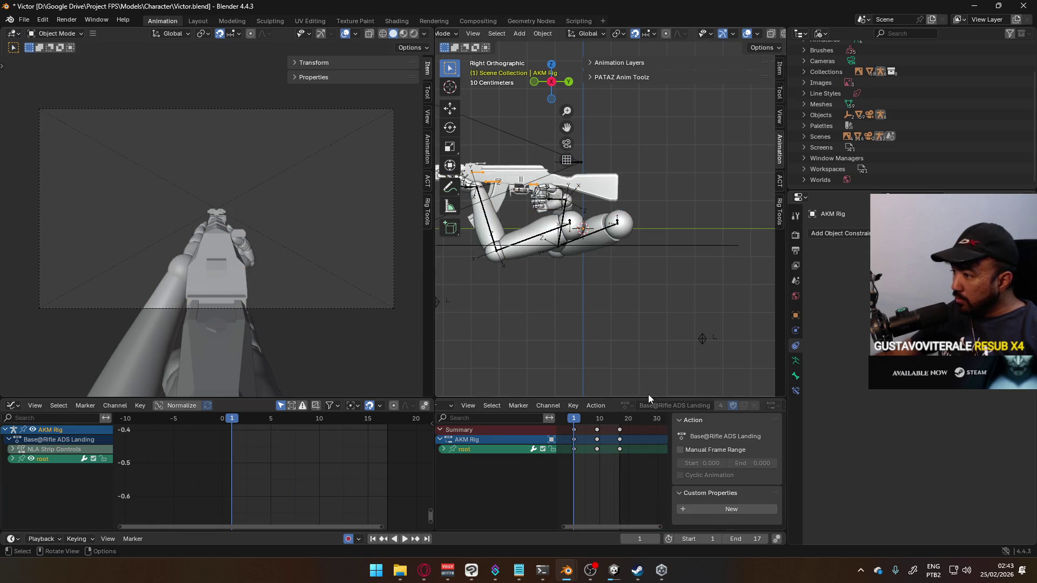
# - Disable the Pose@Rifle ADS layer and uncheck Turn Animation Layers On for the rig
pyautogui.click(778, 209)
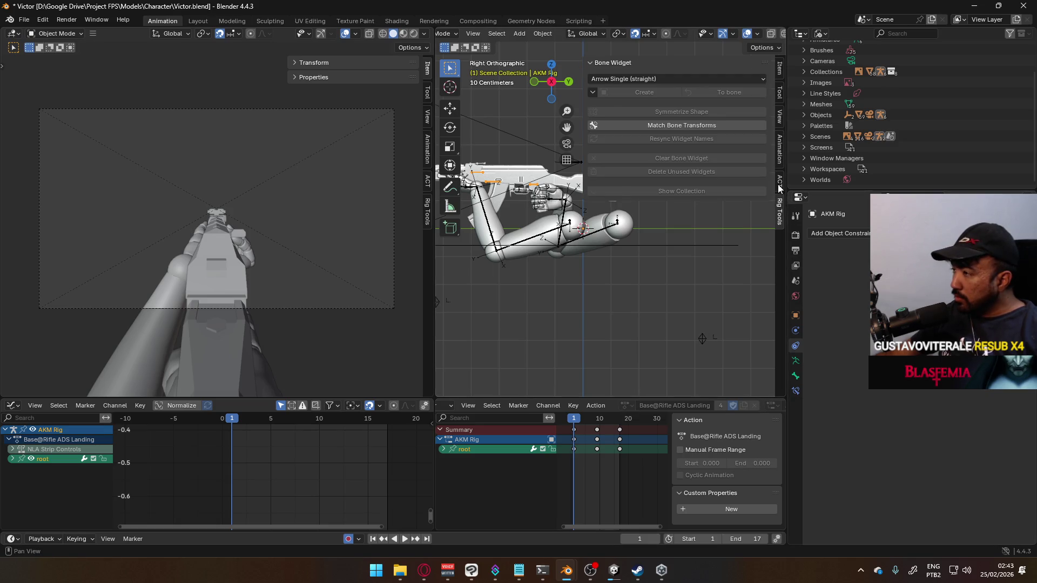
pyautogui.click(779, 185)
pyautogui.click(780, 154)
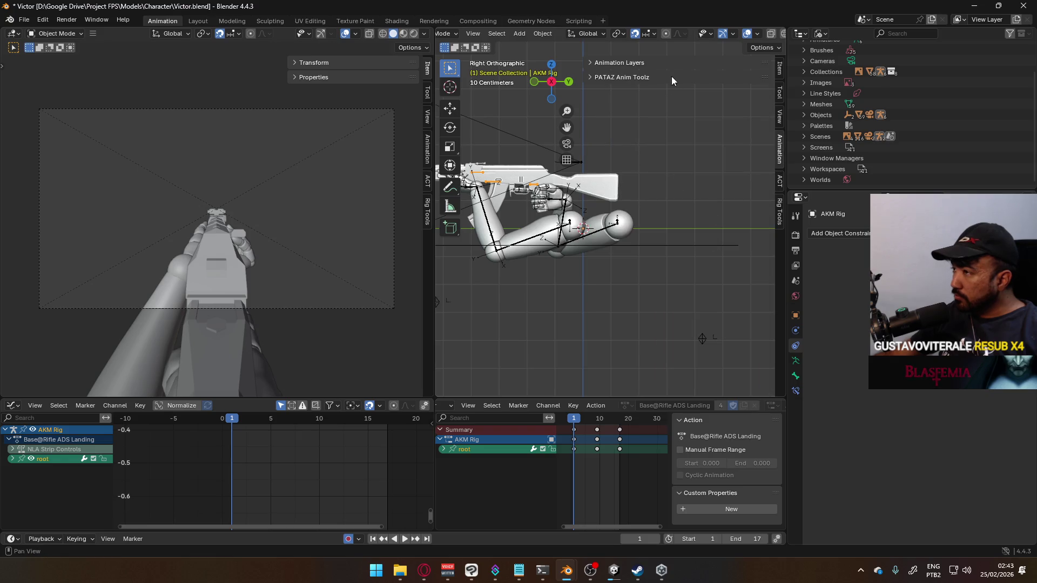
pyautogui.scroll(-3, 669, 125)
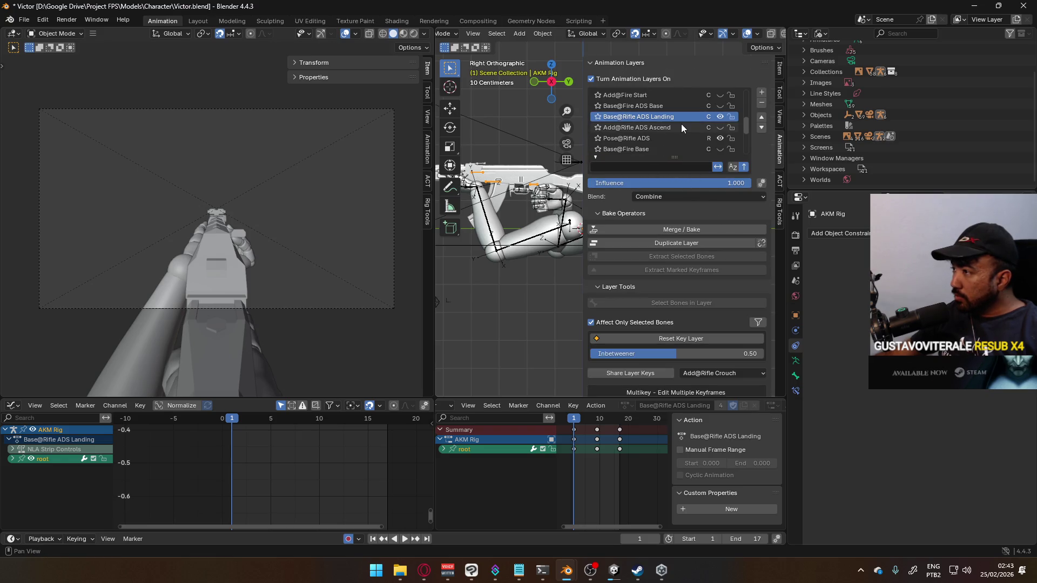
pyautogui.click(720, 139)
pyautogui.scroll(-4, 692, 141)
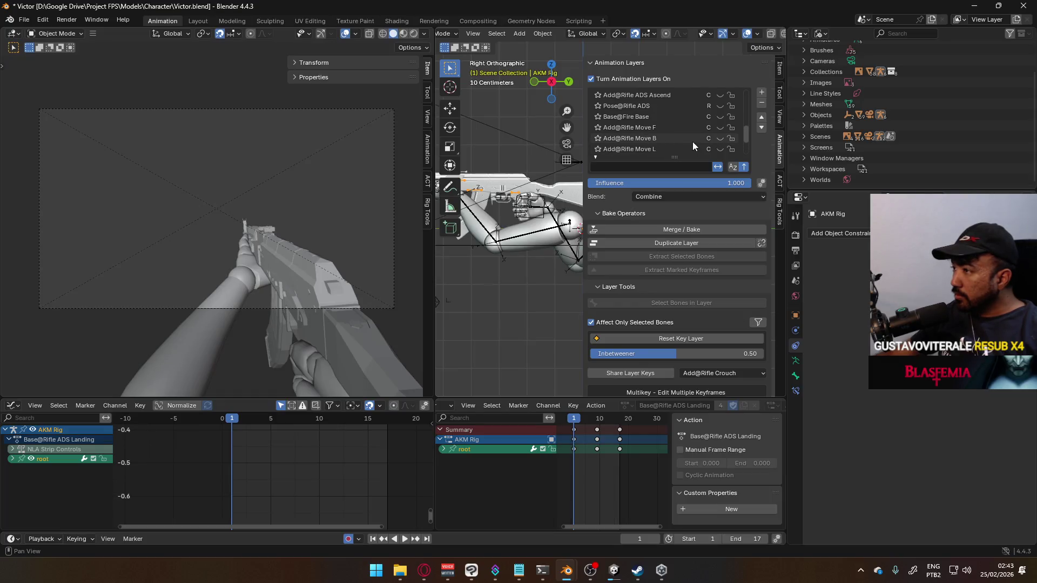
pyautogui.click(610, 79)
# - Assign Viewmodel@Rifle Descend to the AKM Rig and play it back
pyautogui.click(623, 405)
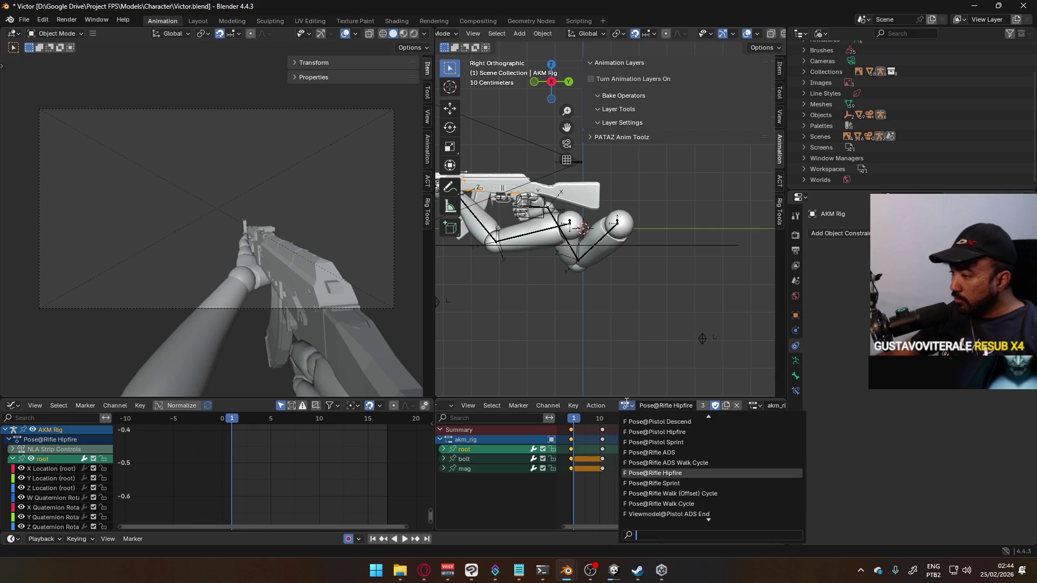
pyautogui.scroll(-5, 706, 459)
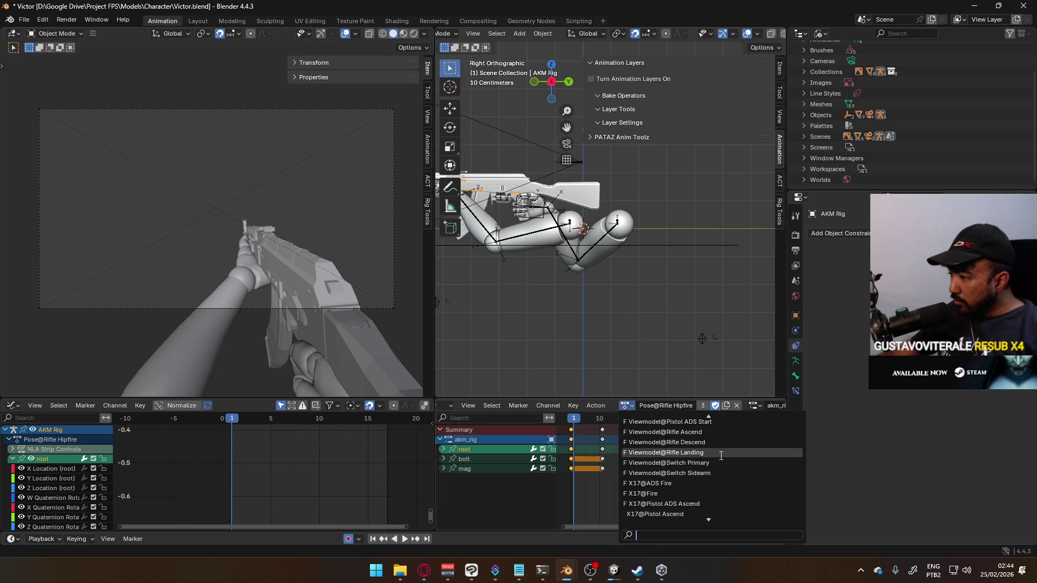
pyautogui.click(720, 443)
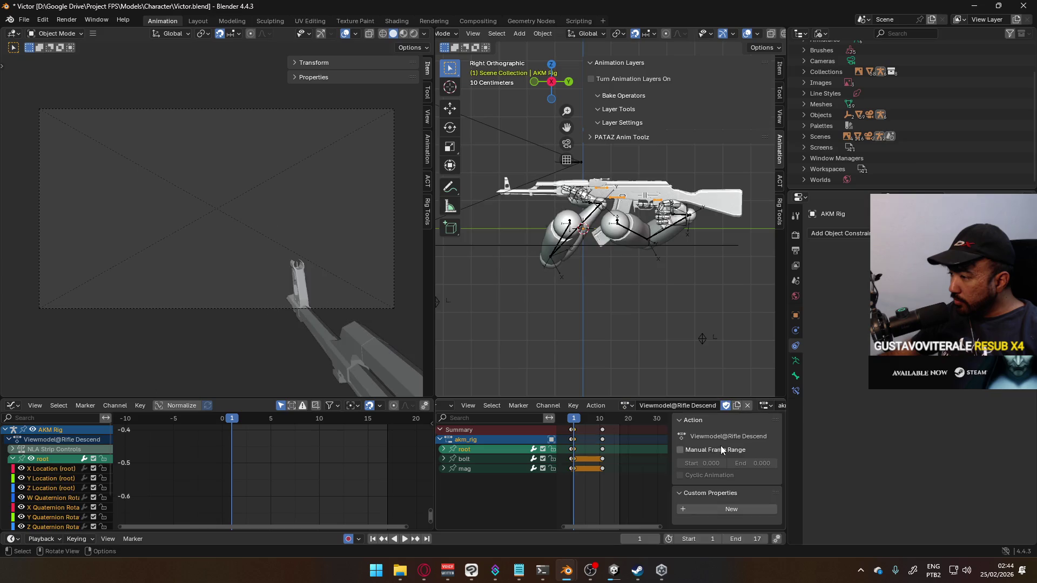
pyautogui.press('space')
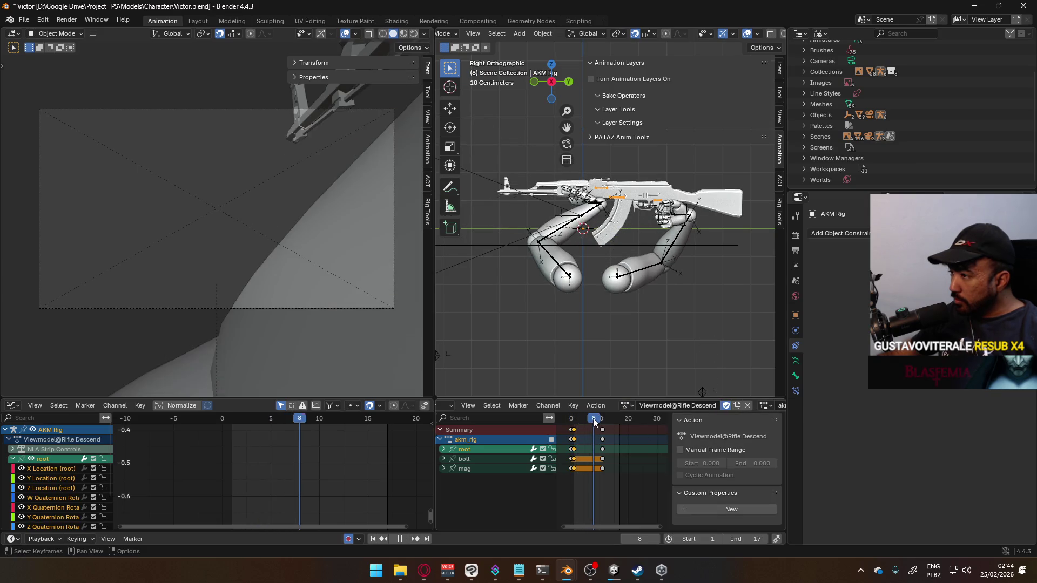
pyautogui.press('space')
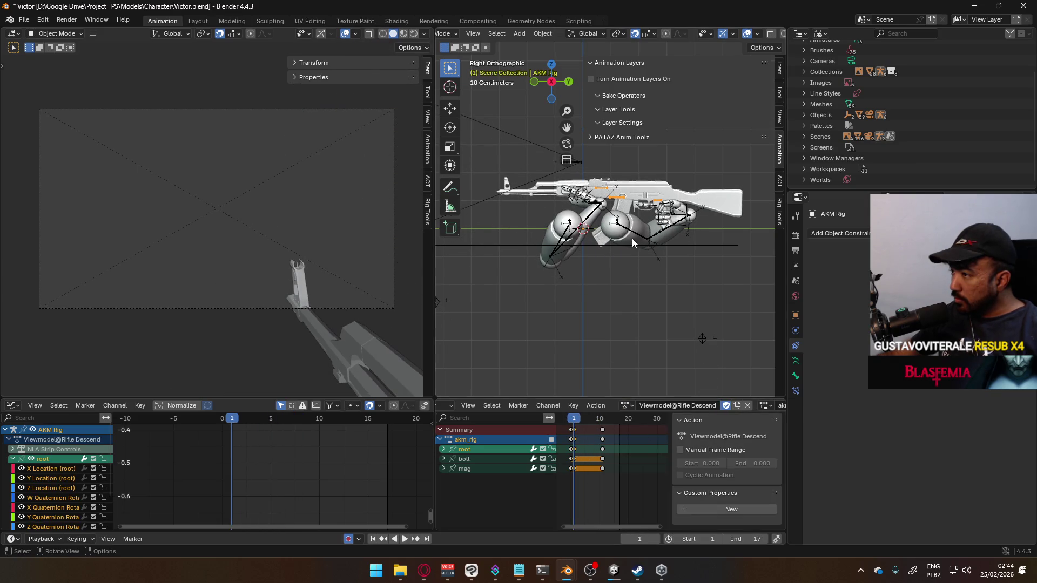
# - Assign Viewmodel@Rifle Descend to the Viewmodel Rig, then replay it with AKM Rig active
pyautogui.click(636, 240)
pyautogui.click(627, 406)
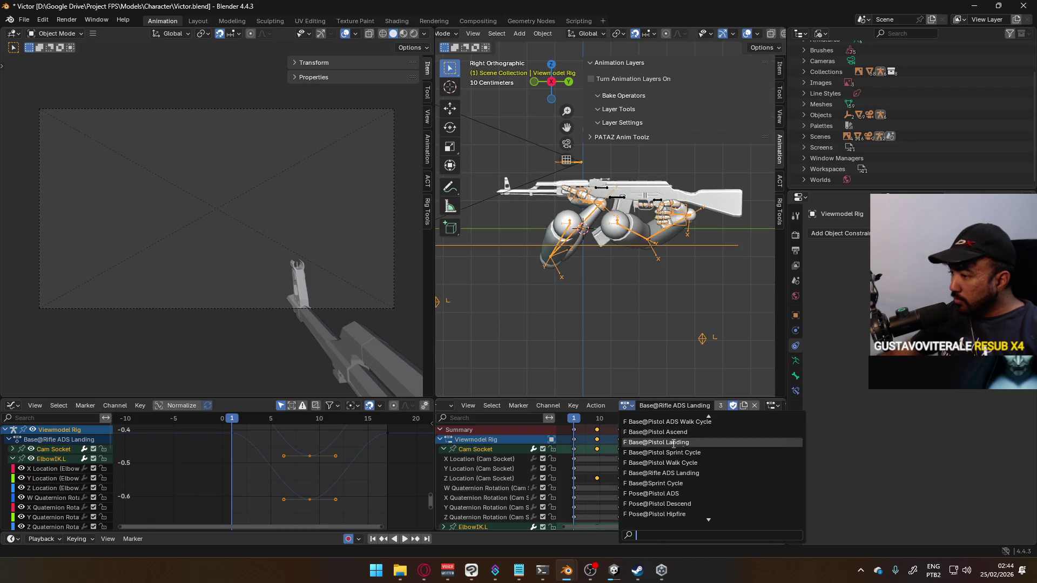
pyautogui.scroll(-5, 697, 464)
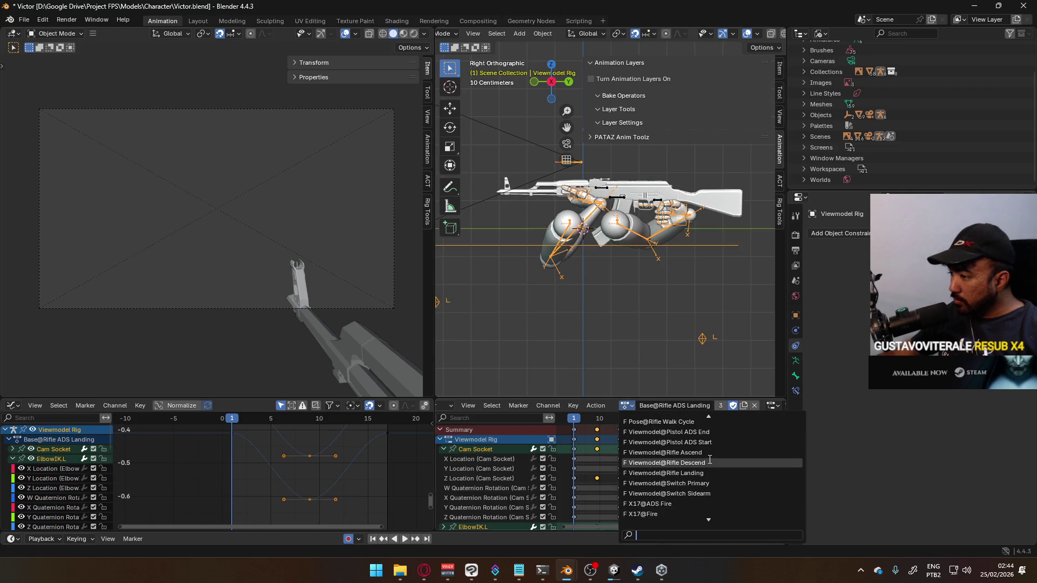
pyautogui.click(709, 462)
pyautogui.press('space')
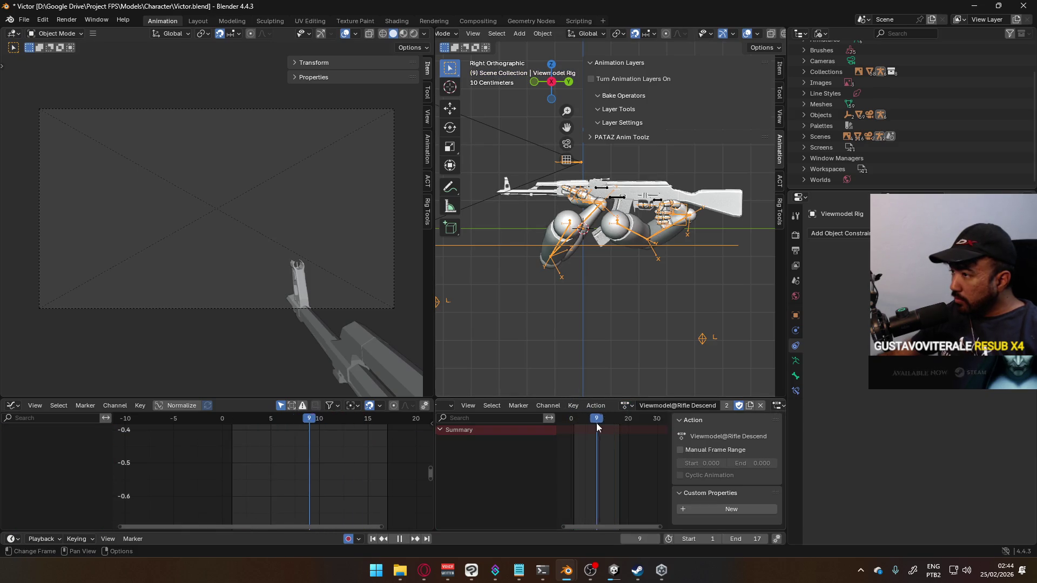
pyautogui.click(625, 405)
pyautogui.press('space')
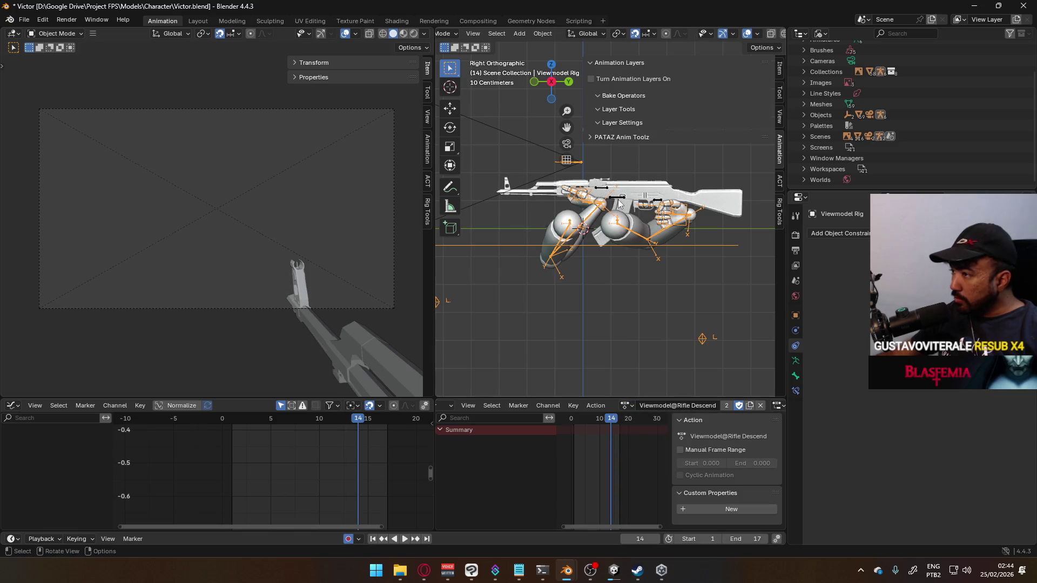
pyautogui.click(618, 203)
pyautogui.press('space')
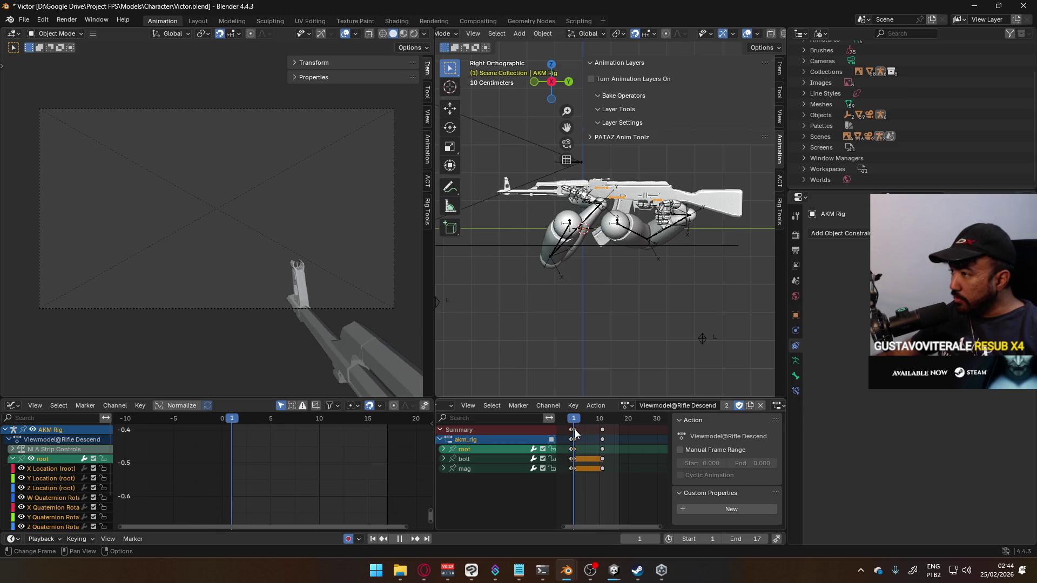
# - Switch the AKM Rig to Viewmodel@Rifle Ascend and play it through to frame 21
pyautogui.press('space')
pyautogui.click(629, 405)
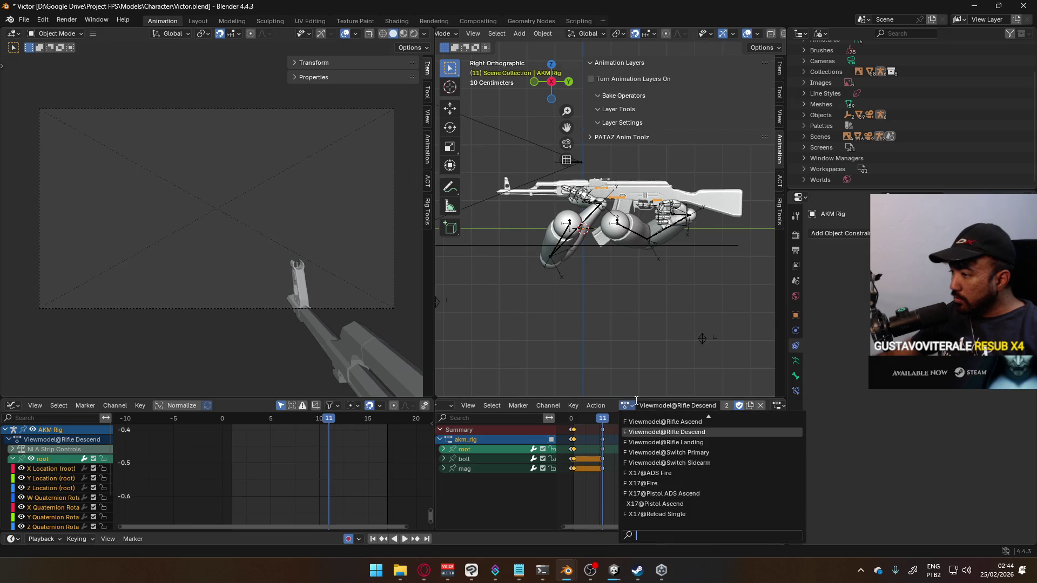
pyautogui.click(665, 422)
pyautogui.press('space')
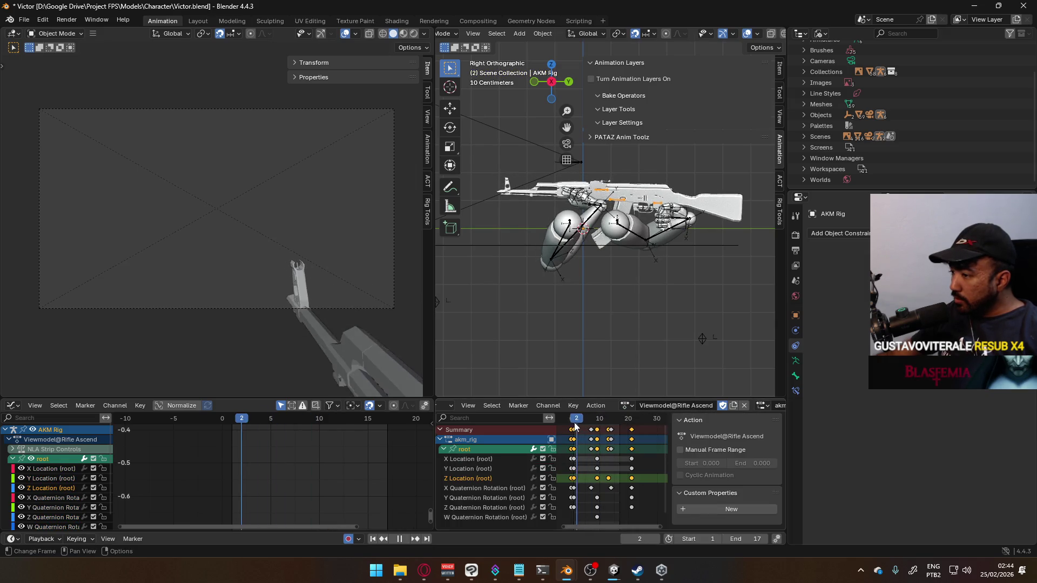
pyautogui.click(632, 421)
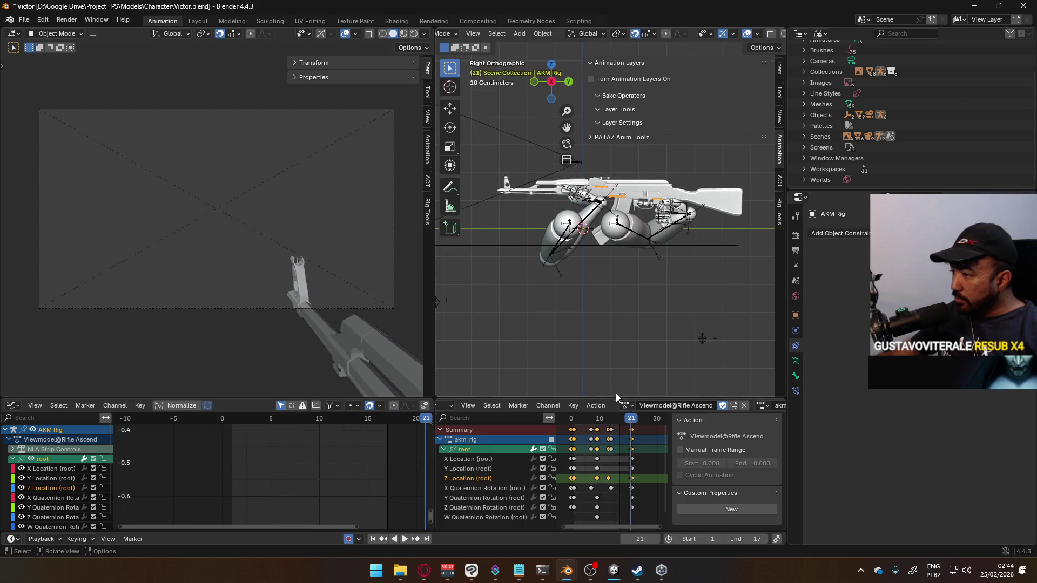
# - Compare Viewmodel@Rifle Descend and Rifle Ascend by swapping actions and scrubbing frames 1 and 21
pyautogui.click(627, 405)
pyautogui.click(681, 433)
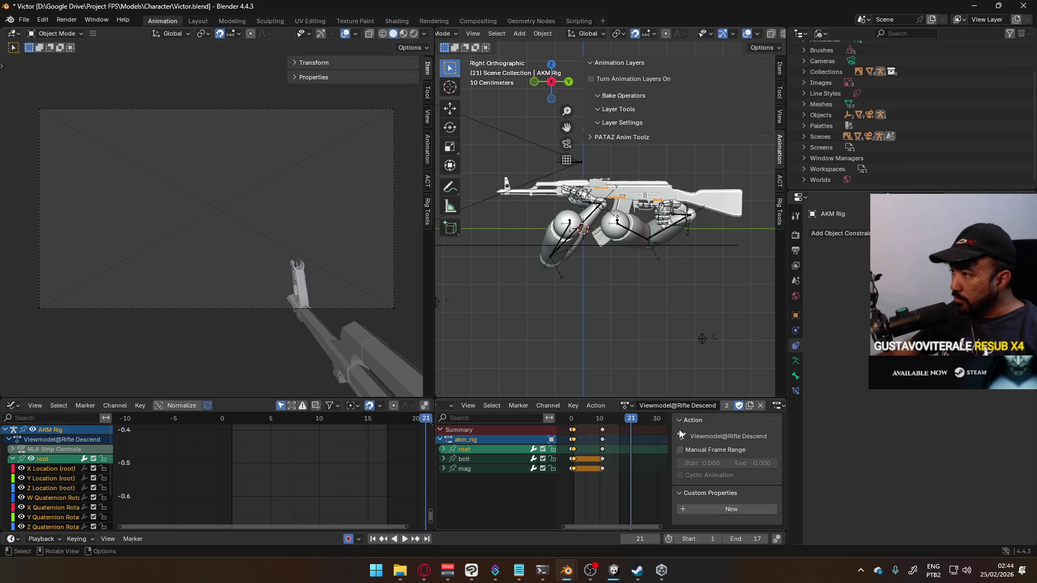
pyautogui.moveTo(605, 420); pyautogui.dragTo(575, 426)
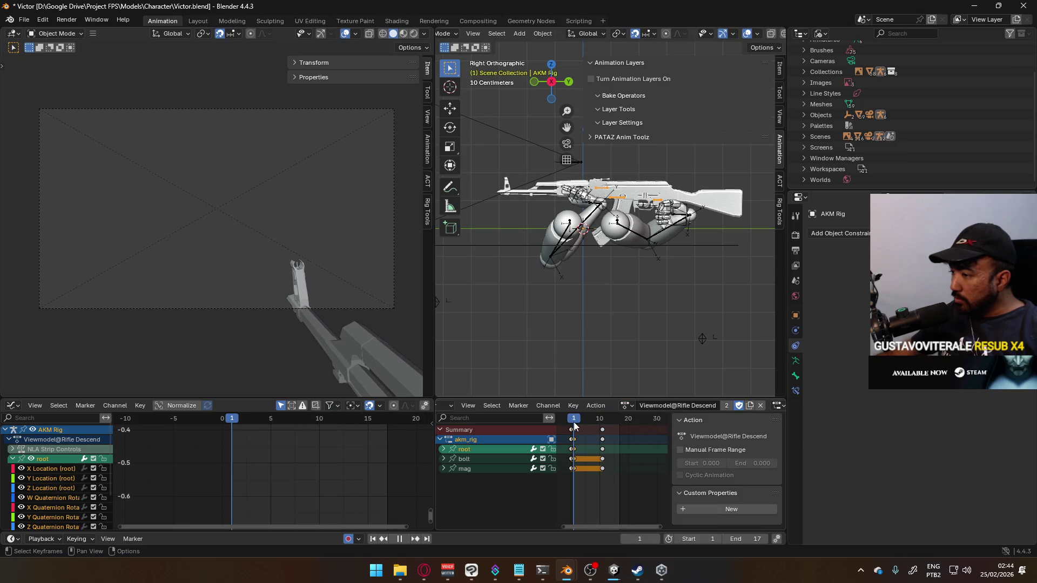
pyautogui.click(627, 406)
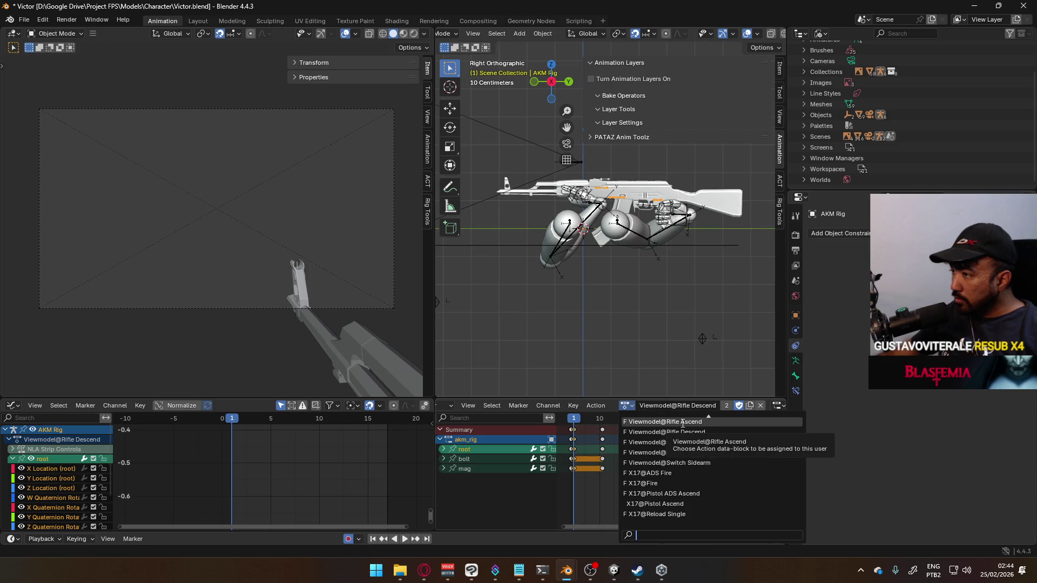
pyautogui.click(683, 422)
pyautogui.click(631, 421)
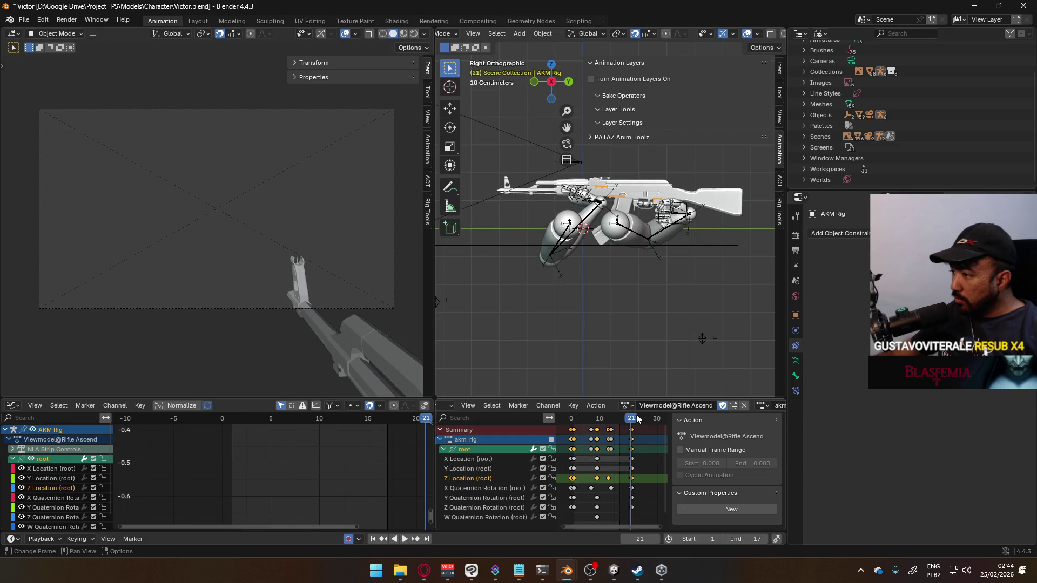
pyautogui.click(627, 405)
pyautogui.click(664, 432)
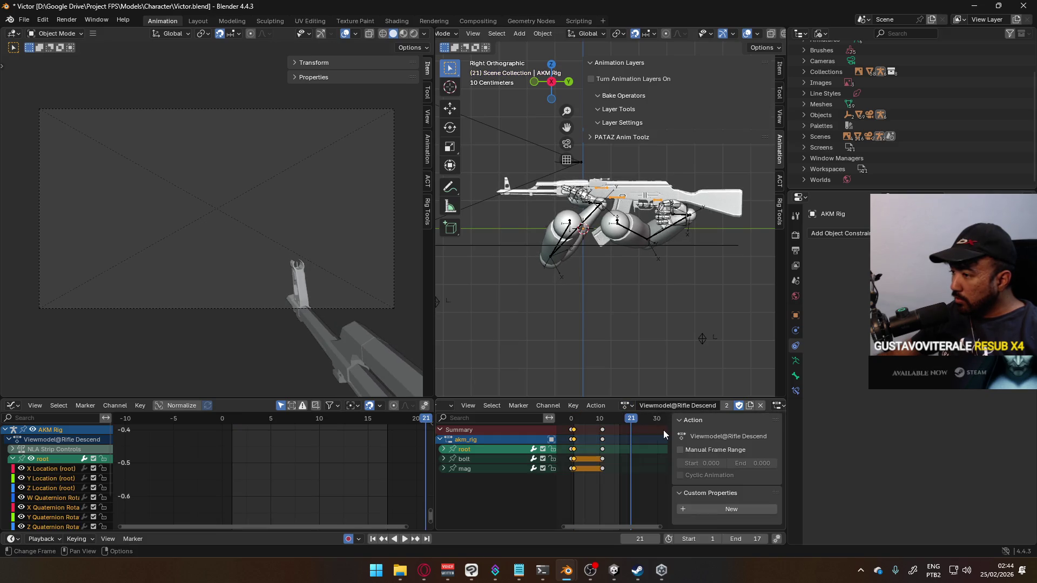
# - Load Viewmodel@Rifle Landing and play and scrub it between frames -1 and 18
pyautogui.click(627, 405)
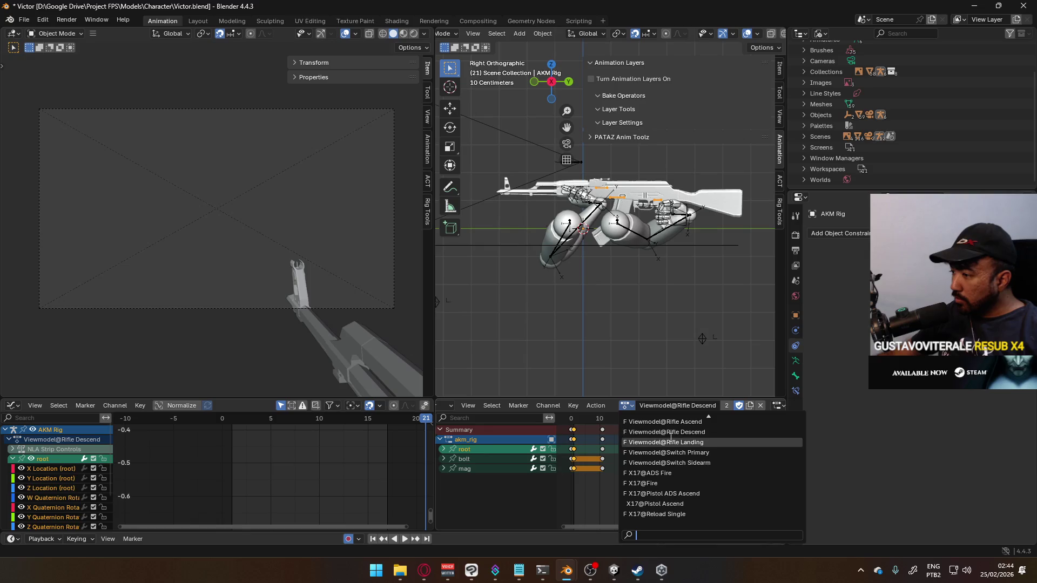
pyautogui.click(653, 441)
pyautogui.moveTo(631, 422); pyautogui.dragTo(574, 423)
pyautogui.press('space')
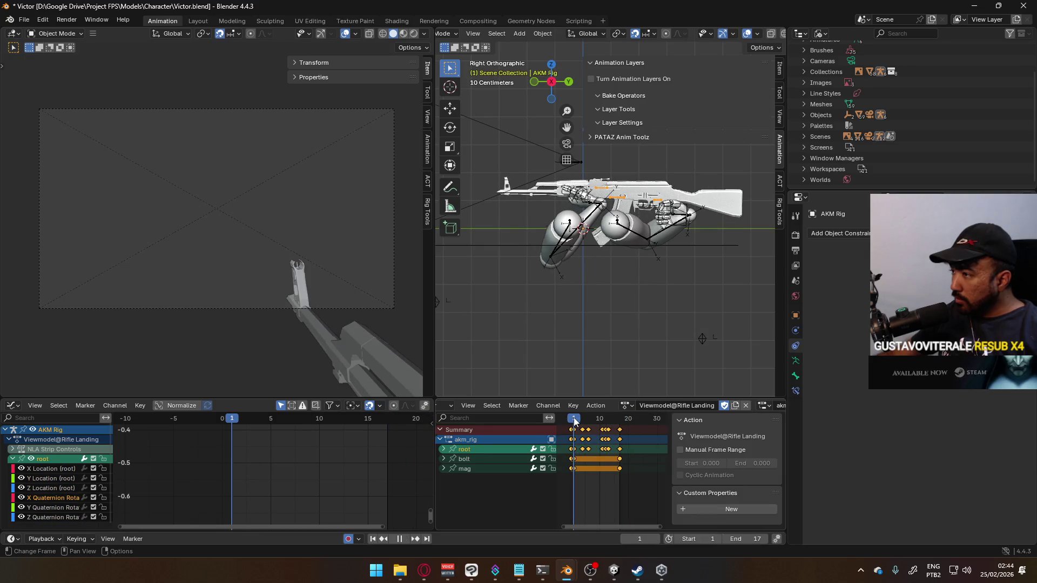
pyautogui.click(624, 416)
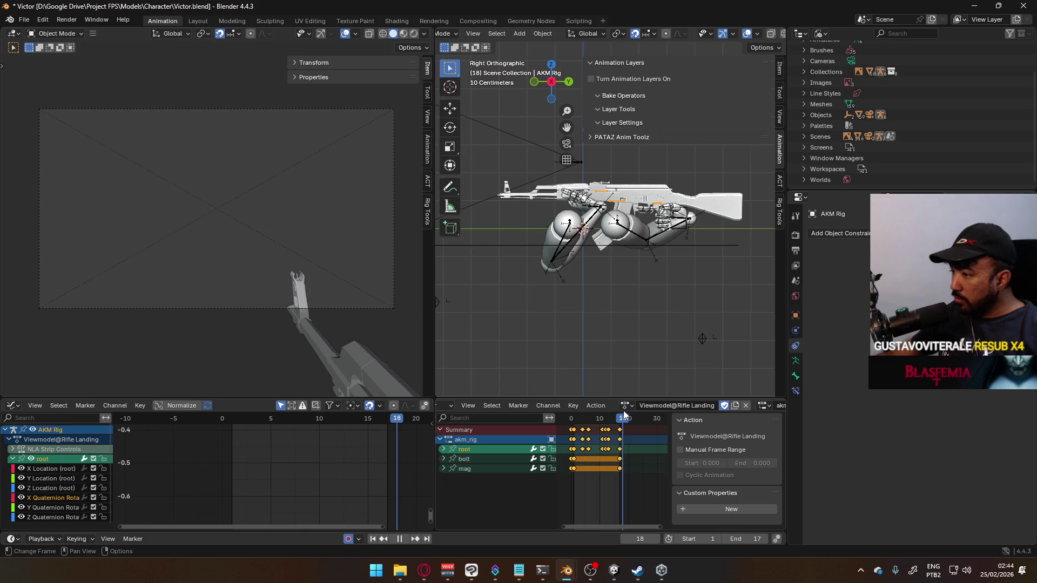
pyautogui.click(568, 420)
pyautogui.moveTo(568, 421)
pyautogui.mouseDown()
pyautogui.moveTo(626, 409)
pyautogui.moveTo(574, 415)
pyautogui.moveTo(620, 403)
pyautogui.mouseUp()
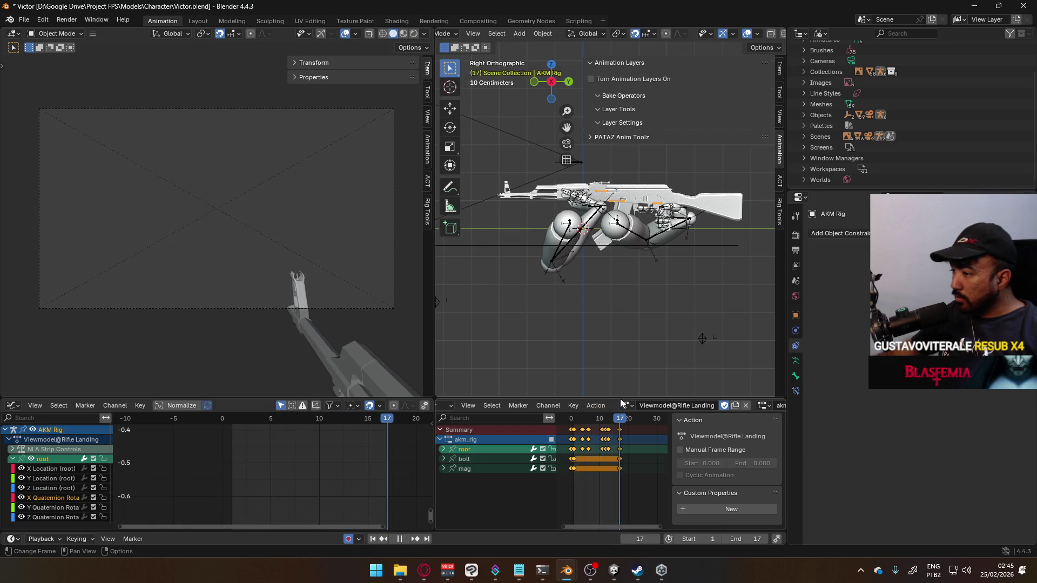
# - Return to Viewmodel@Rifle Ascend, select all its keyframes, and play and scrub to frame 20
pyautogui.click(625, 406)
pyautogui.click(678, 422)
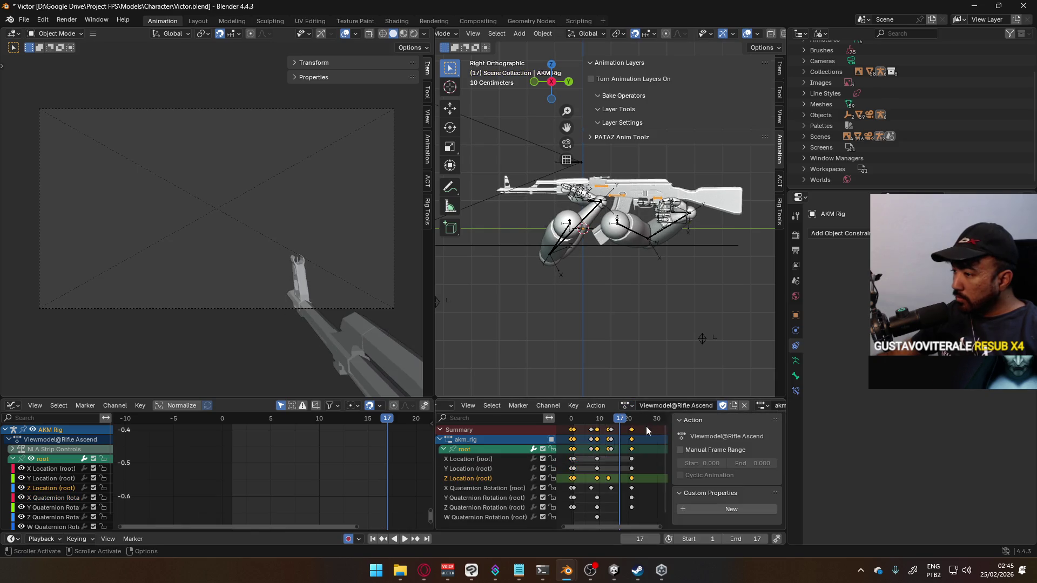
pyautogui.click(444, 449)
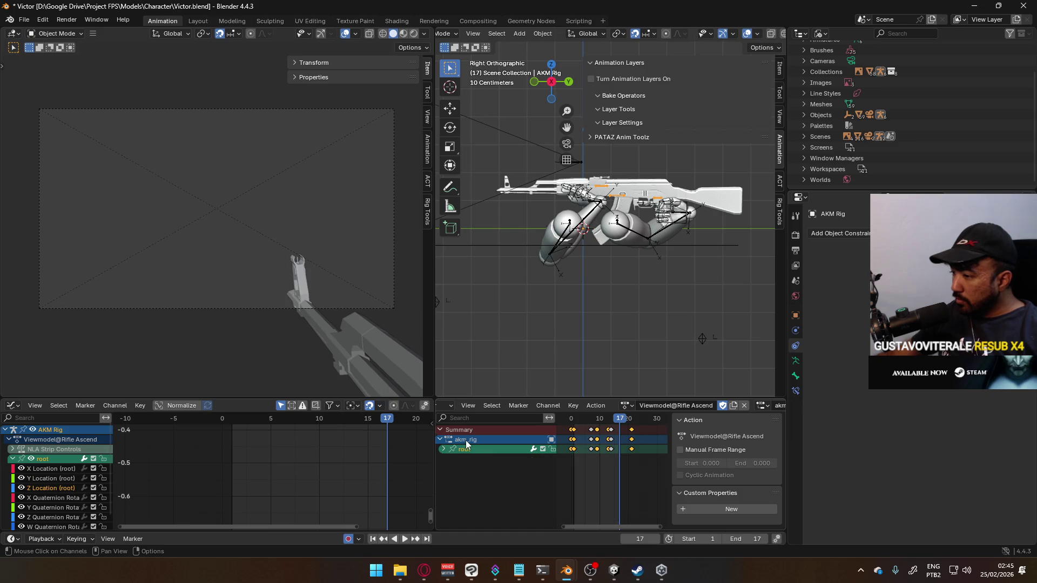
pyautogui.hotkey('shift', 'Left')
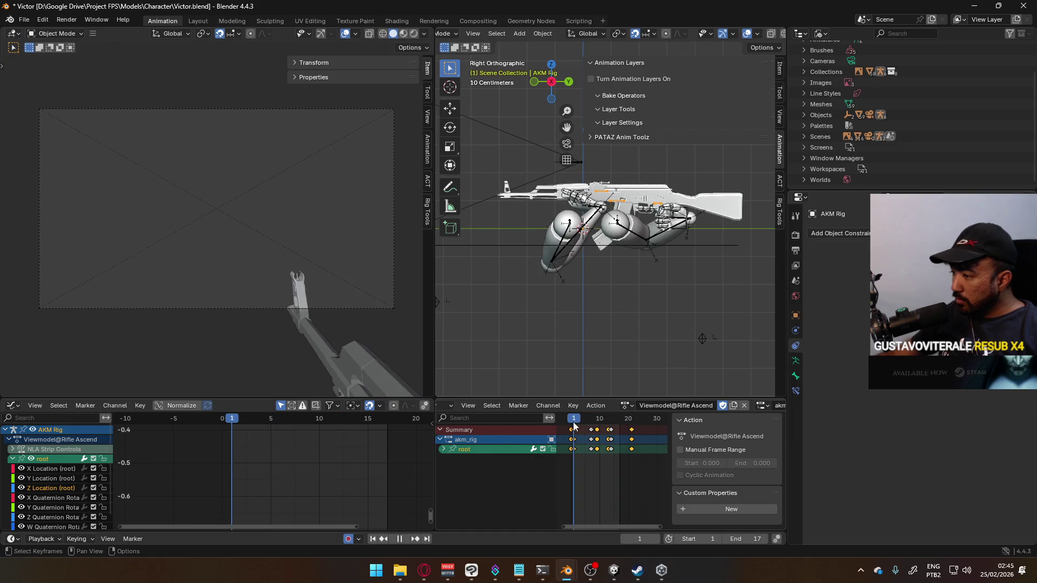
pyautogui.moveTo(643, 470); pyautogui.dragTo(570, 438)
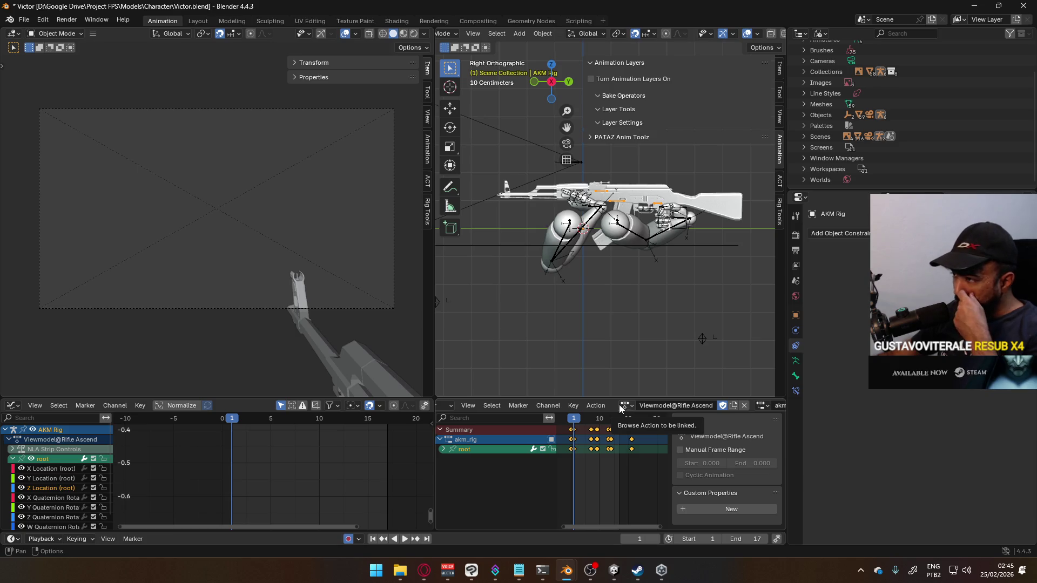
pyautogui.press('space')
pyautogui.moveTo(598, 419)
pyautogui.mouseDown()
pyautogui.moveTo(635, 394)
pyautogui.moveTo(569, 400)
pyautogui.moveTo(641, 377)
pyautogui.moveTo(573, 388)
pyautogui.mouseUp()
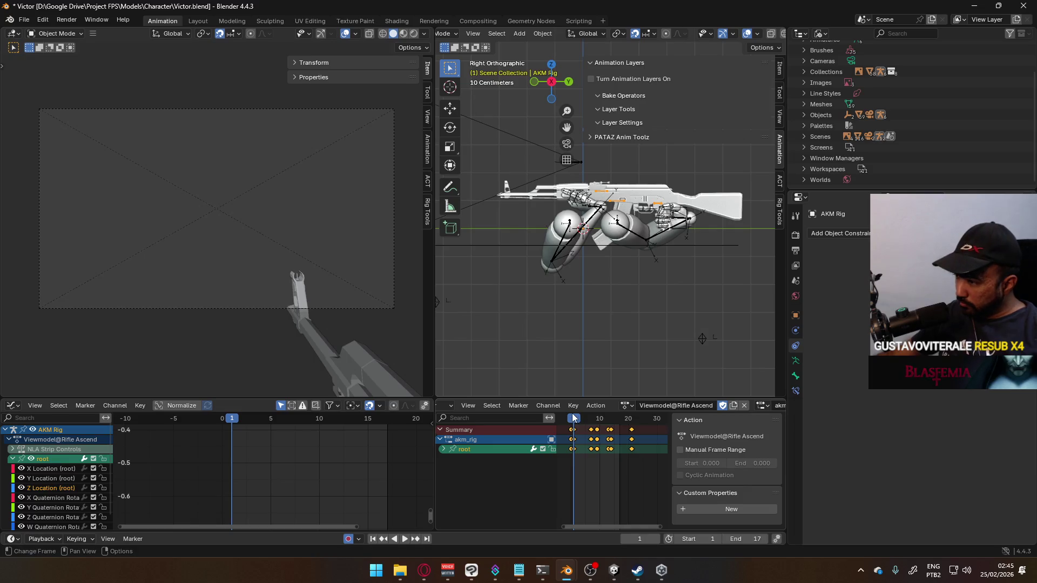
pyautogui.press('space')
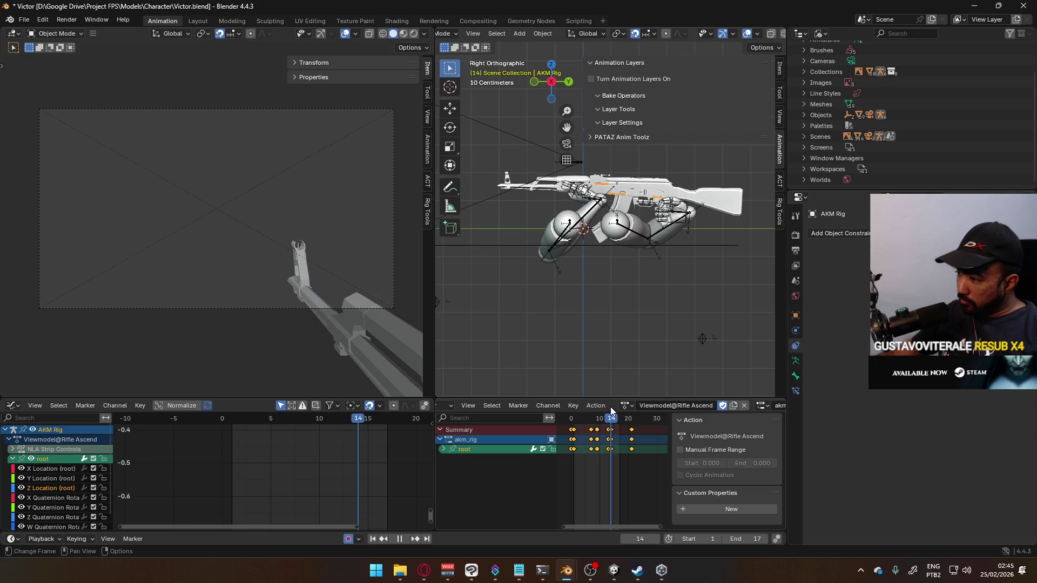
# - Put the rig into Pose Mode, pan the graph to zero, then bring Unity forward
pyautogui.hotkey('ctrl', 'Tab')
pyautogui.press('space')
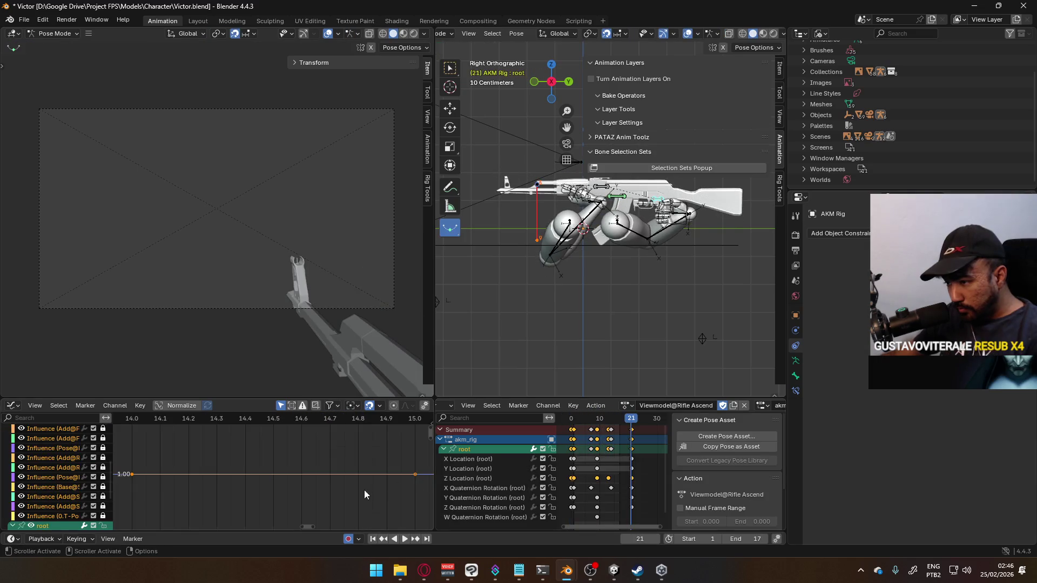
pyautogui.moveTo(430, 440); pyautogui.dragTo(436, 582)
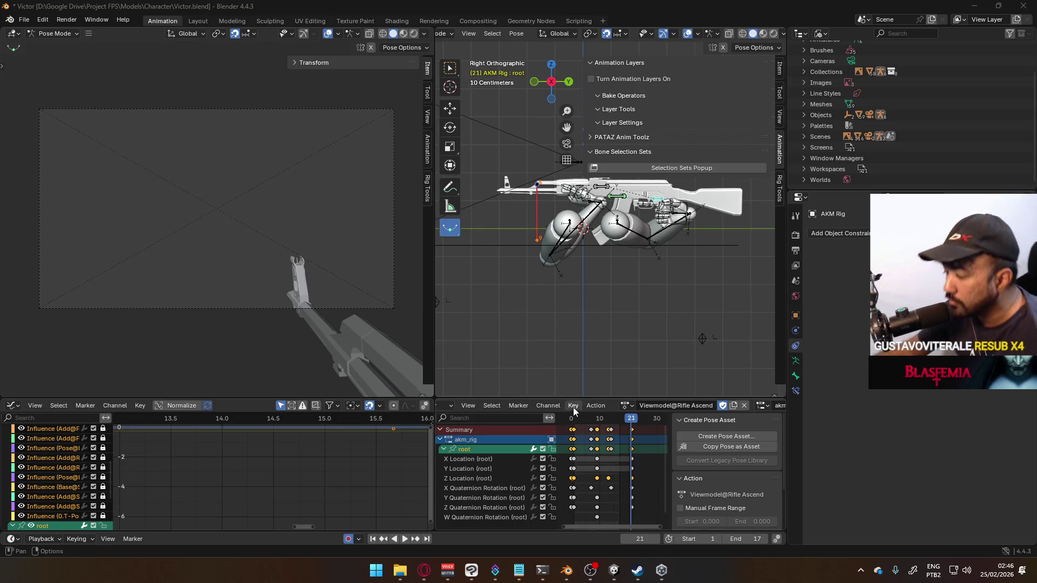
pyautogui.hotkey('alt', 'Tab')
pyautogui.click(827, 200)
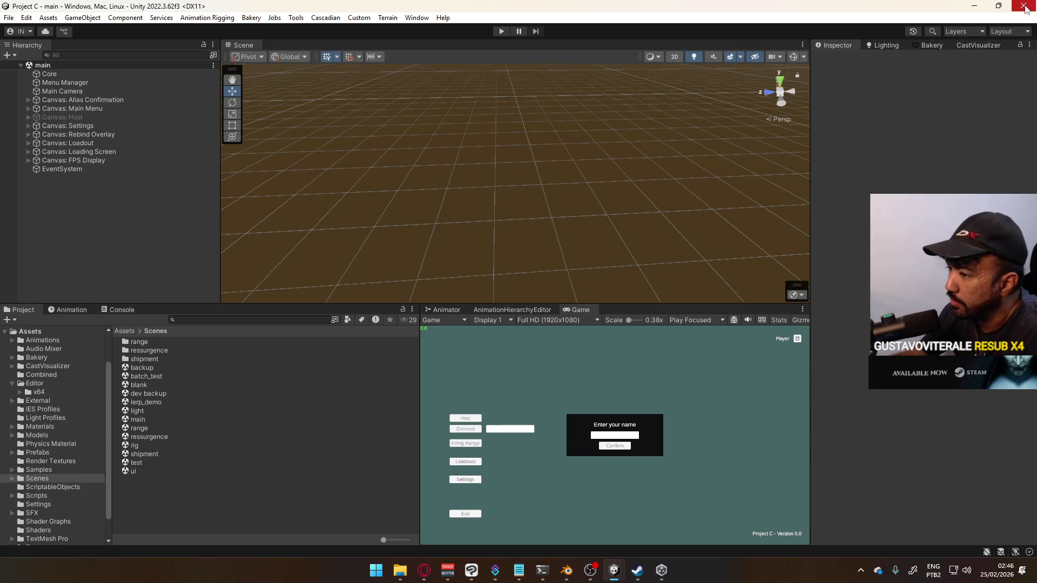
# - Alt+Tab back to Blender while the Unity dev scene loads
pyautogui.hotkey('alt', 'Tab')
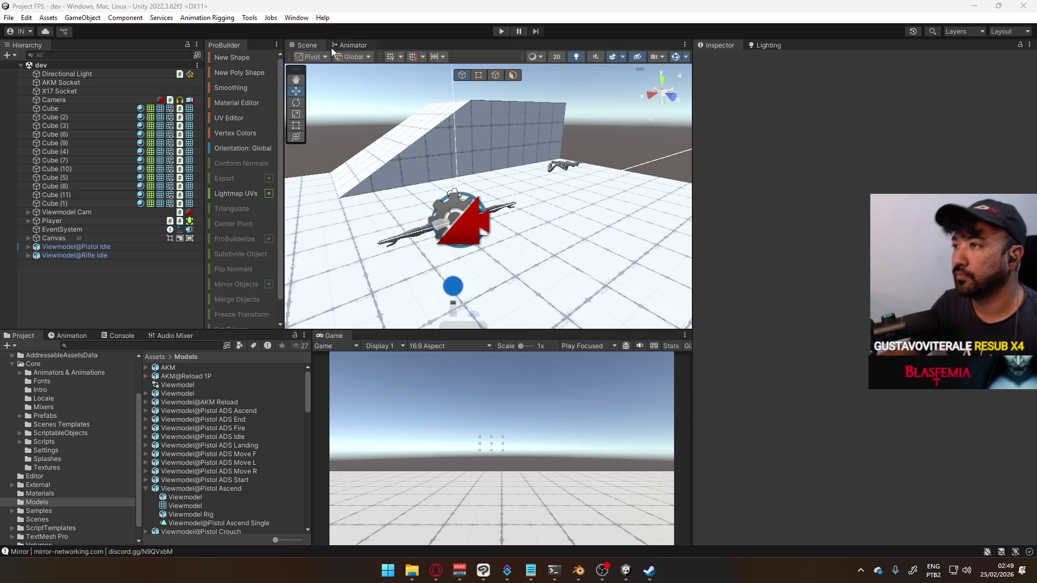
# - In the Animator, inspect the Aerial Layer's Landing, Any State and Ascend states, then enter the Descend blend tree
pyautogui.click(351, 43)
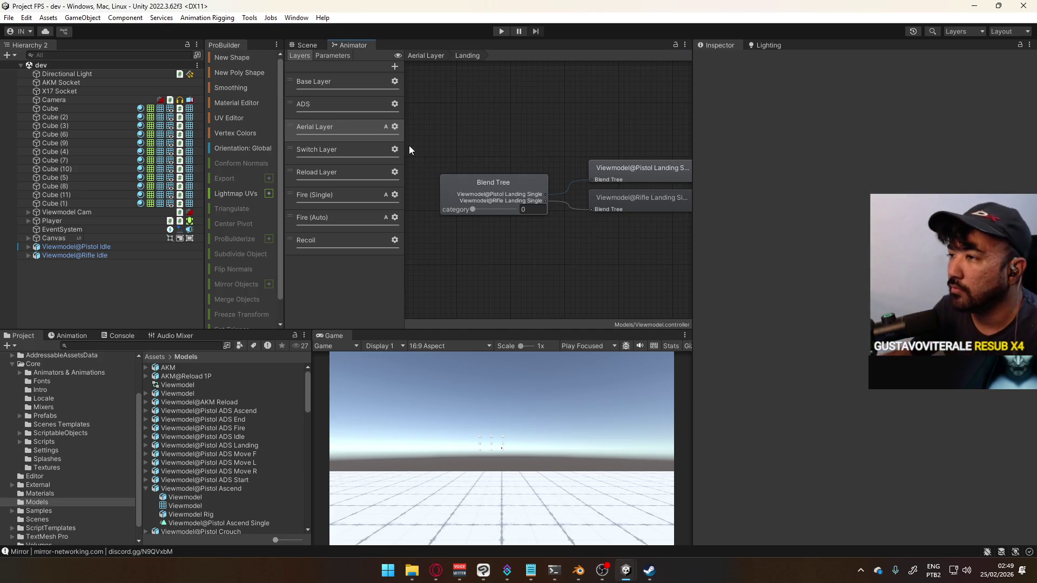
pyautogui.click(521, 184)
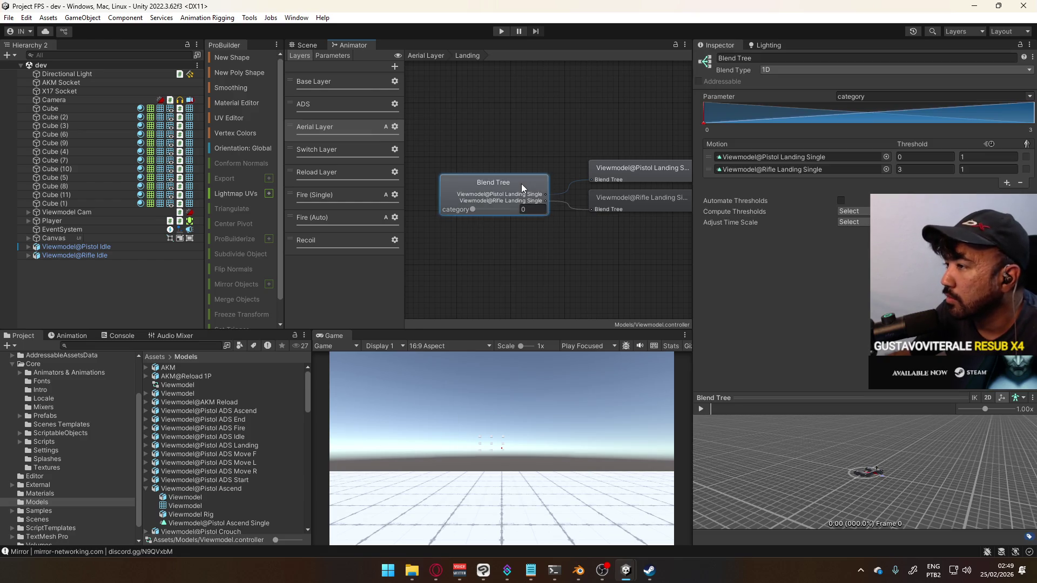
pyautogui.scroll(3, 536, 183)
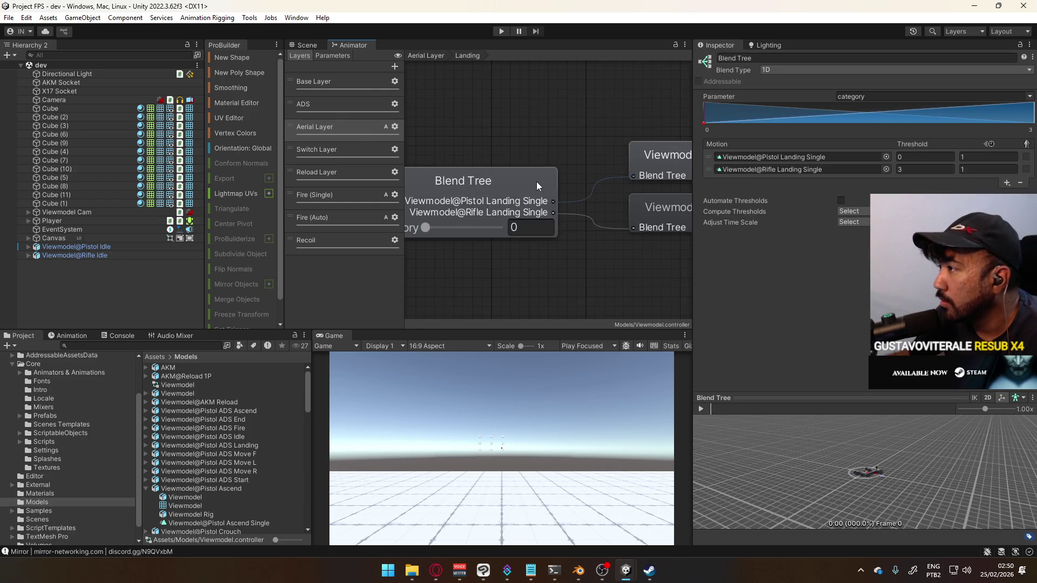
pyautogui.click(318, 47)
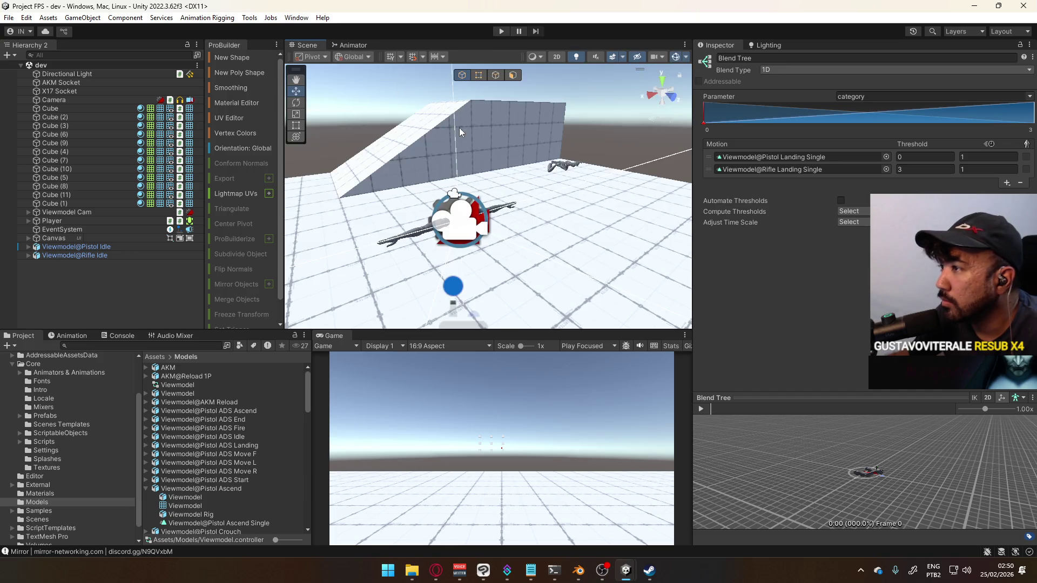
pyautogui.click(350, 46)
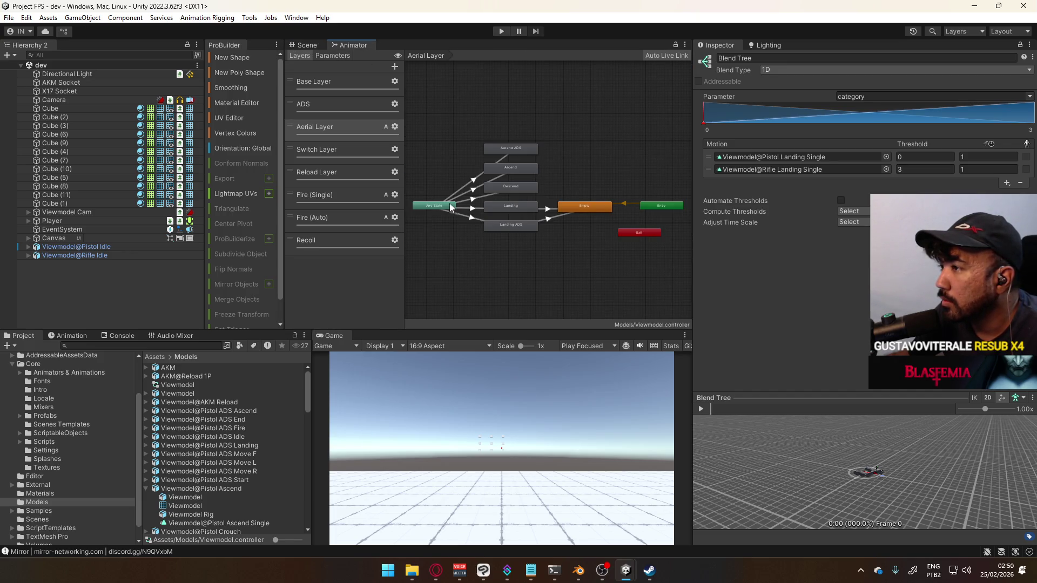
pyautogui.click(452, 207)
pyautogui.click(519, 174)
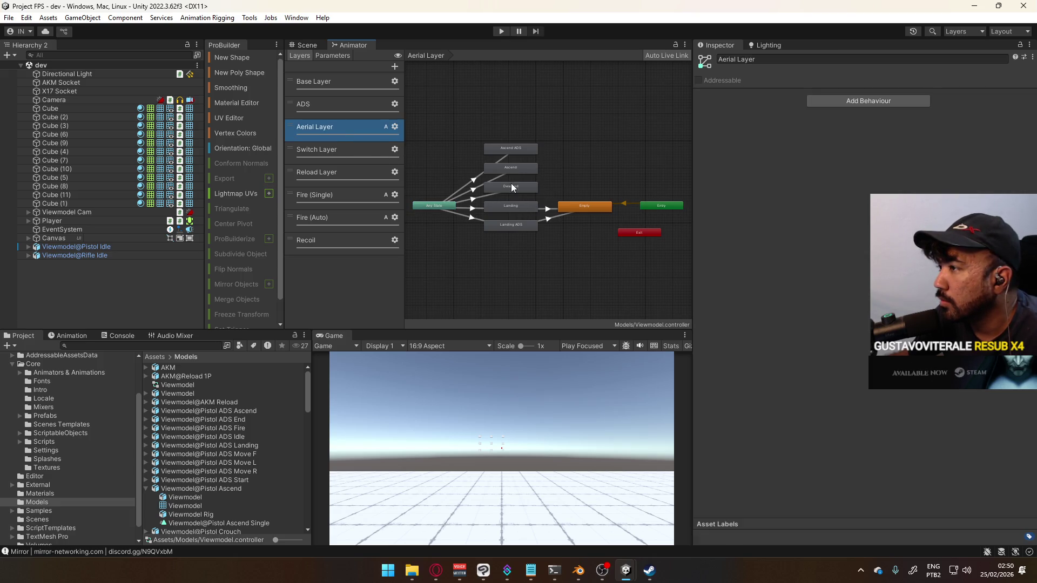
pyautogui.scroll(2, 511, 183)
pyautogui.click(526, 167)
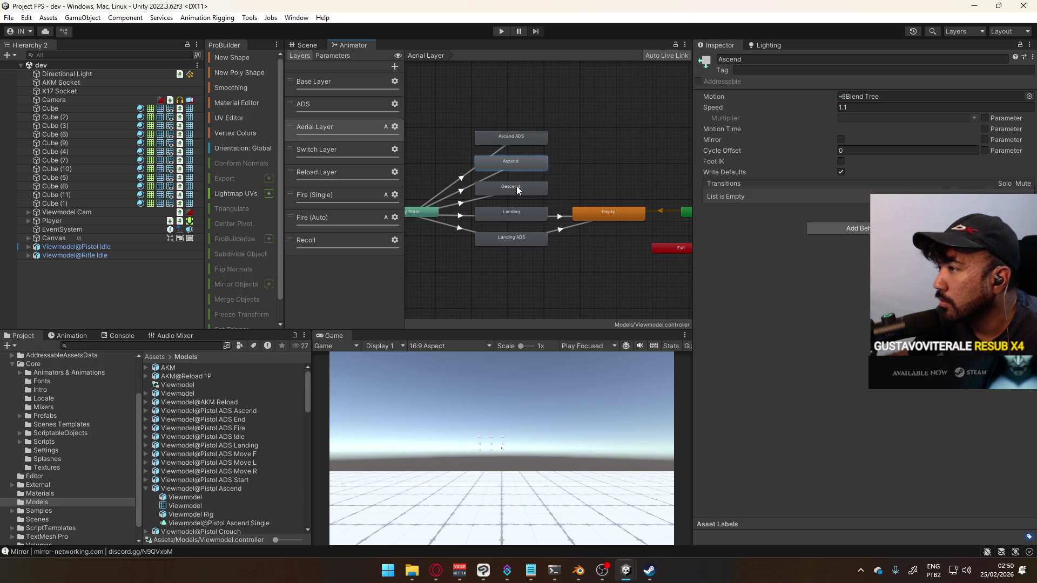
pyautogui.doubleClick(516, 187)
# - Inspect the Descend blend tree's clips and preview the Rifle Descend model's import settings
pyautogui.click(562, 177)
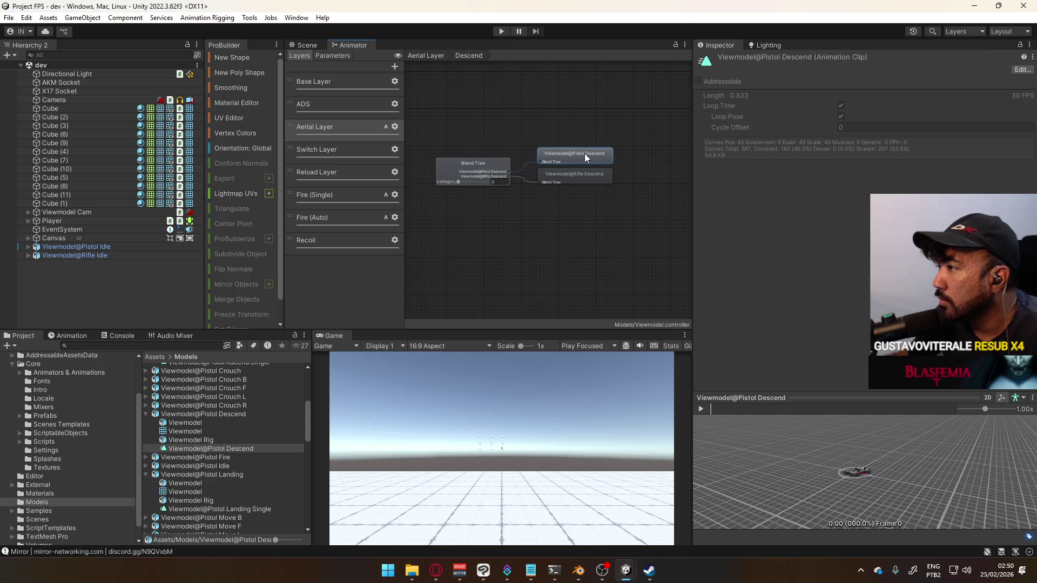
pyautogui.click(700, 410)
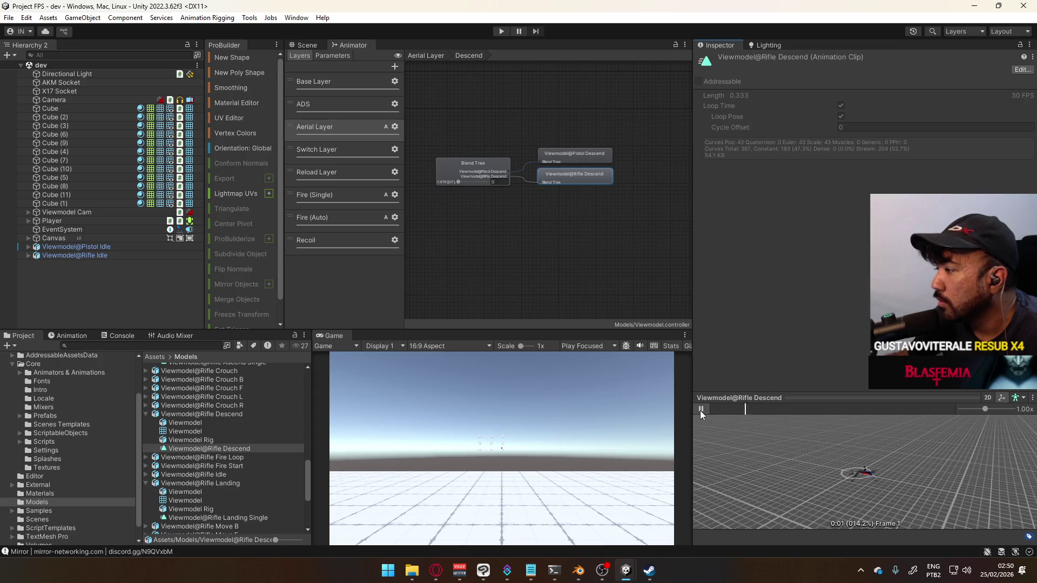
pyautogui.click(488, 164)
pyautogui.click(752, 170)
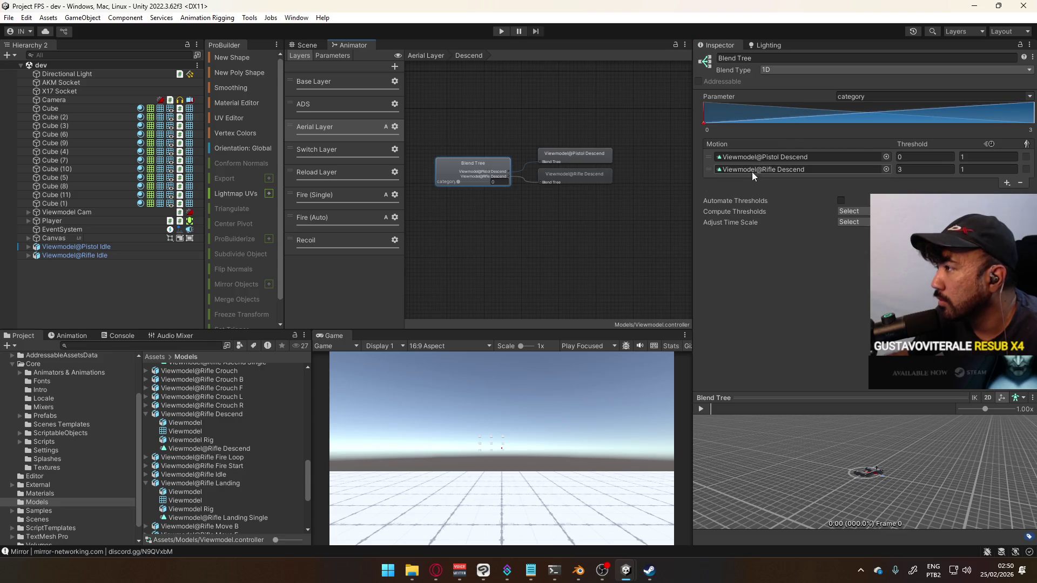
pyautogui.click(212, 451)
pyautogui.click(226, 415)
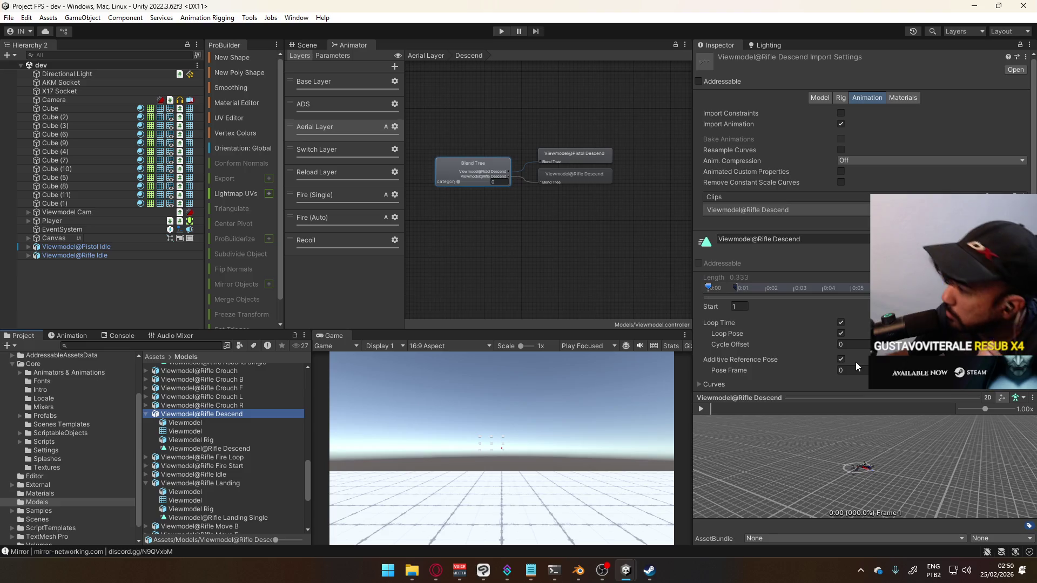
pyautogui.moveTo(874, 442); pyautogui.dragTo(859, 473)
pyautogui.scroll(5, 864, 468)
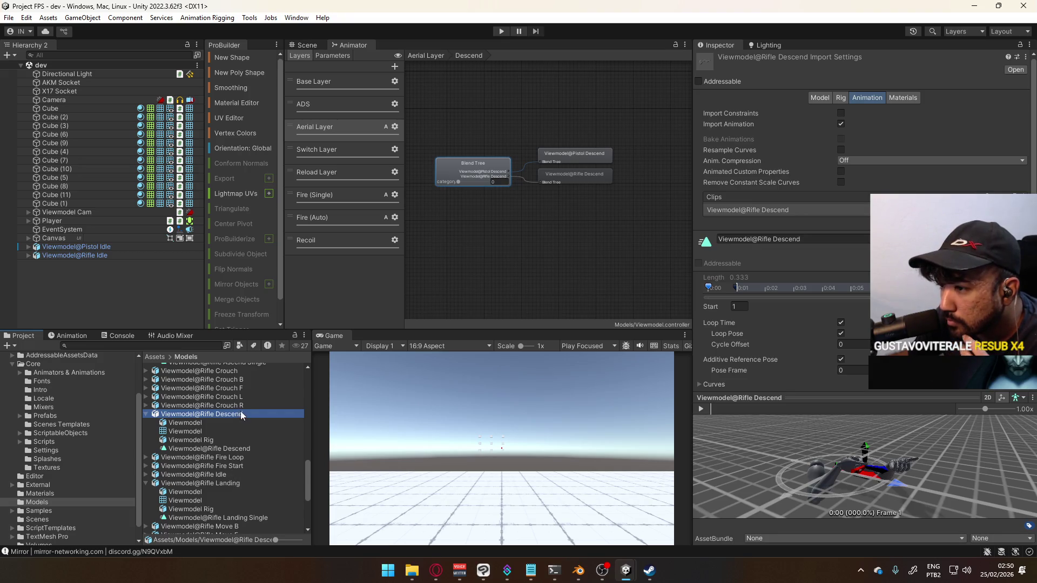
pyautogui.scroll(3, 241, 410)
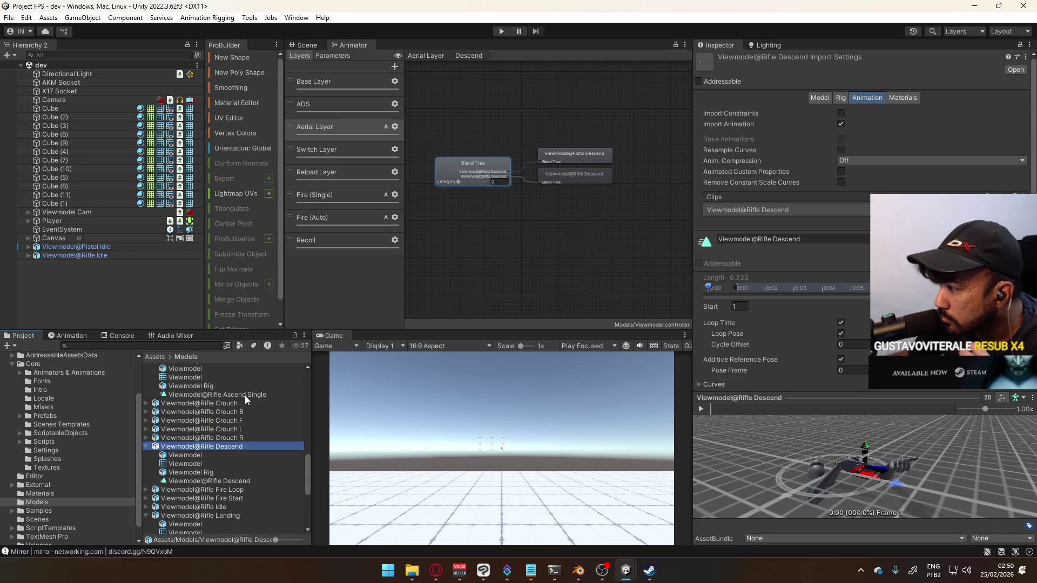
# - Preview the Rifle Ascend Single clip to final frame 19, then return to the Aerial Layer
pyautogui.click(245, 395)
pyautogui.scroll(5, 864, 475)
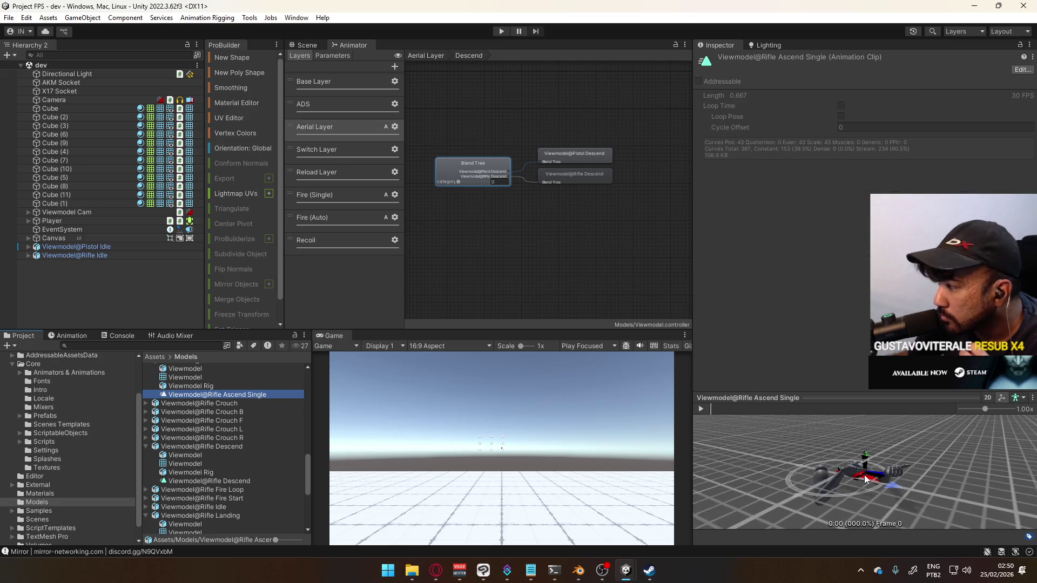
pyautogui.click(752, 409)
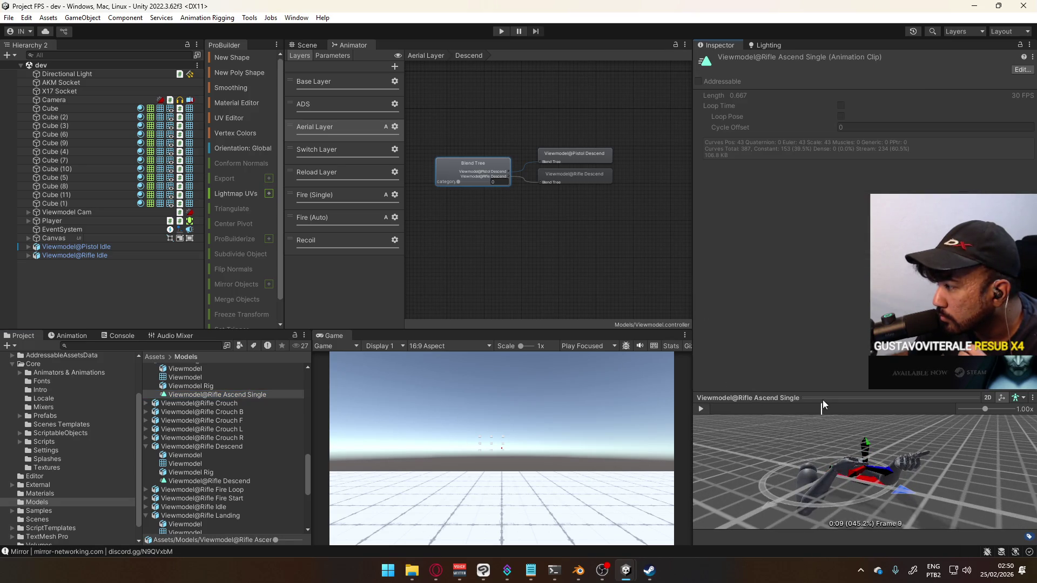
pyautogui.click(957, 409)
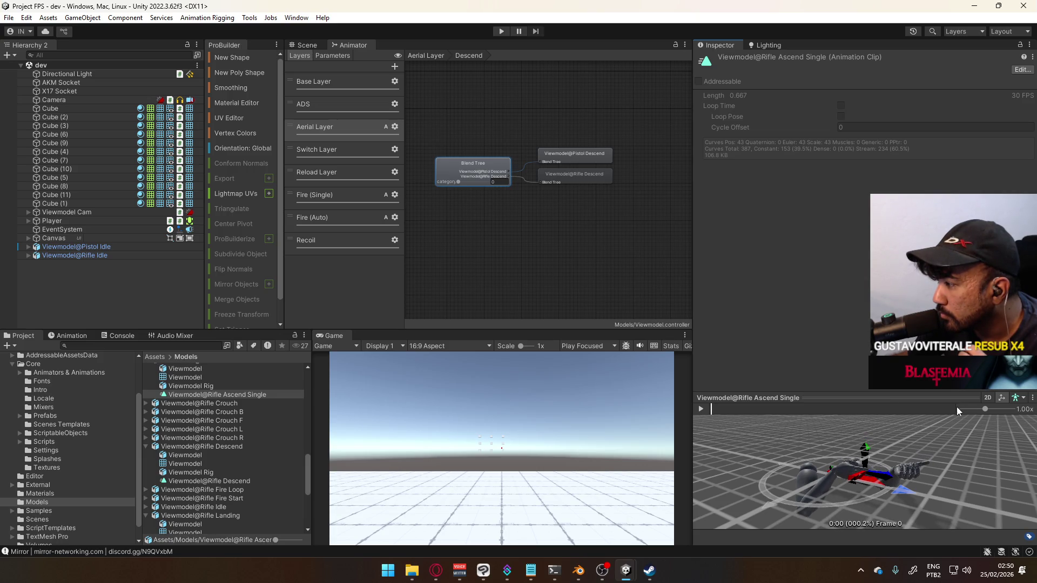
pyautogui.click(956, 408)
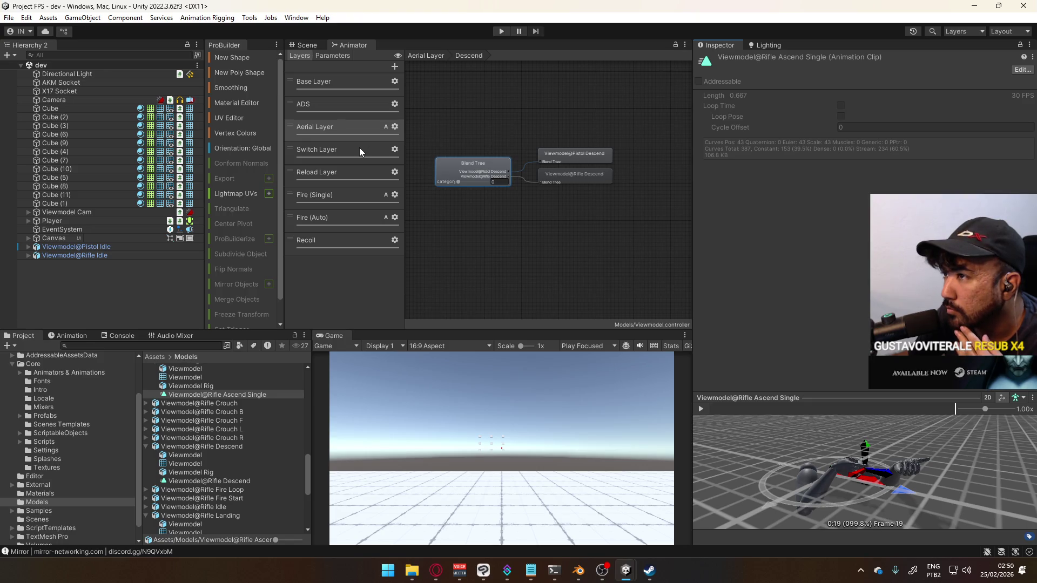
pyautogui.click(317, 46)
pyautogui.click(351, 45)
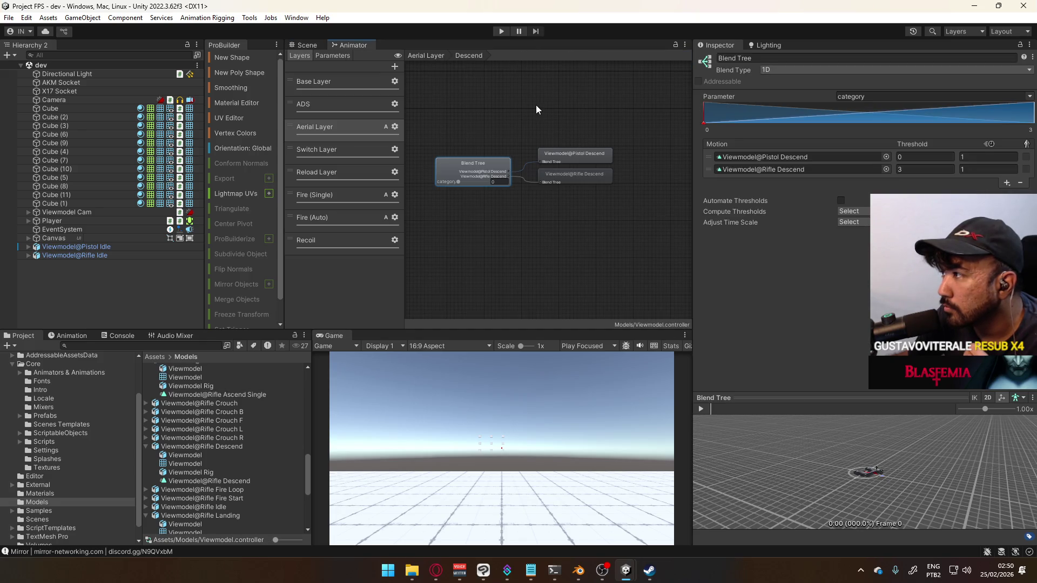
pyautogui.click(423, 54)
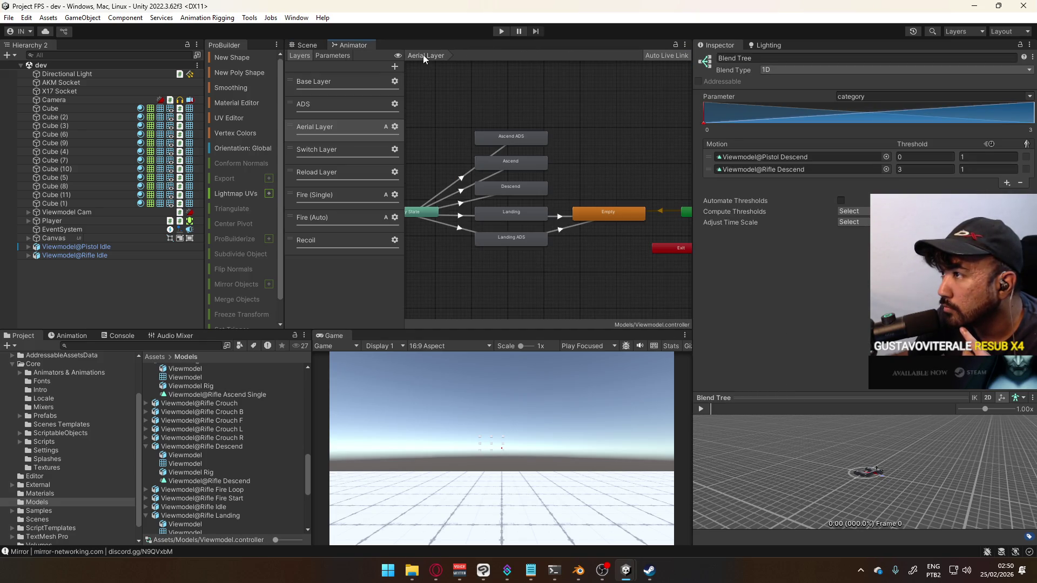
# - Check the Any State transitions to Ascend, Ascend ADS, Descend and Landing, then enter Play mode
pyautogui.click(449, 208)
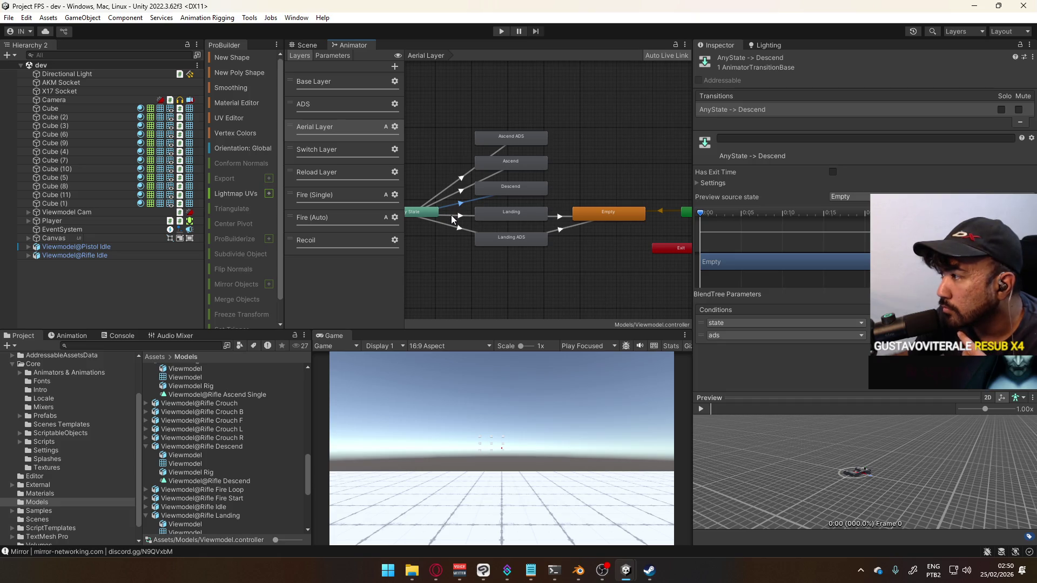
pyautogui.click(452, 218)
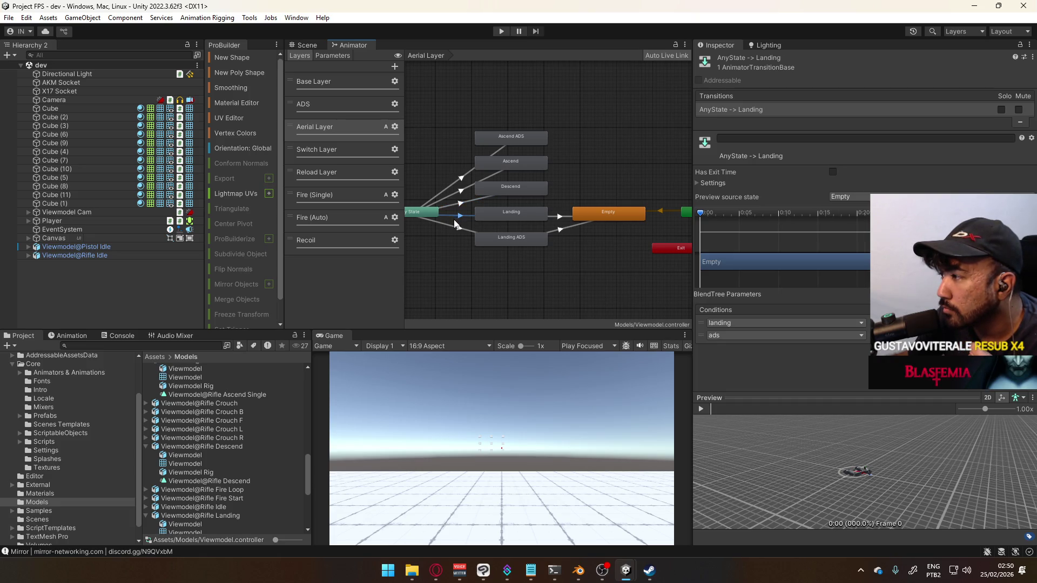
pyautogui.click(457, 190)
pyautogui.click(459, 194)
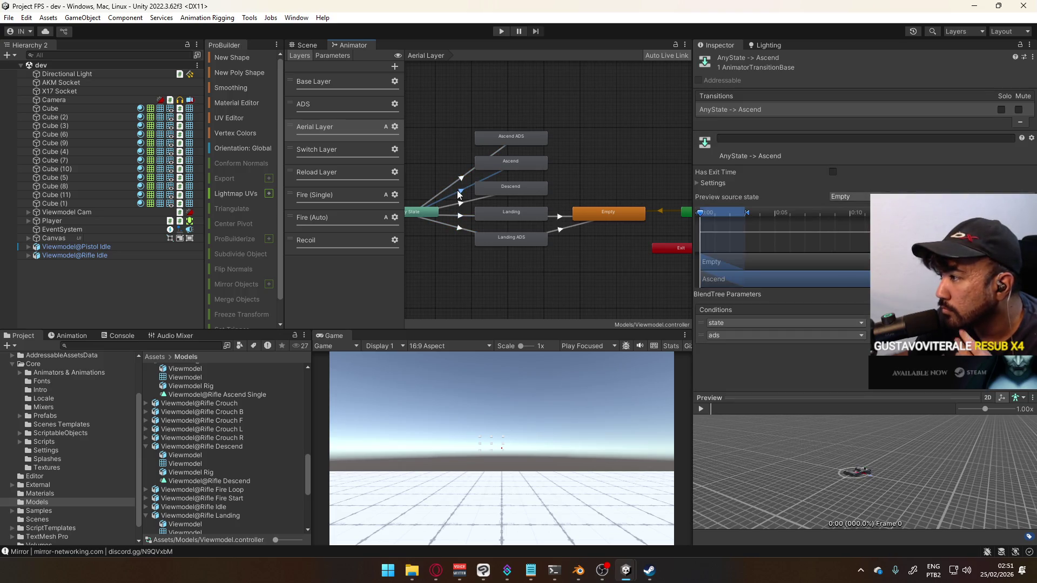
pyautogui.click(465, 208)
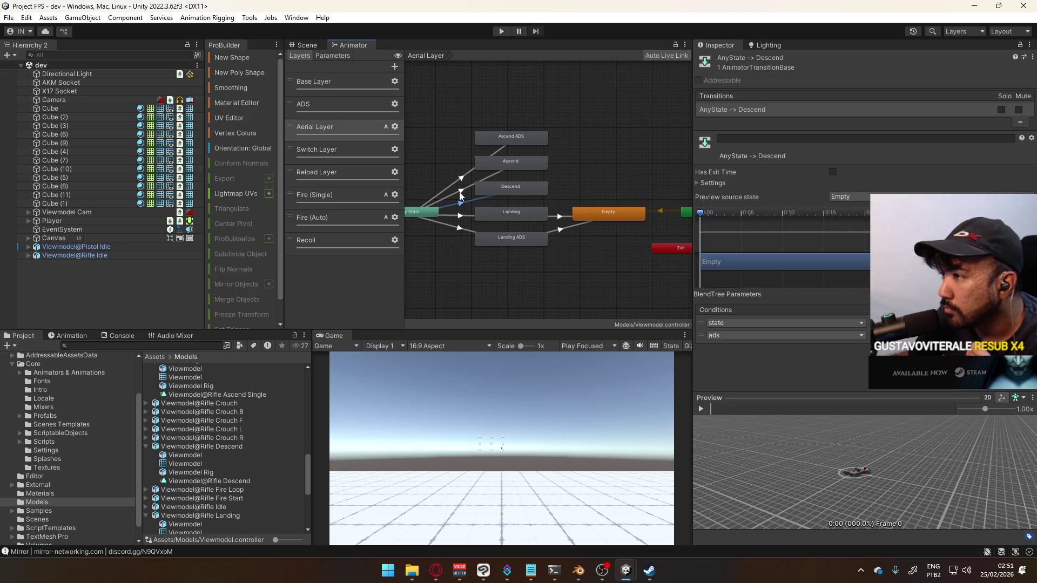
pyautogui.click(460, 194)
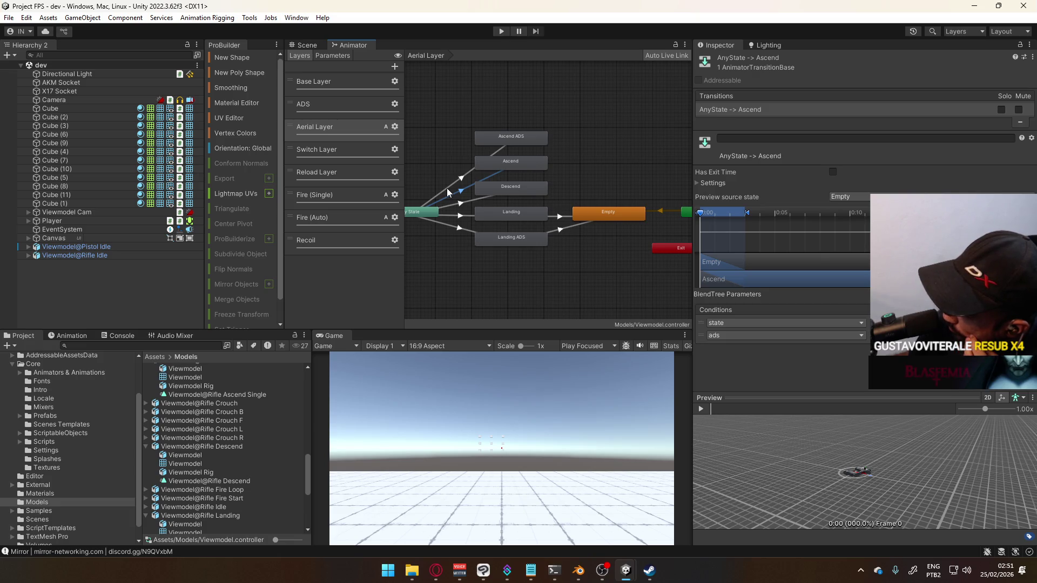
pyautogui.click(496, 31)
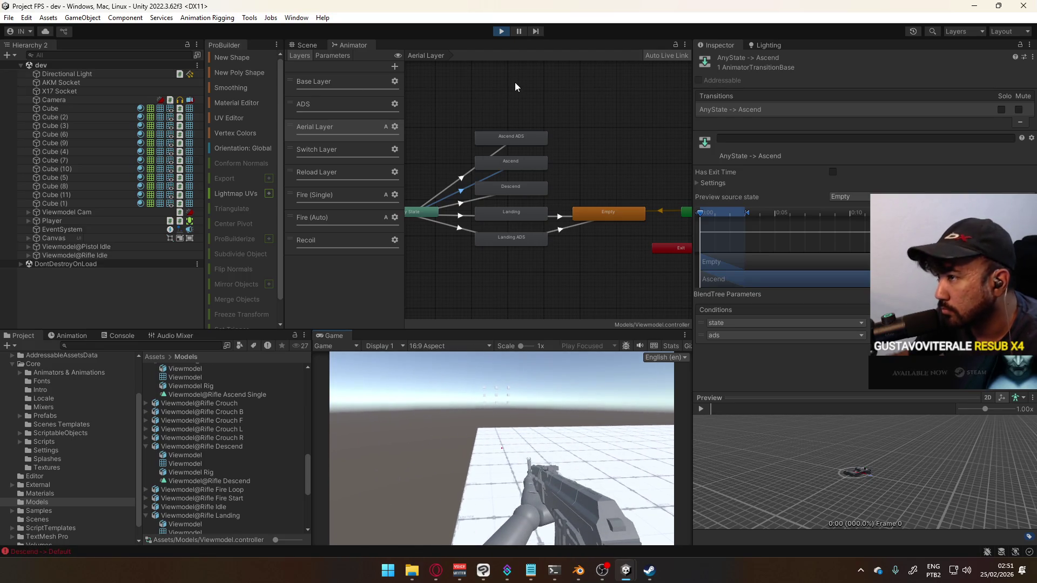
# - Select Victor FP under Player in the Hierarchy and restart Play mode
pyautogui.press('super')
pyautogui.press('Escape')
pyautogui.click(81, 220)
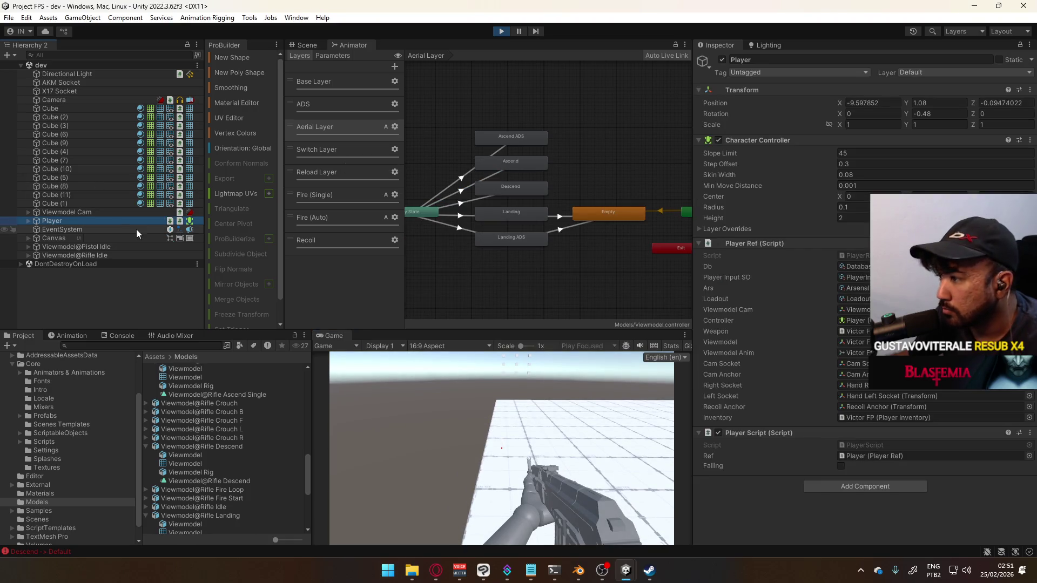
pyautogui.press('super')
pyautogui.press('Escape')
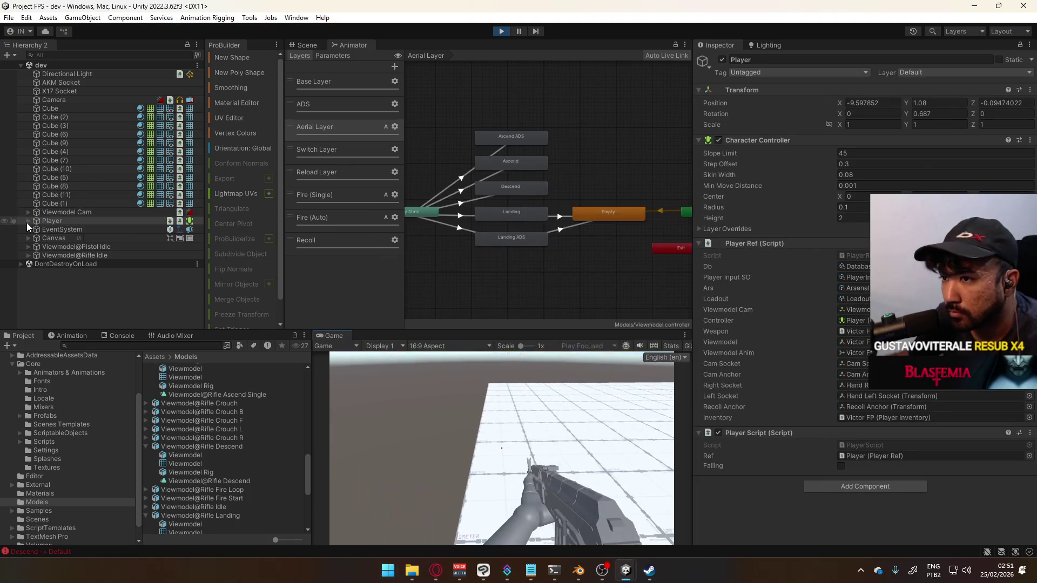
pyautogui.click(27, 223)
pyautogui.click(67, 230)
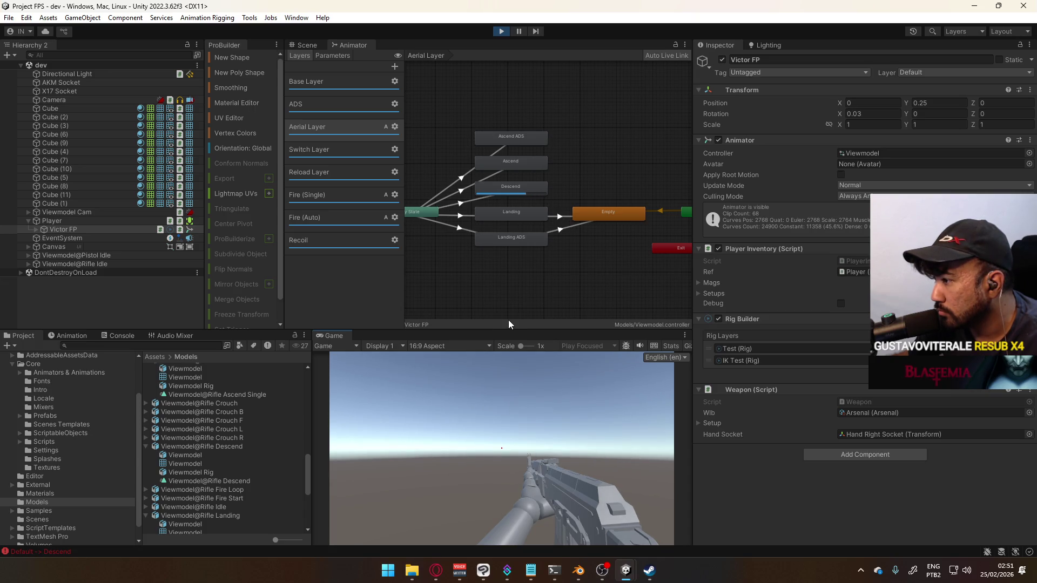
pyautogui.click(500, 31)
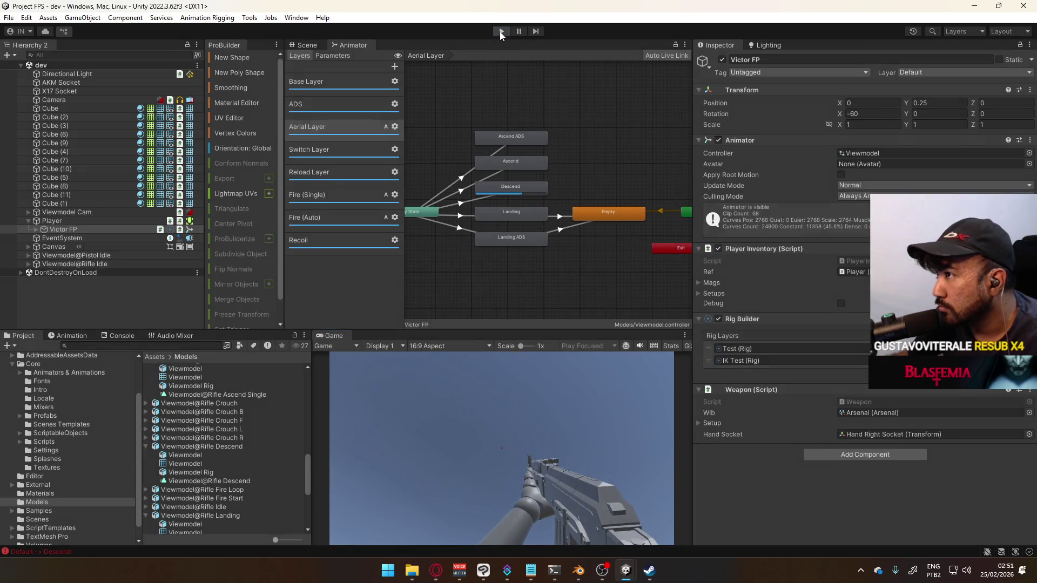
pyautogui.click(500, 32)
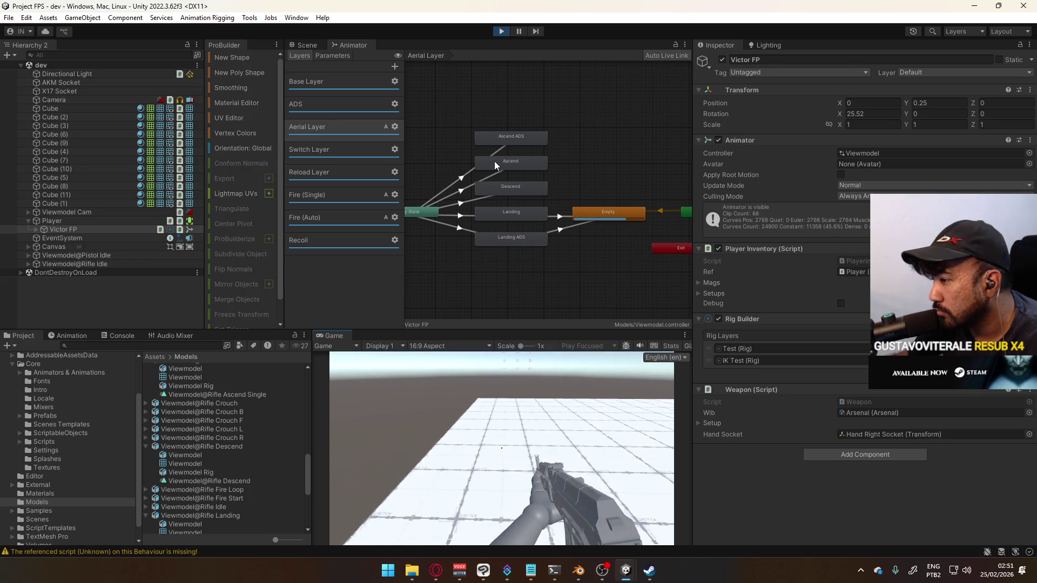
# - Set Time Scale to 0.25 on the Project Settings Time page
pyautogui.press('super')
pyautogui.click(377, 74)
pyautogui.click(26, 18)
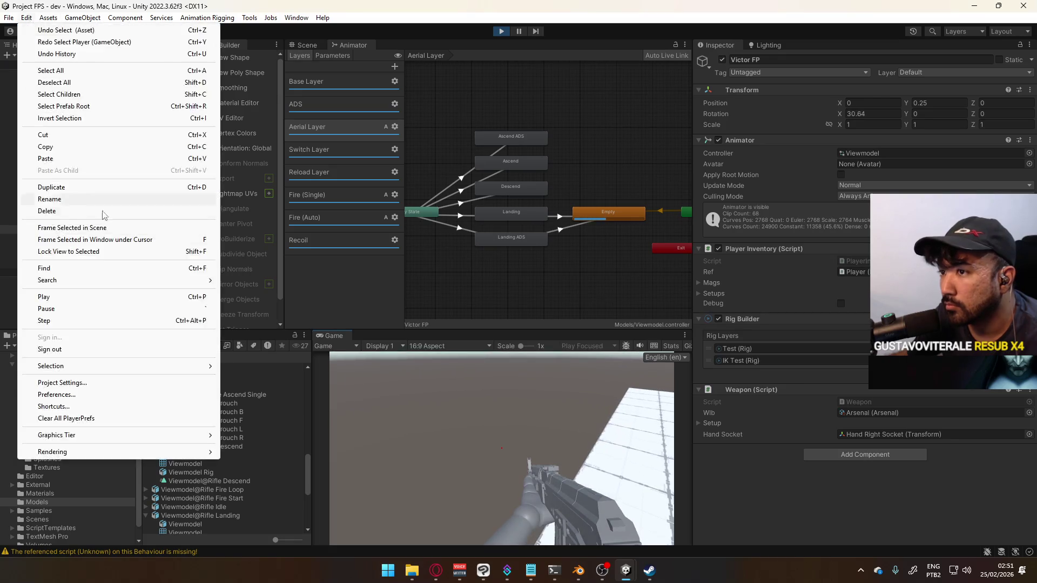
pyautogui.click(62, 383)
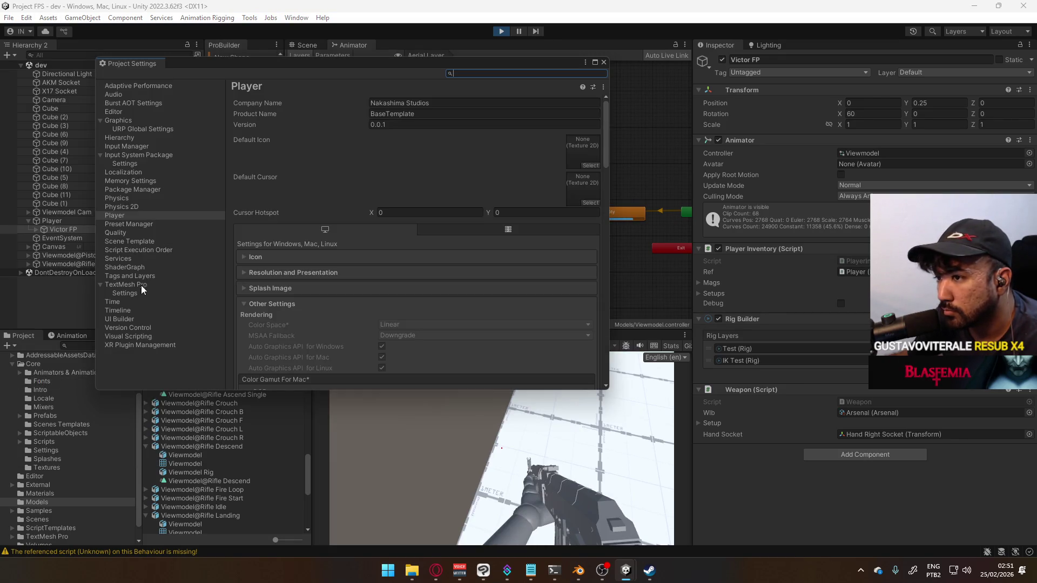
pyautogui.click(112, 301)
pyautogui.click(360, 127)
pyautogui.write('0.25')
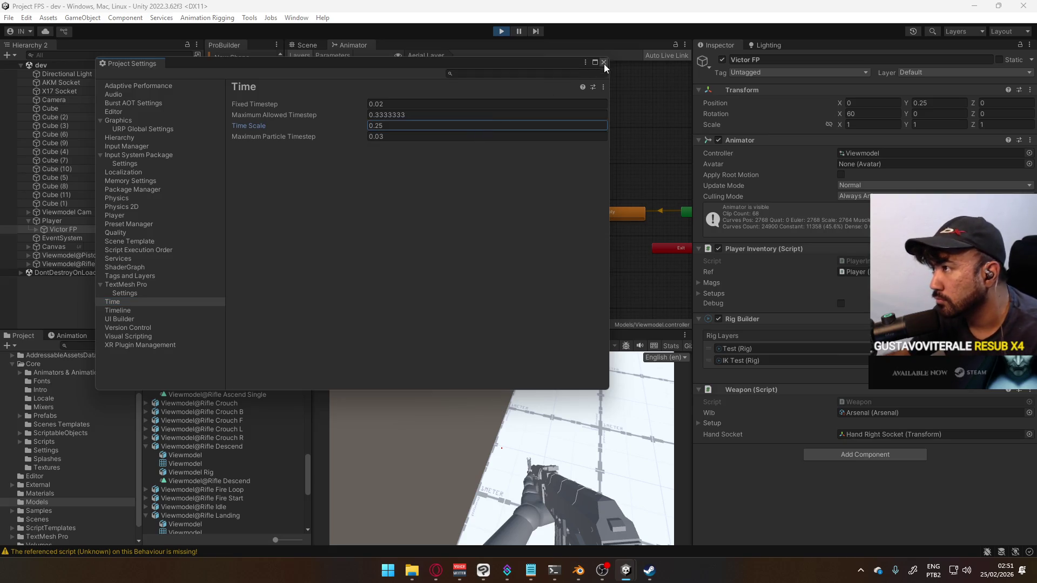
pyautogui.click(604, 63)
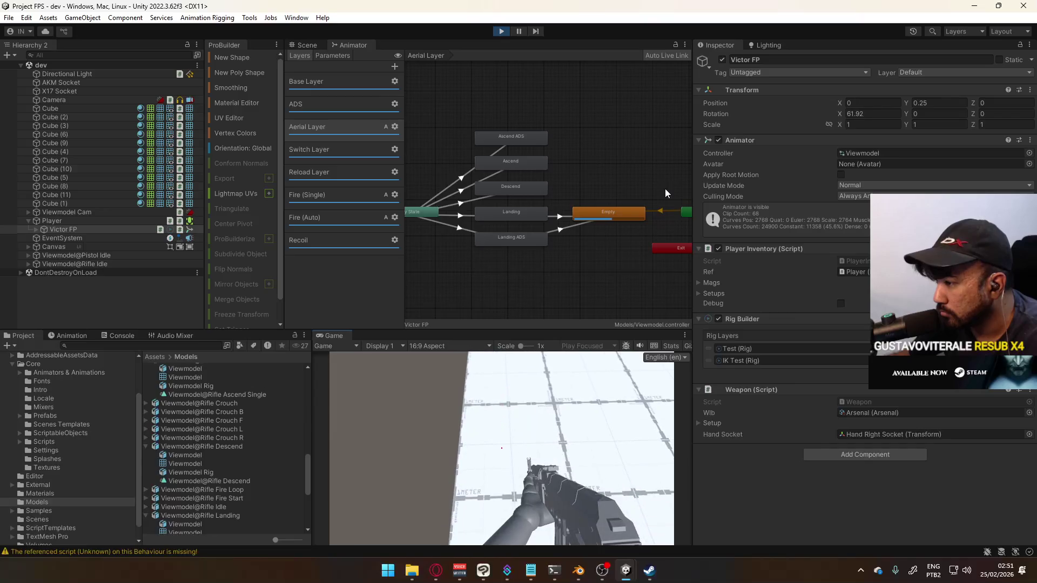
# - Playtest walking off the tile platform in slow motion, then stop Play mode
pyautogui.press('super')
pyautogui.click(568, 442)
pyautogui.press('w')
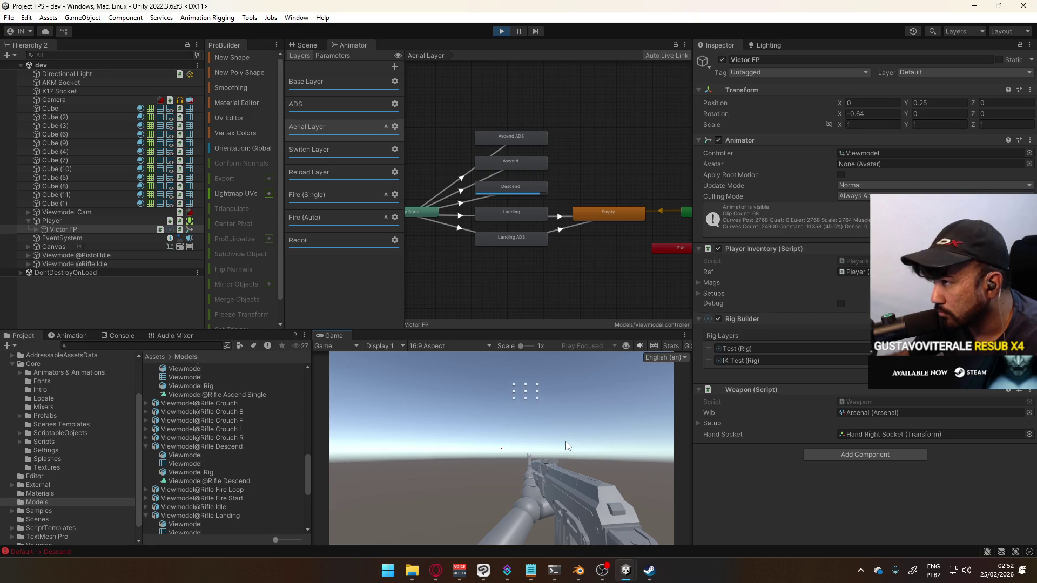
pyautogui.moveTo(574, 400)
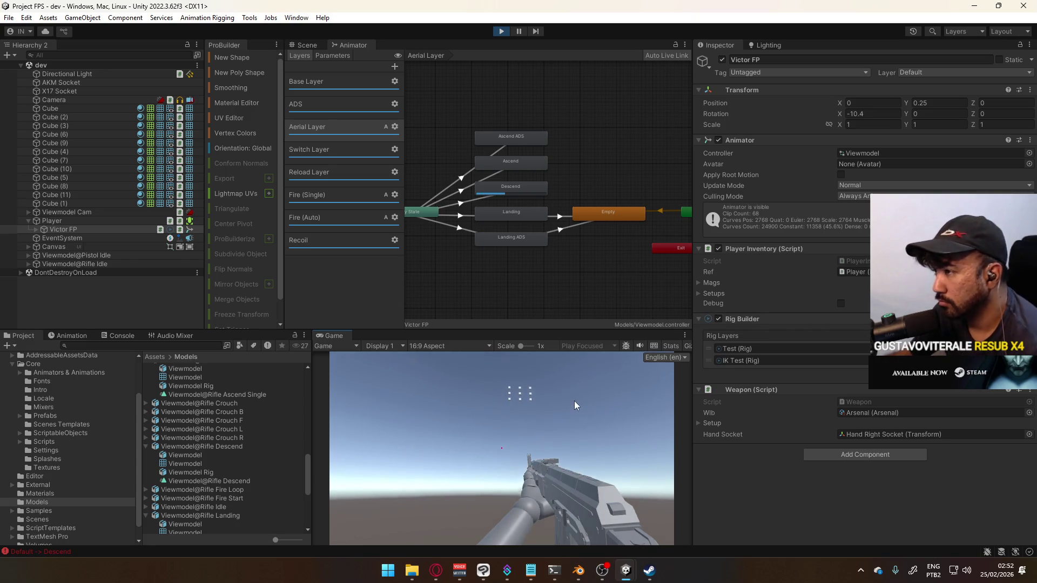
pyautogui.moveTo(567, 329)
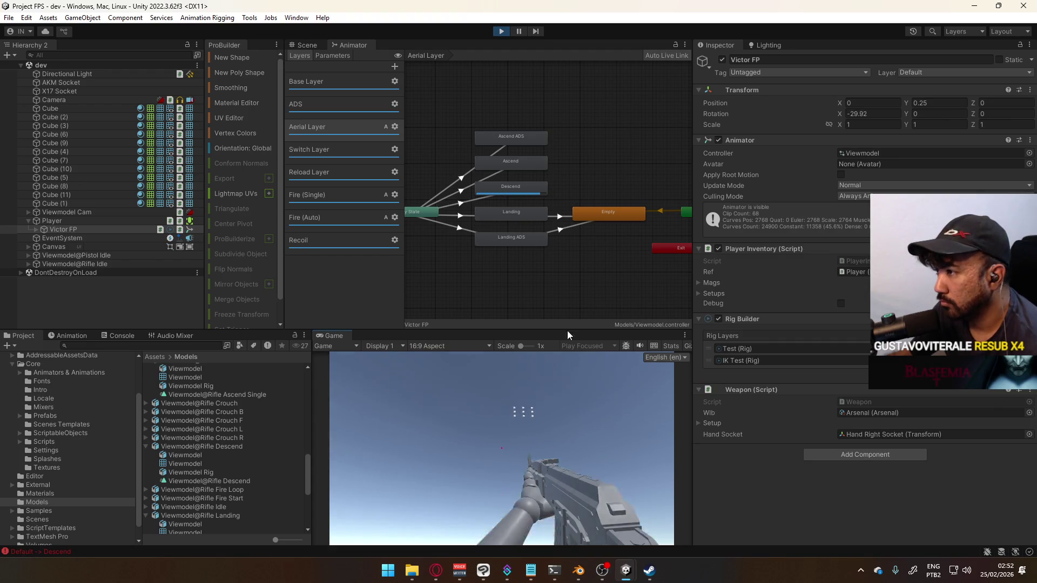
pyautogui.click(502, 34)
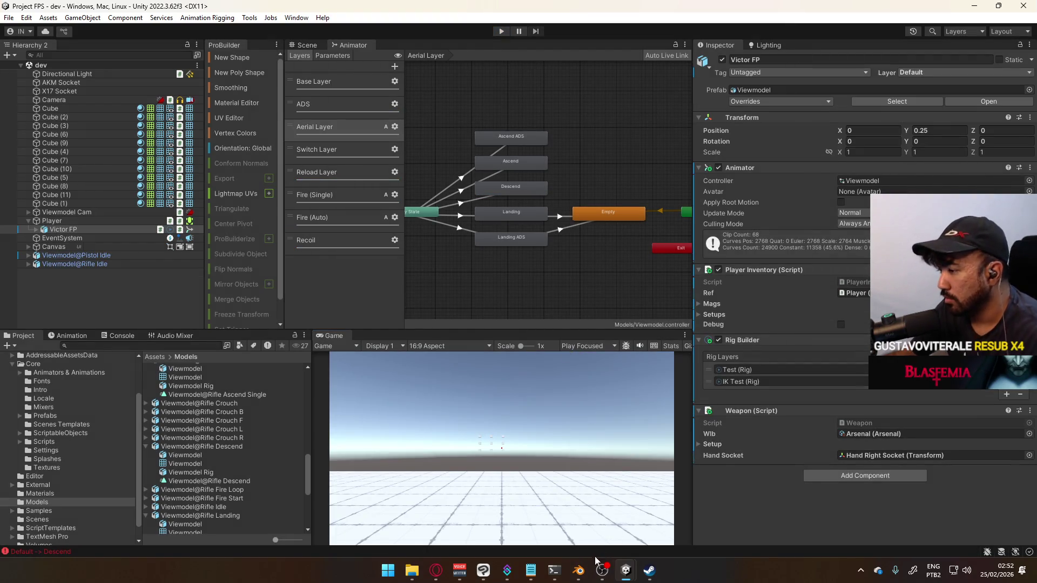
pyautogui.moveTo(578, 570)
pyautogui.click(623, 526)
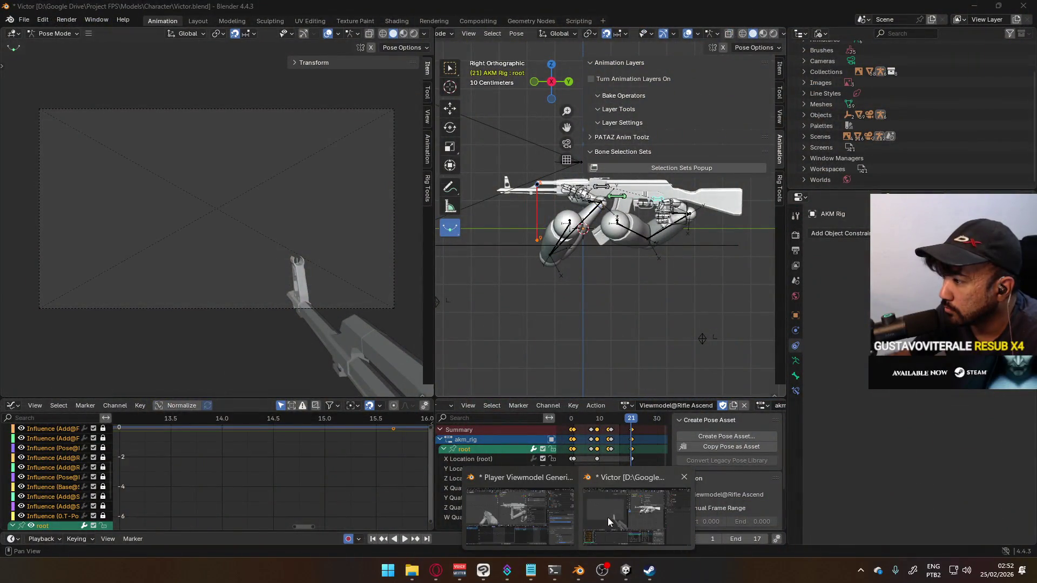
# - Bring up the Player Viewmodel Generic Blender window and scroll the sidebar to Animation Layers
pyautogui.click(608, 517)
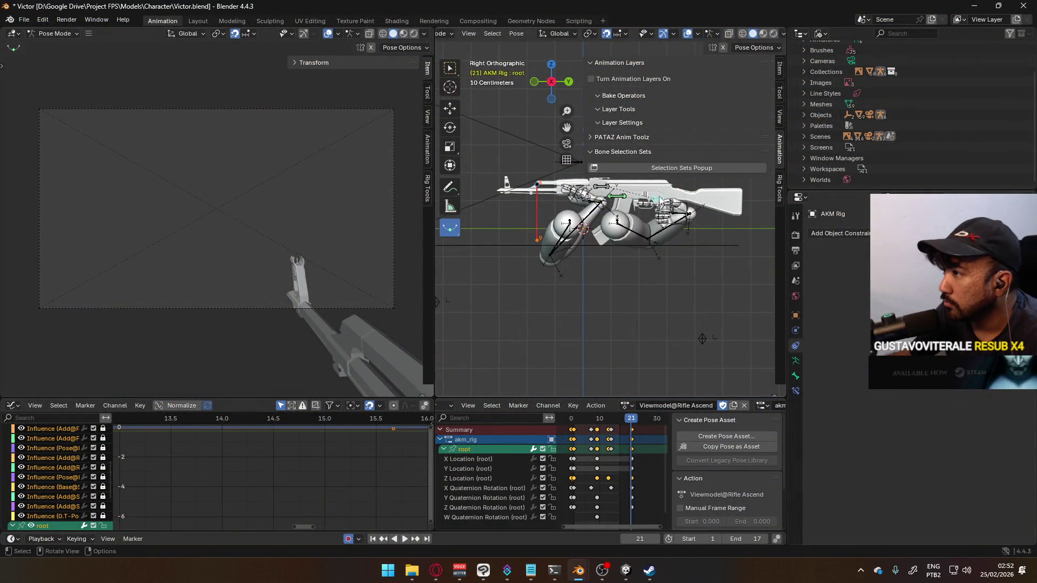
pyautogui.moveTo(578, 571)
pyautogui.click(521, 505)
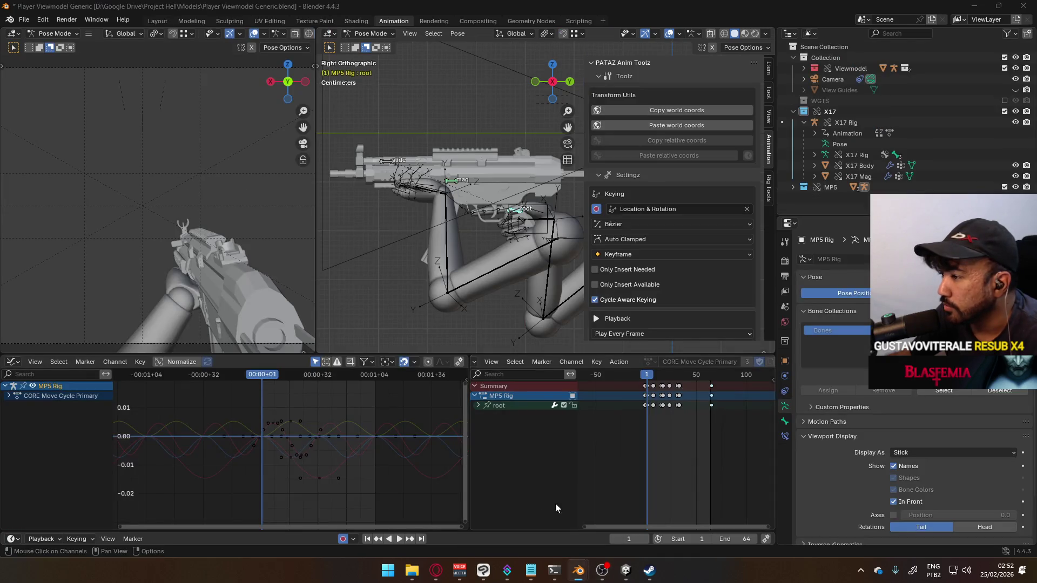
pyautogui.scroll(-10, 669, 248)
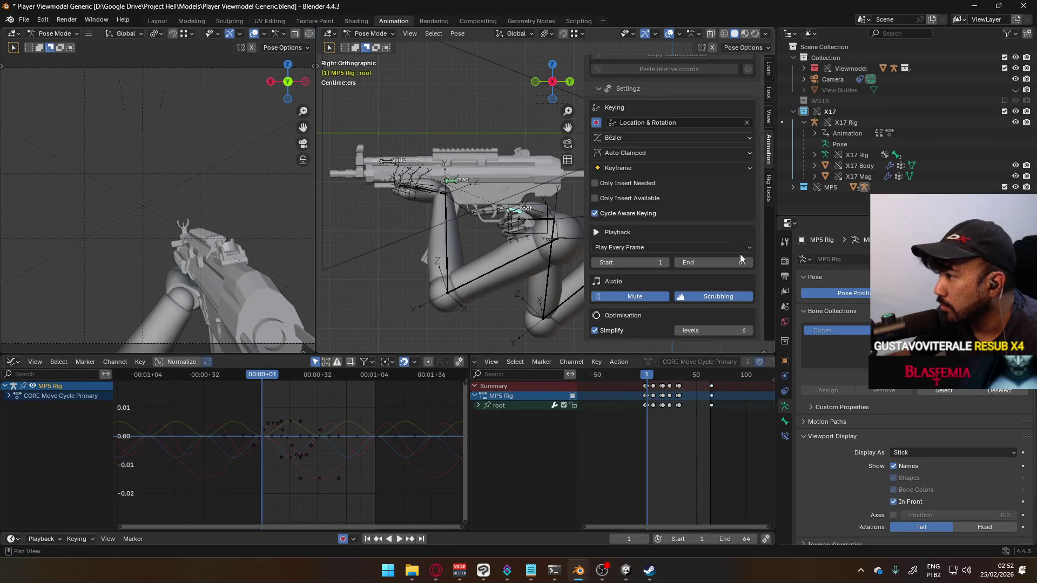
pyautogui.scroll(-3, 744, 257)
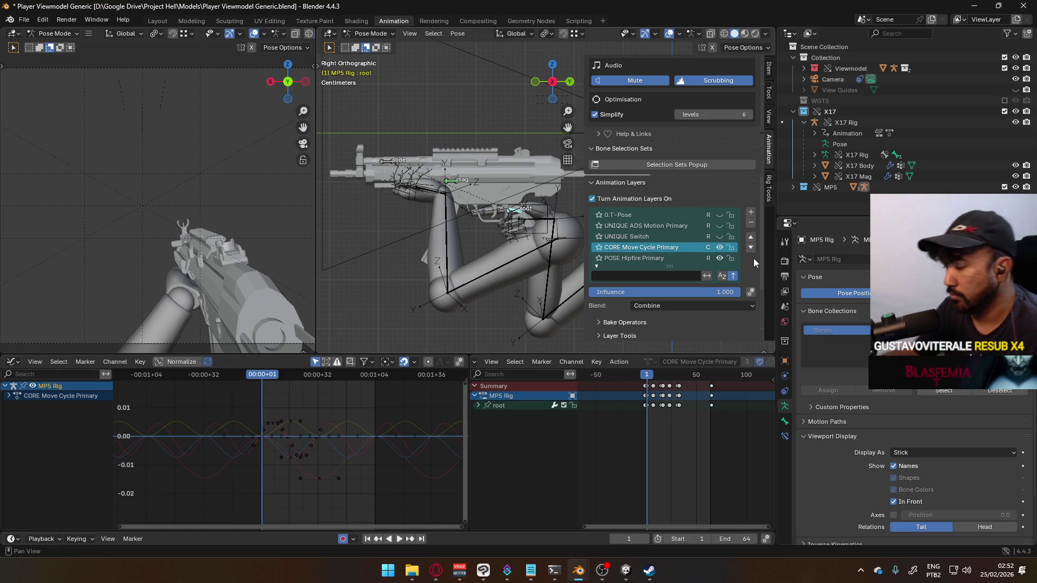
# - Return to the Project FPS Unity editor and start Play mode
pyautogui.moveTo(626, 570)
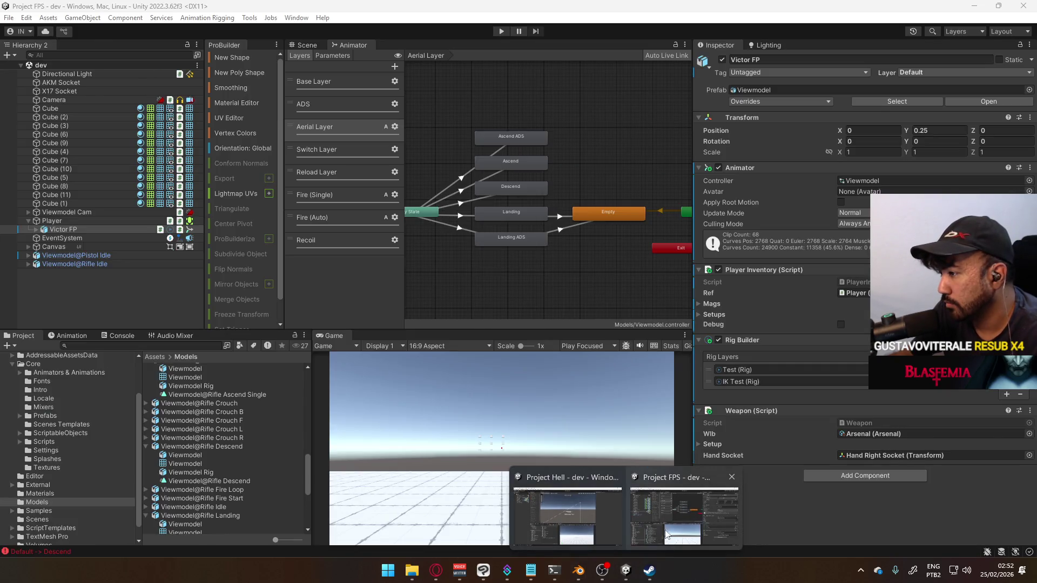
pyautogui.moveTo(607, 524)
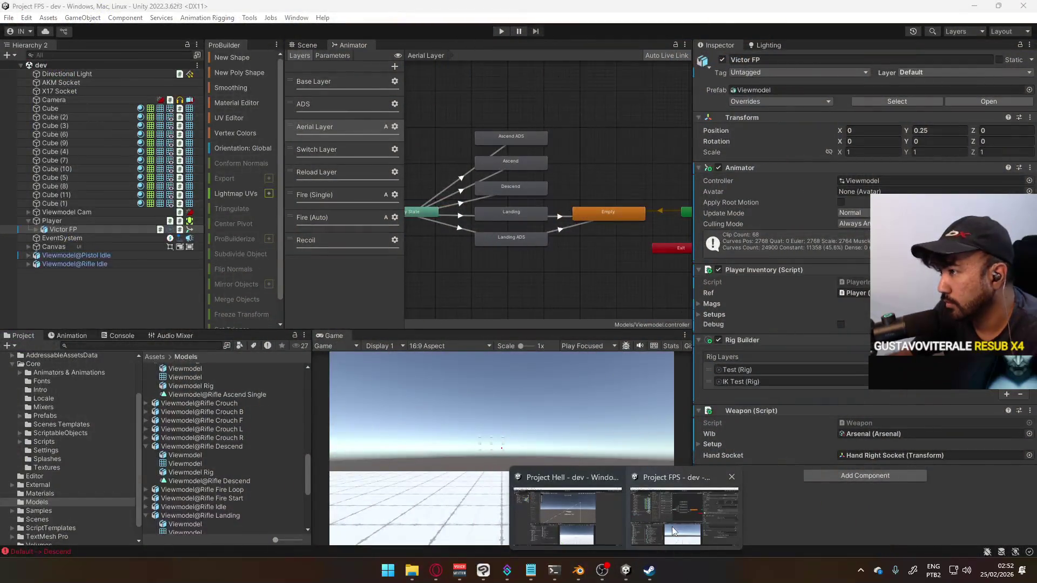
pyautogui.click(671, 527)
pyautogui.click(501, 31)
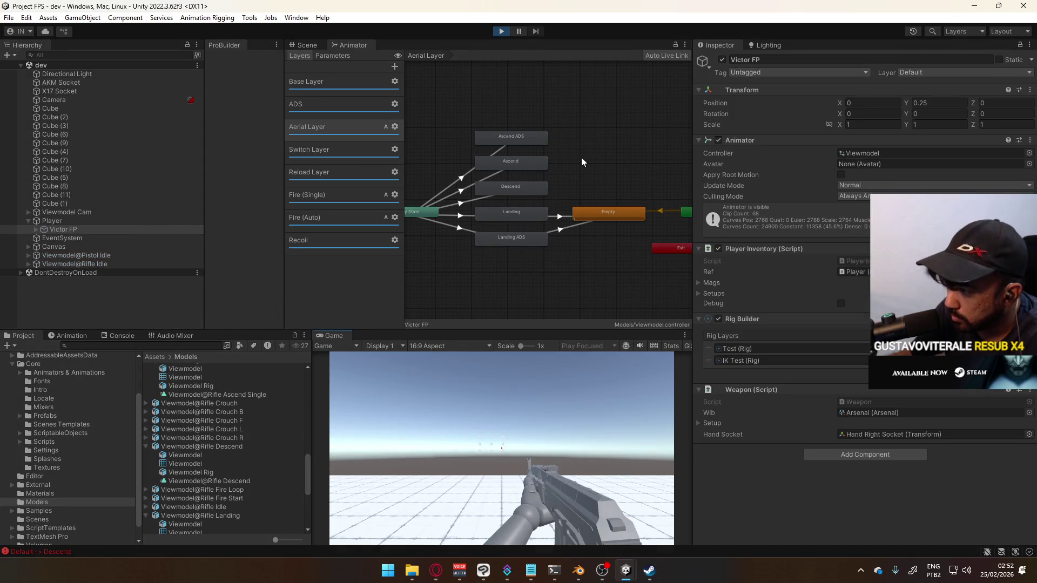
pyautogui.press('super')
pyautogui.press('super')
pyautogui.press('super')
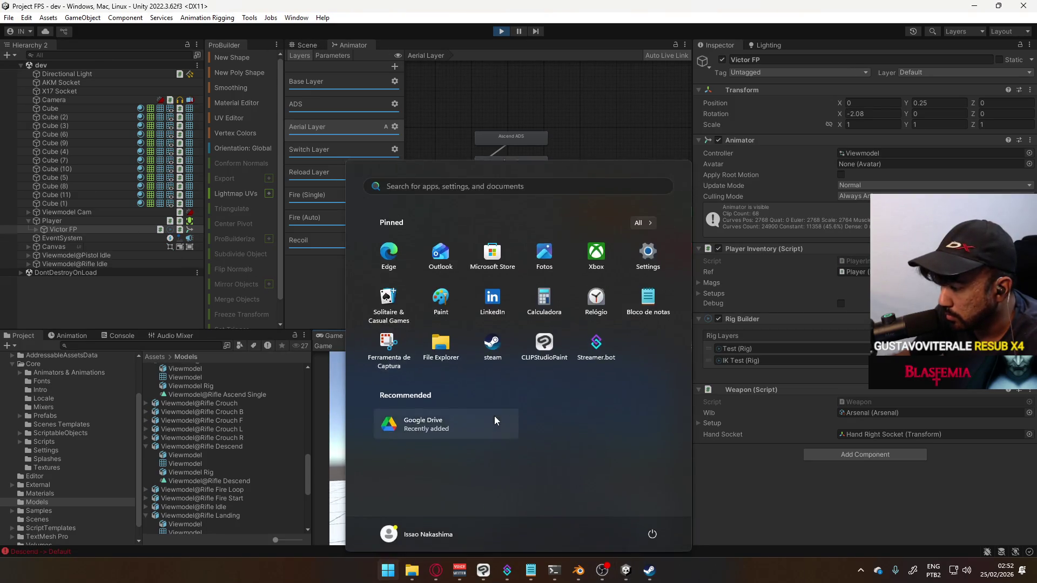
pyautogui.press('super')
# - Jump repeatedly to check the jump, ascend, descend and landing animations
pyautogui.press('space')
pyautogui.press('space')
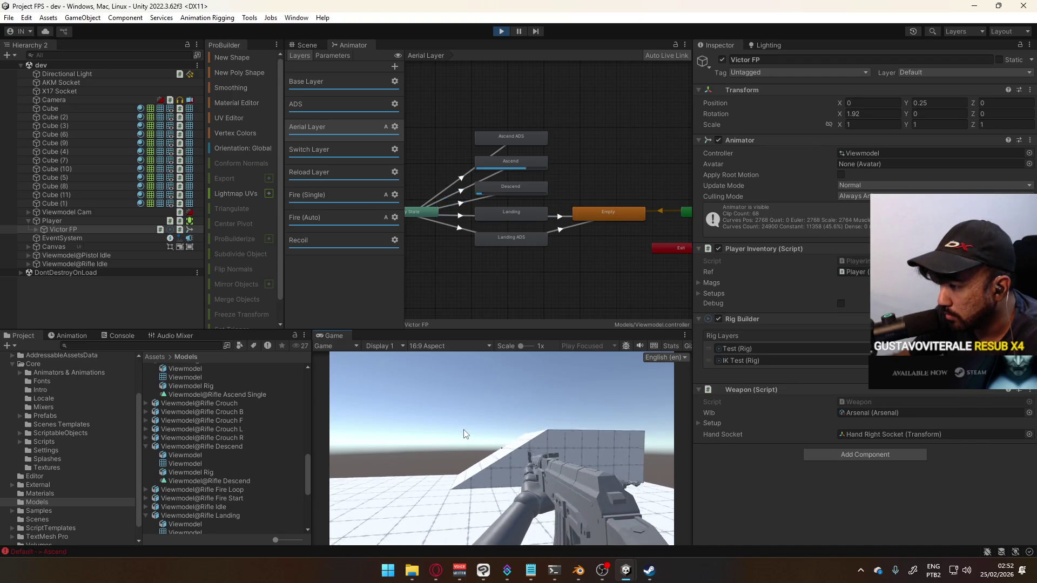
pyautogui.press('space')
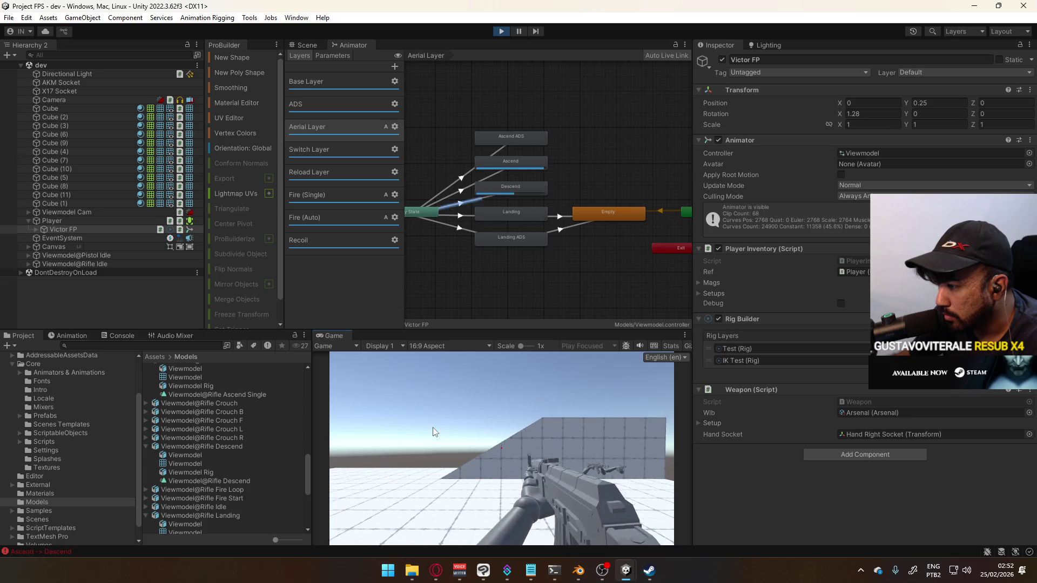
pyautogui.press('space')
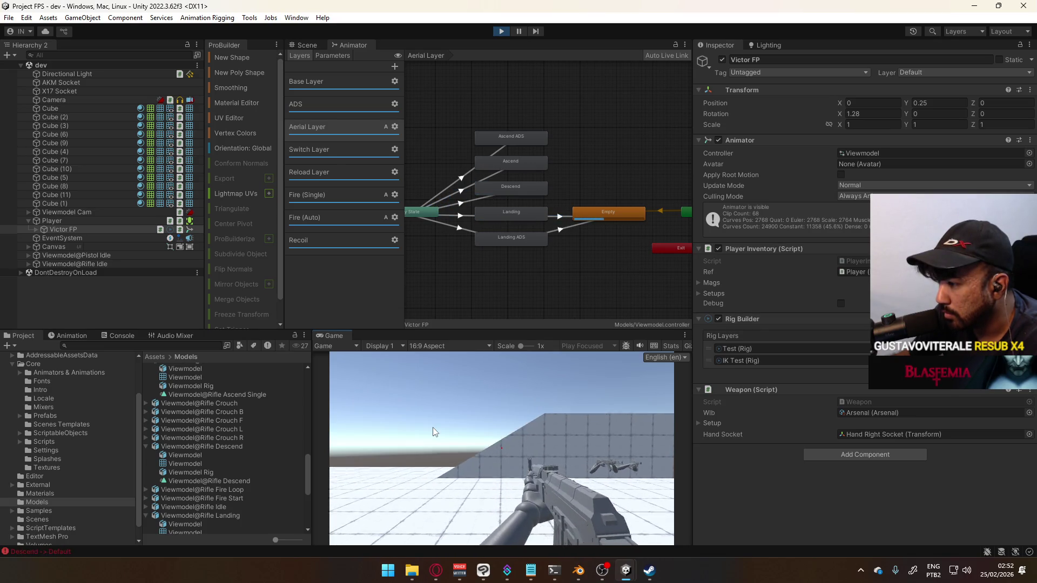
pyautogui.press('space')
pyautogui.press('space')
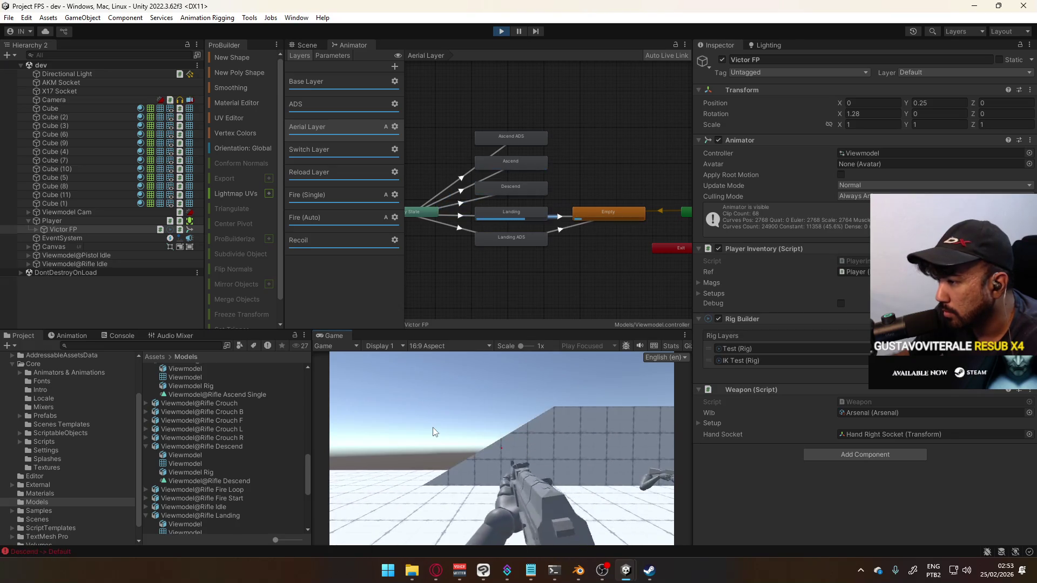
# - Aim down sights and jump repeatedly to test the ADS aerial animations
pyautogui.rightClick(433, 427)
pyautogui.press('space')
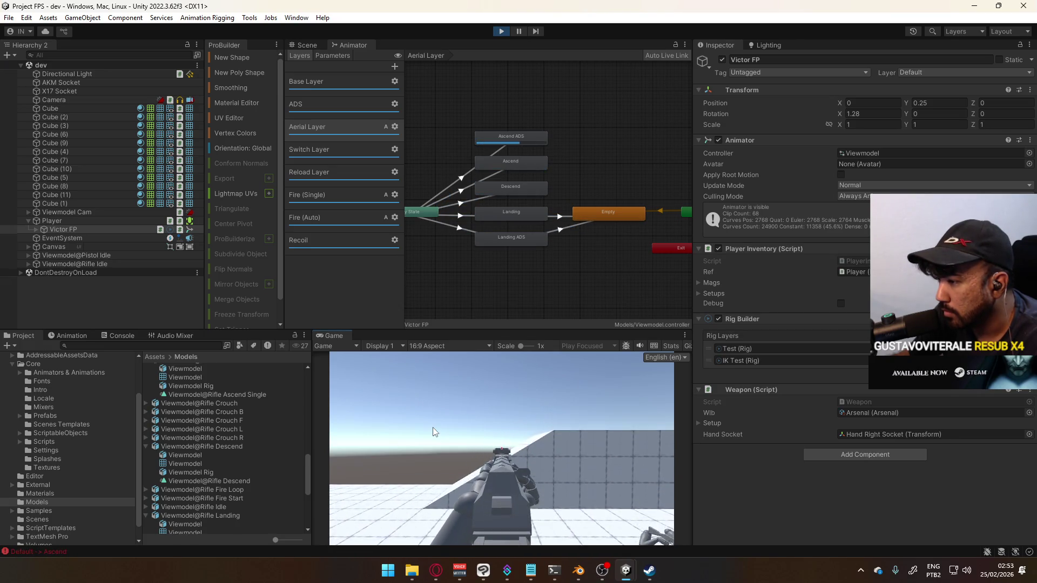
pyautogui.press('space')
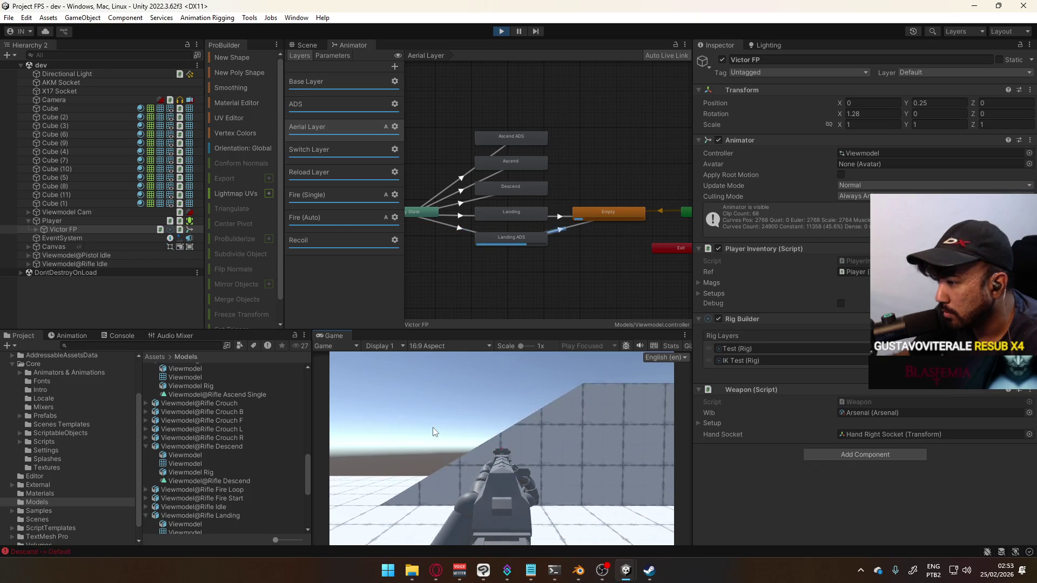
pyautogui.press('space')
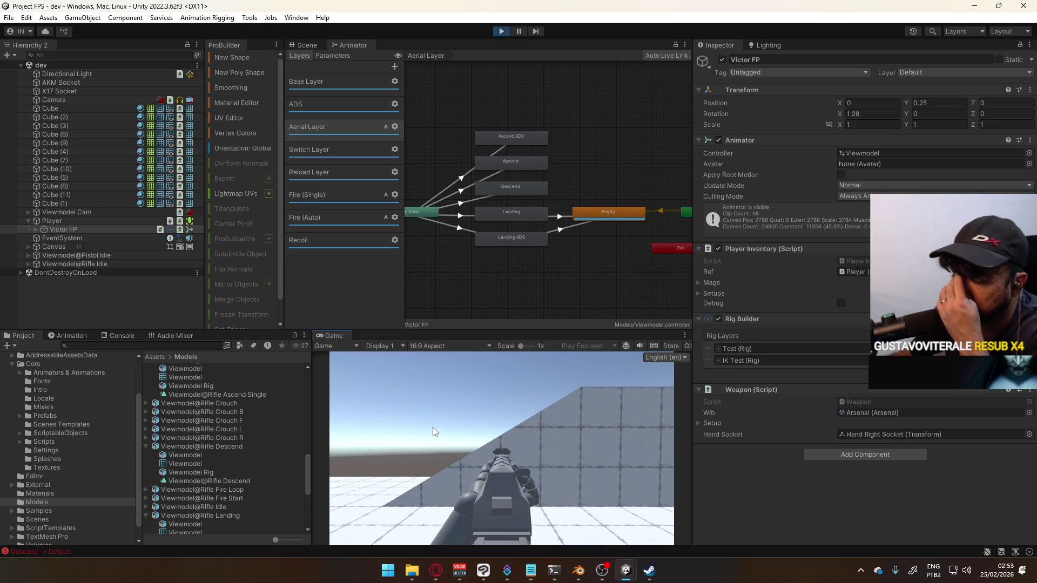
pyautogui.press('space')
pyautogui.press('space')
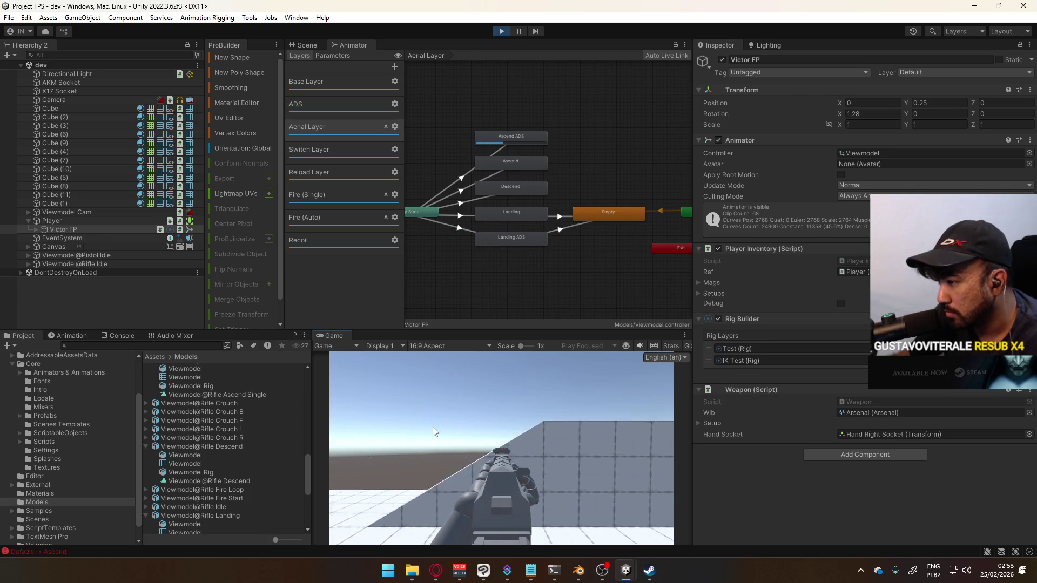
pyautogui.press('space')
pyautogui.press('space')
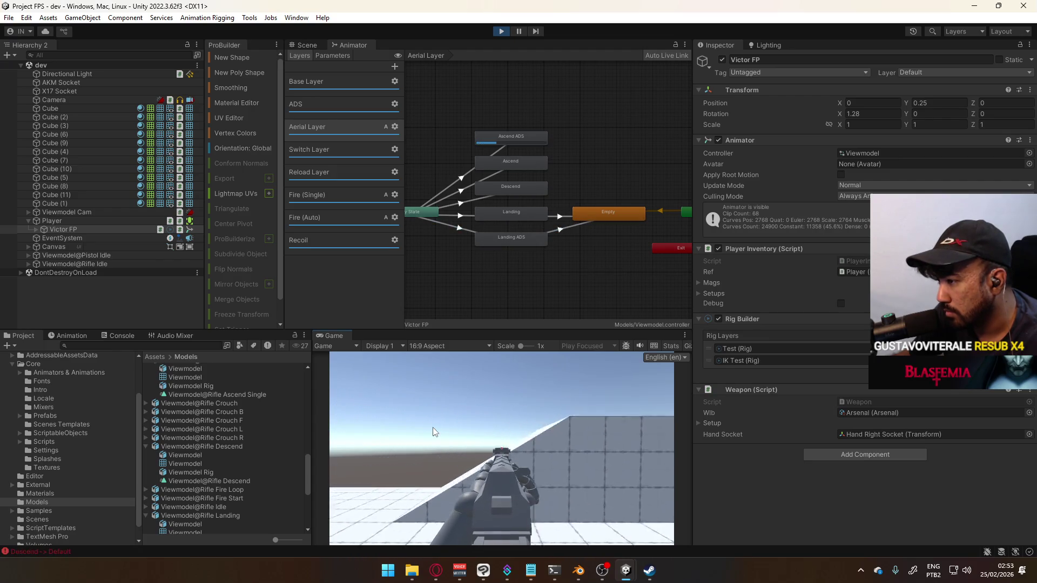
pyautogui.press('space')
pyautogui.press('space')
pyautogui.press('space')
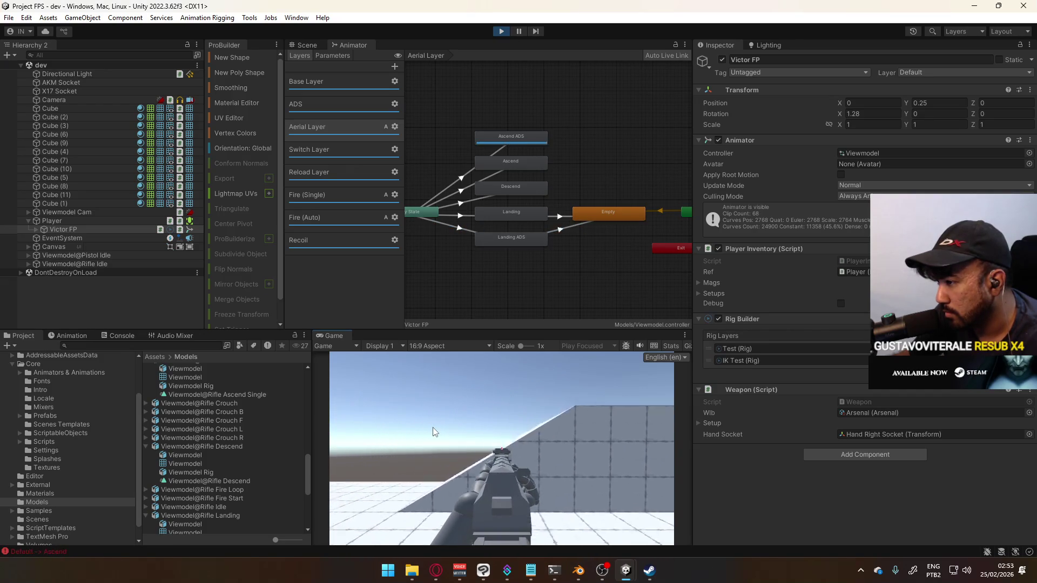
# - Stop Play mode and switch back to Blender
pyautogui.press('super')
pyautogui.click(498, 37)
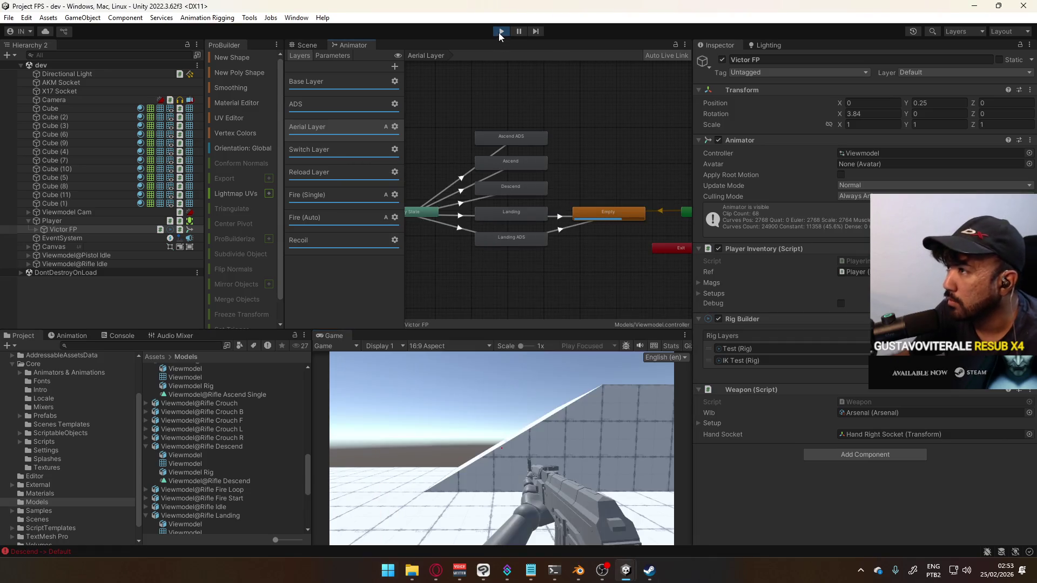
pyautogui.click(498, 32)
pyautogui.hotkey('alt', 'Tab')
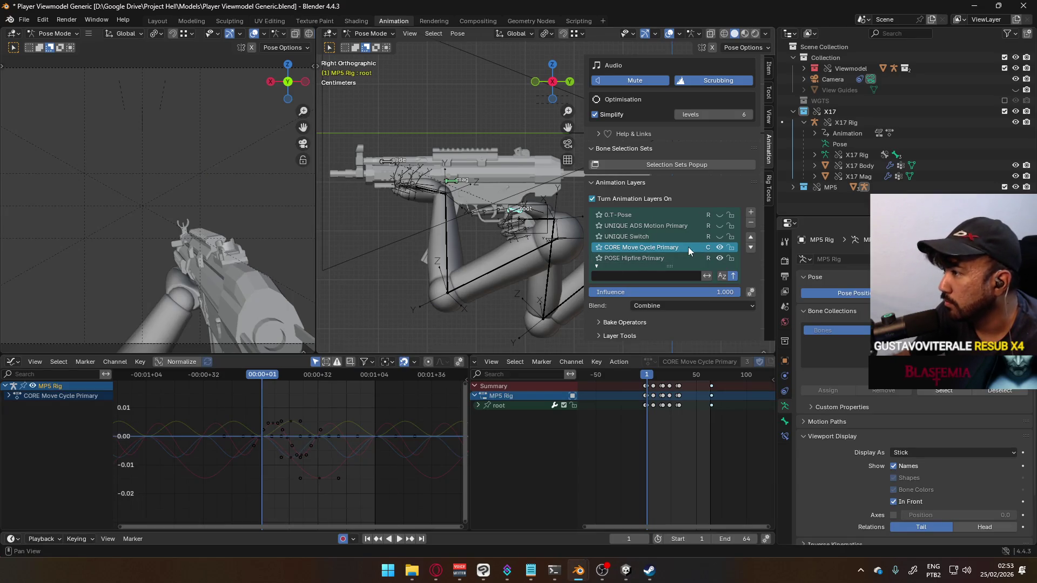
# - Select UNIQUE ADS Motion Primary in the MP5 rig's Animation Layers list
pyautogui.scroll(-1, 684, 260)
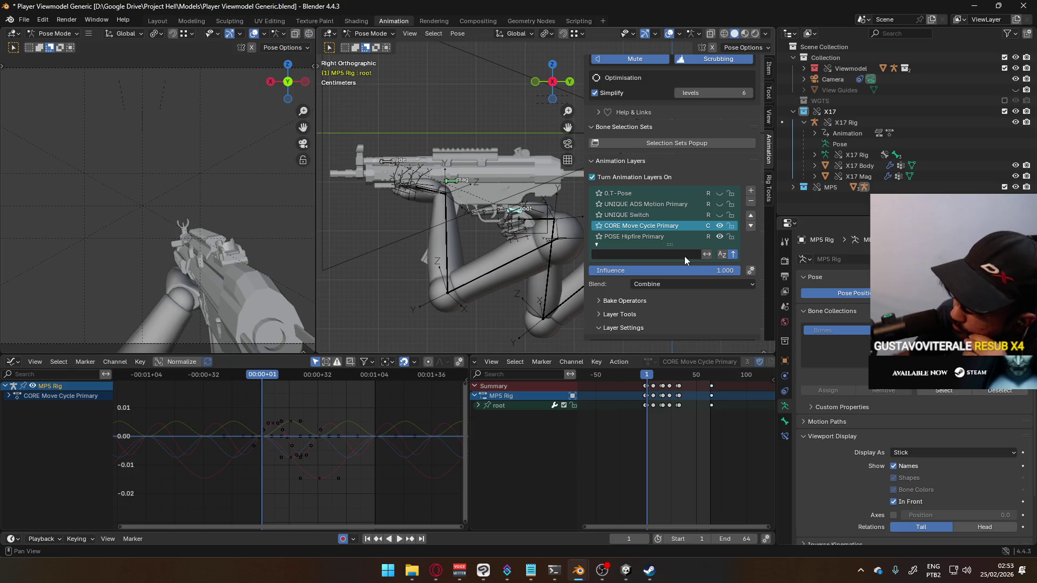
pyautogui.scroll(-1, 683, 227)
pyautogui.scroll(1, 683, 231)
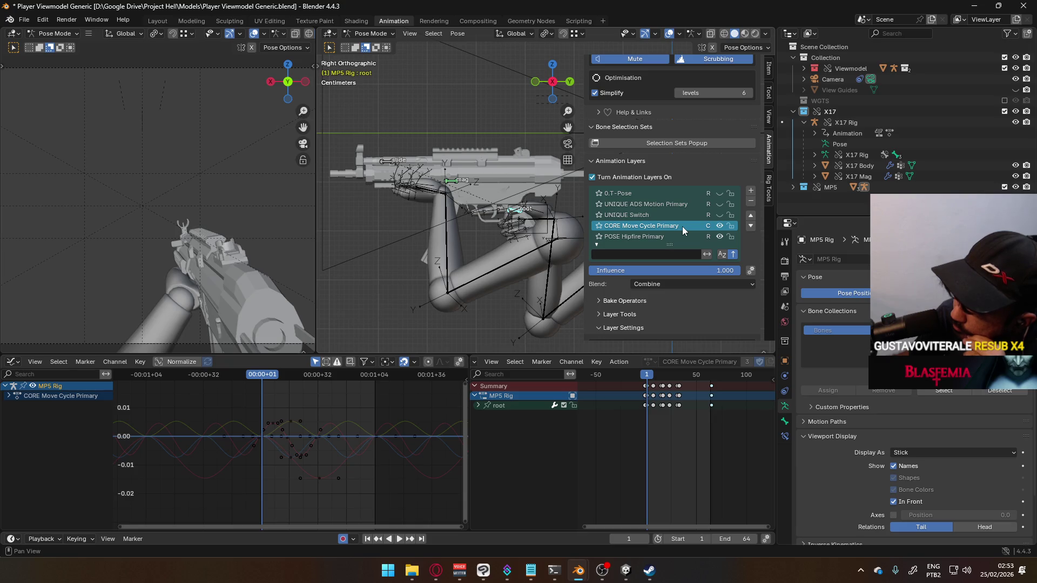
pyautogui.click(684, 204)
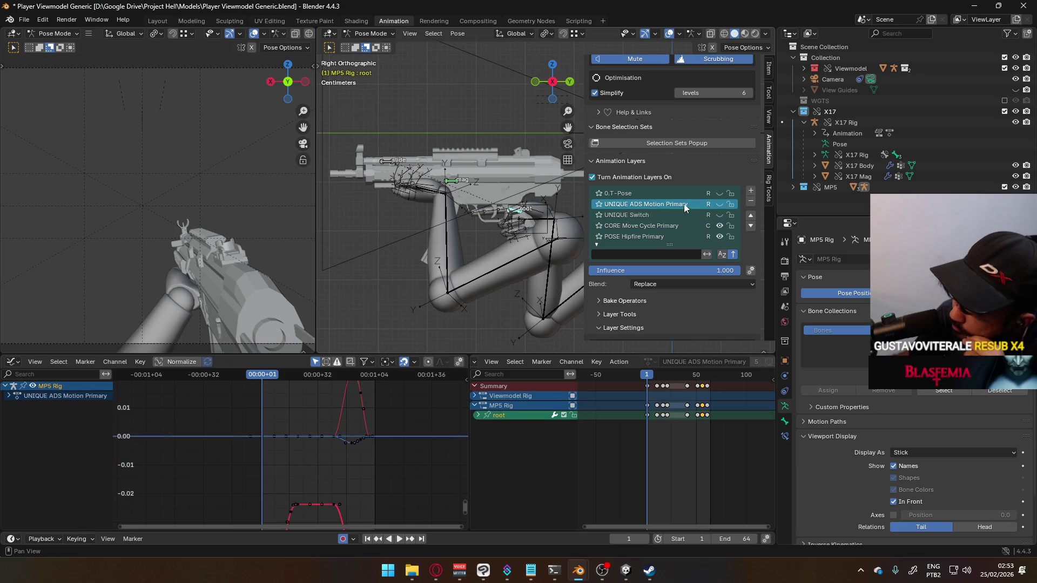
# - Add a new animation layer and rename it CORE Aerial Cycle
pyautogui.click(750, 190)
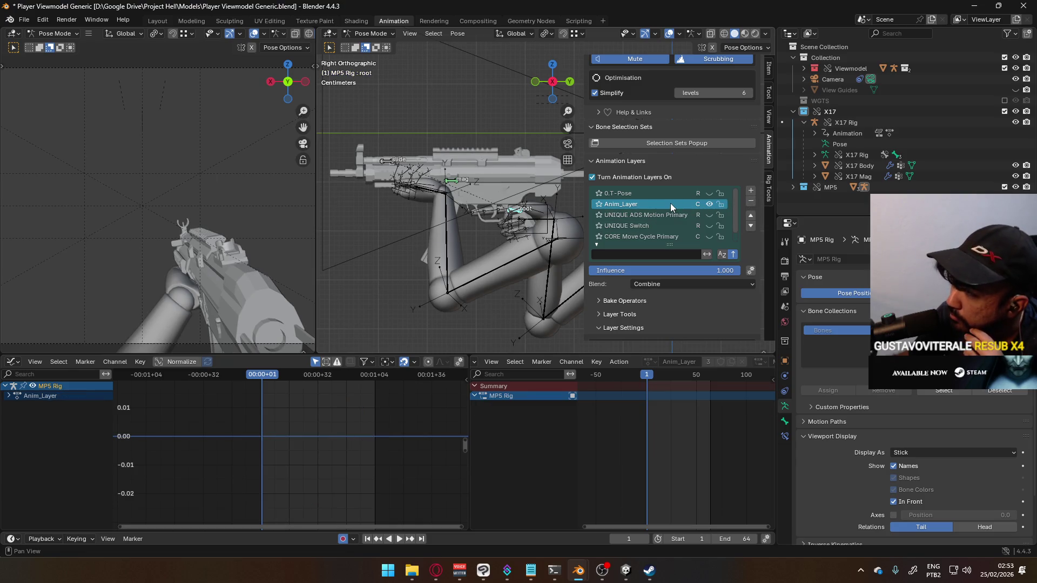
pyautogui.doubleClick(670, 204)
pyautogui.write('C')
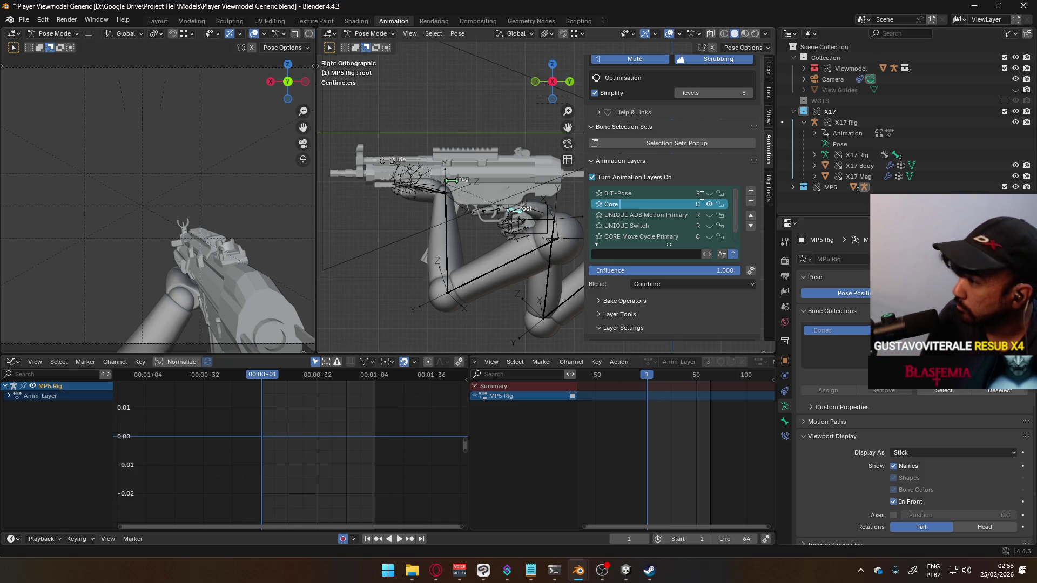
pyautogui.write('ORE A')
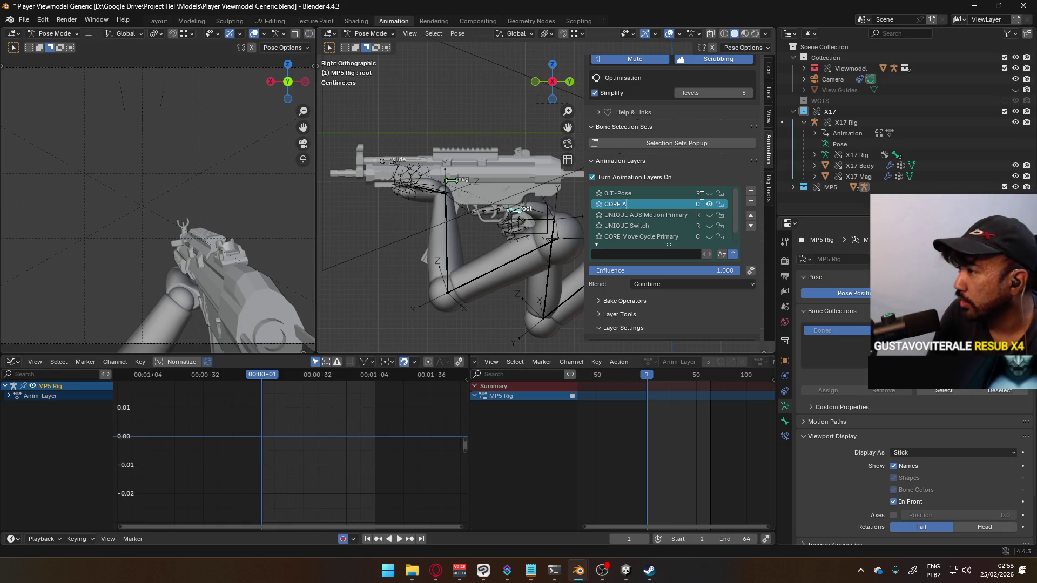
pyautogui.write('erial Cycl')
pyautogui.press('Return')
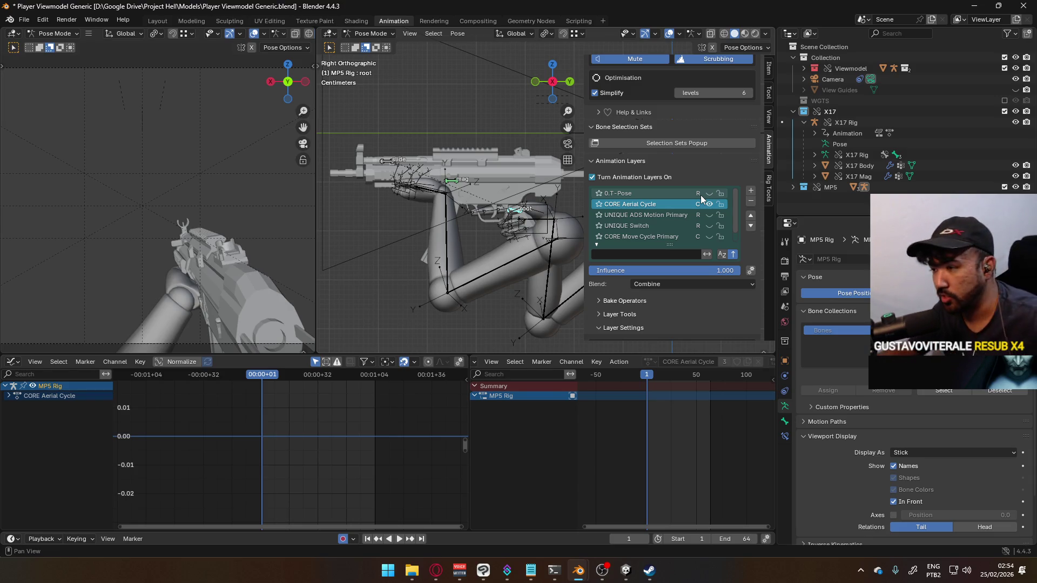
pyautogui.hotkey('alt', 'Tab')
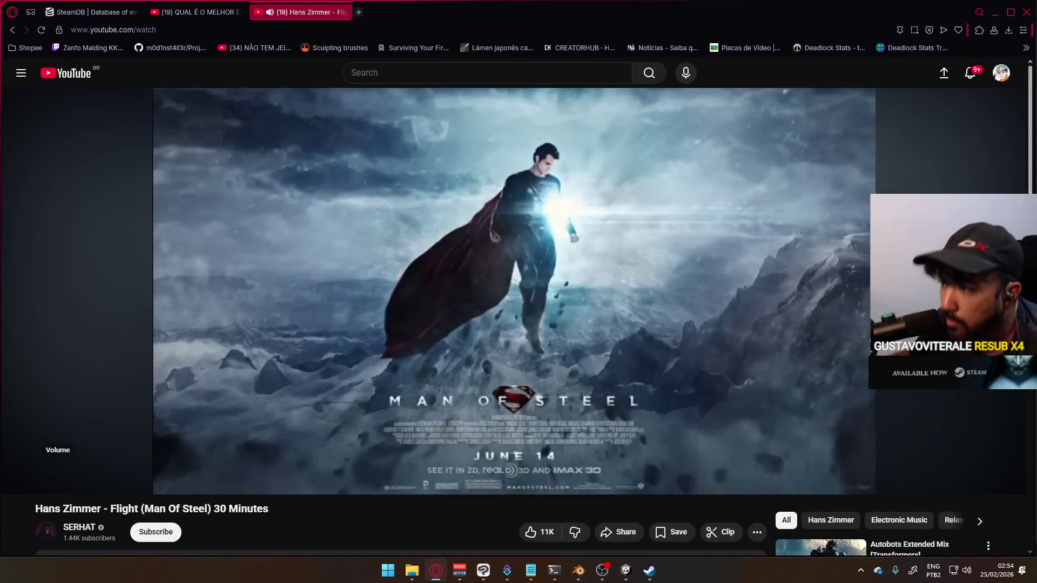
# - Pause the Hans Zimmer video and play 'QUAL É O MELHOR ESTADO DO BRASIL?!' fullscreen
pyautogui.press('space')
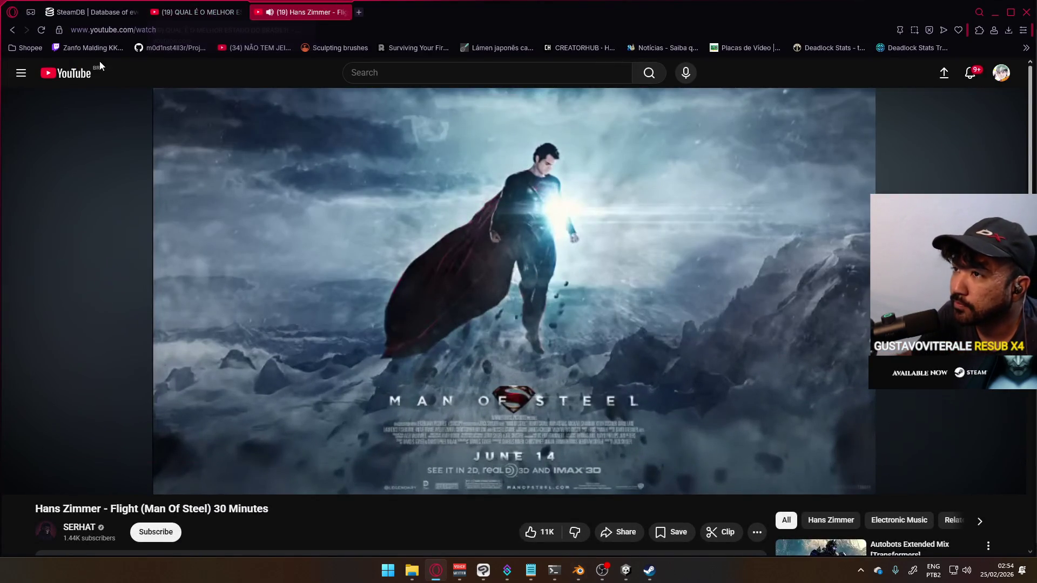
pyautogui.click(185, 8)
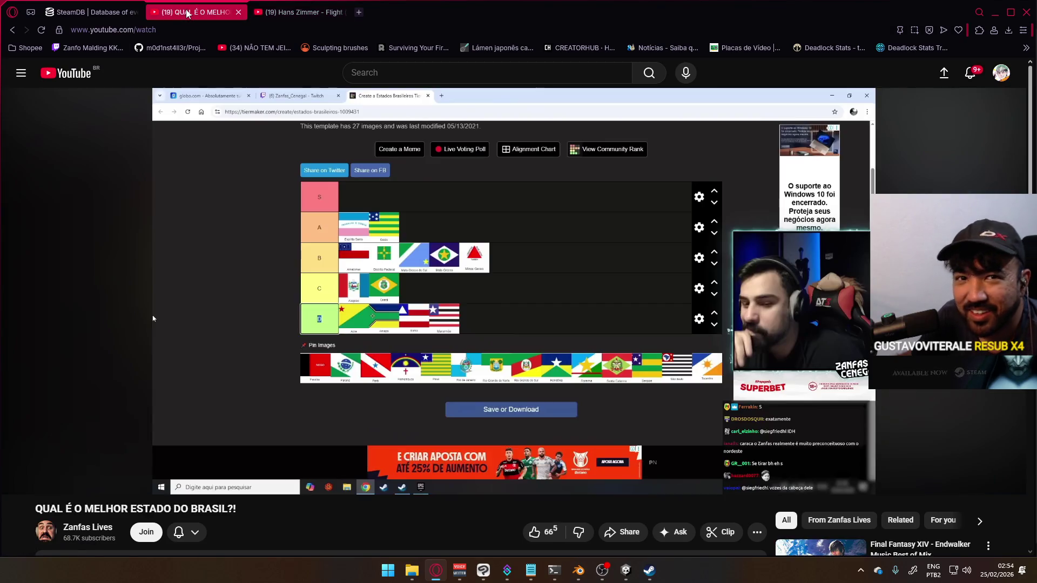
pyautogui.click(153, 318)
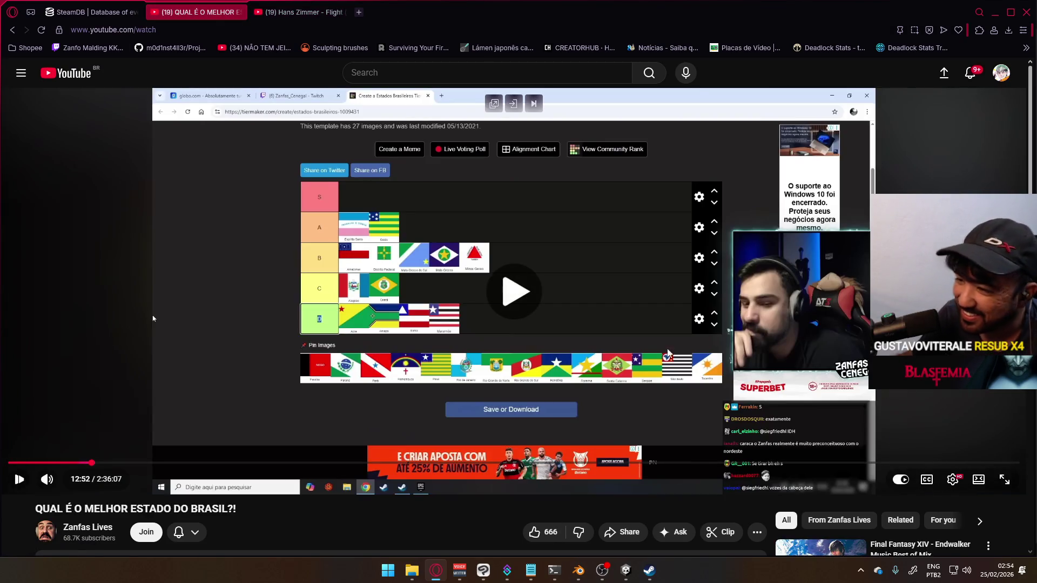
pyautogui.click(1005, 479)
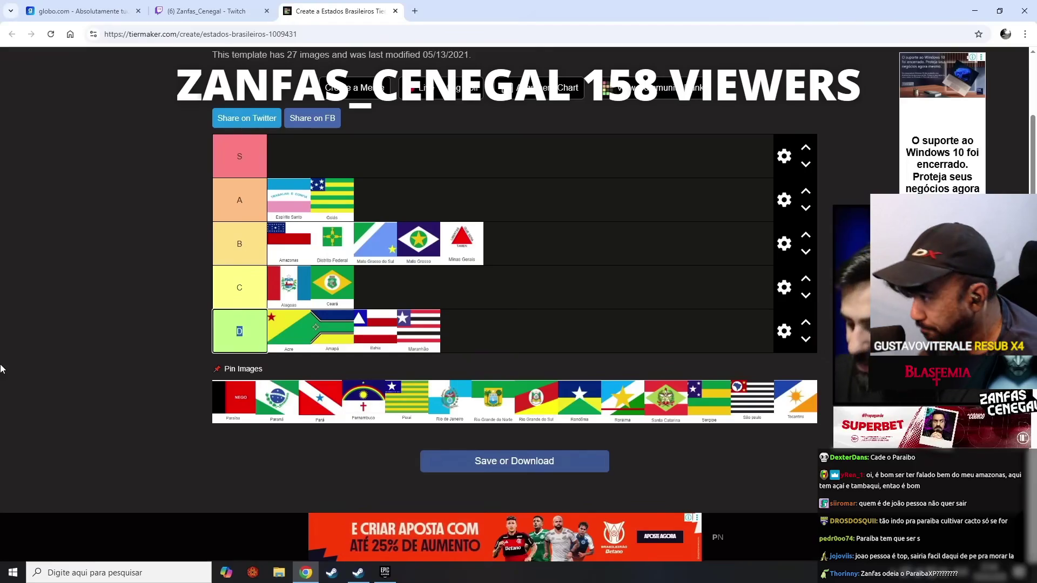
# - Pause the tier-list video, then resume playback
pyautogui.moveTo(380, 230)
pyautogui.press('f')
pyautogui.press('k')
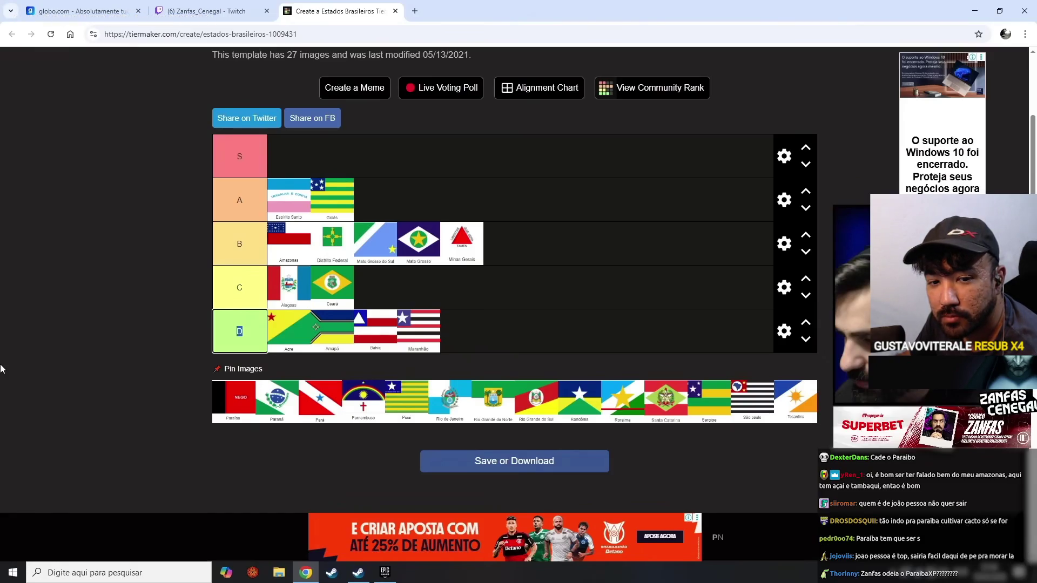
pyautogui.press('space')
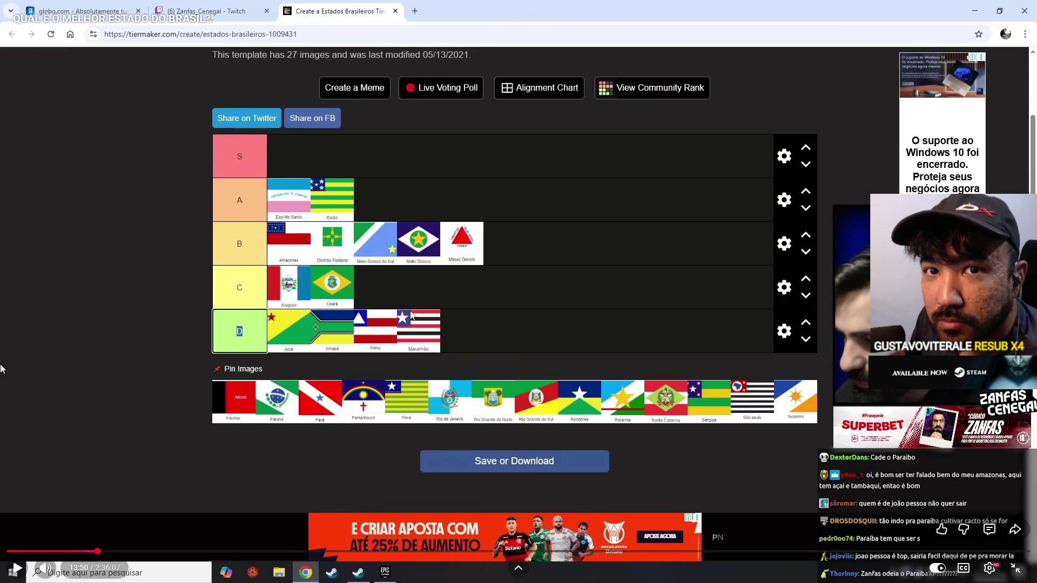
pyautogui.press('space')
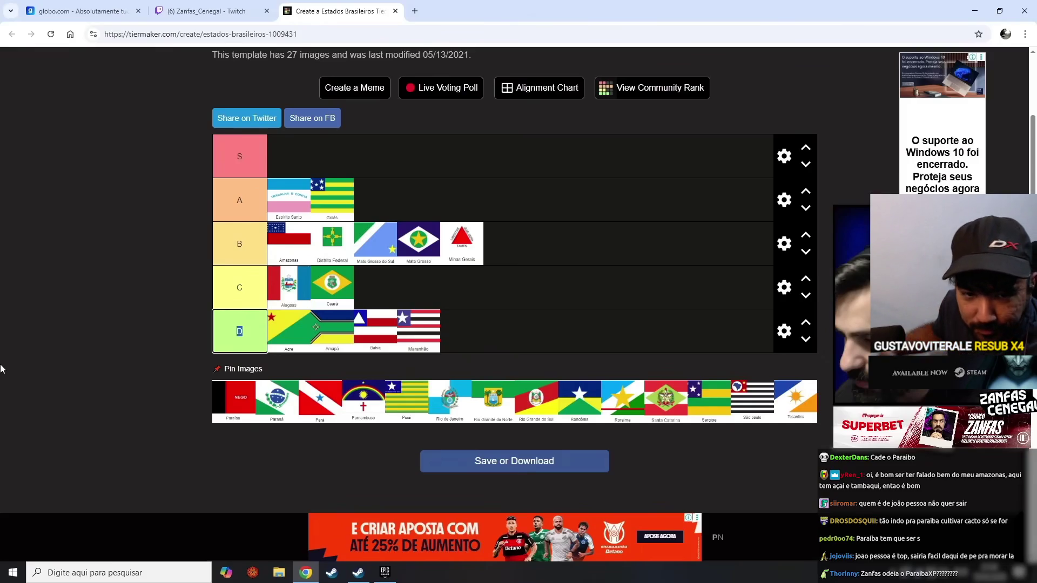
# - Clear the stray selection on the video and exit fullscreen to the watch page
pyautogui.doubleClick(834, 149)
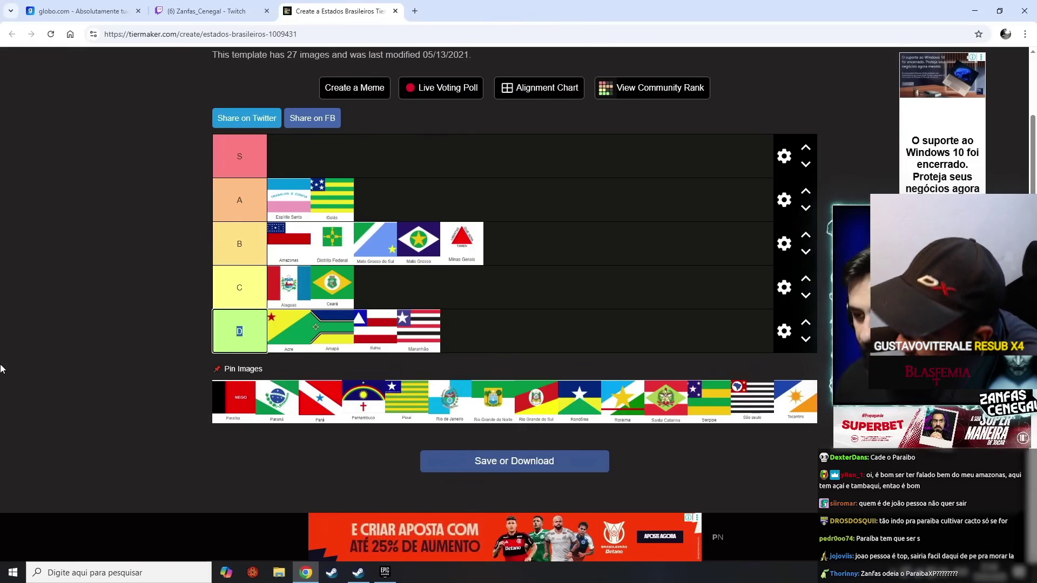
pyautogui.click(84, 350)
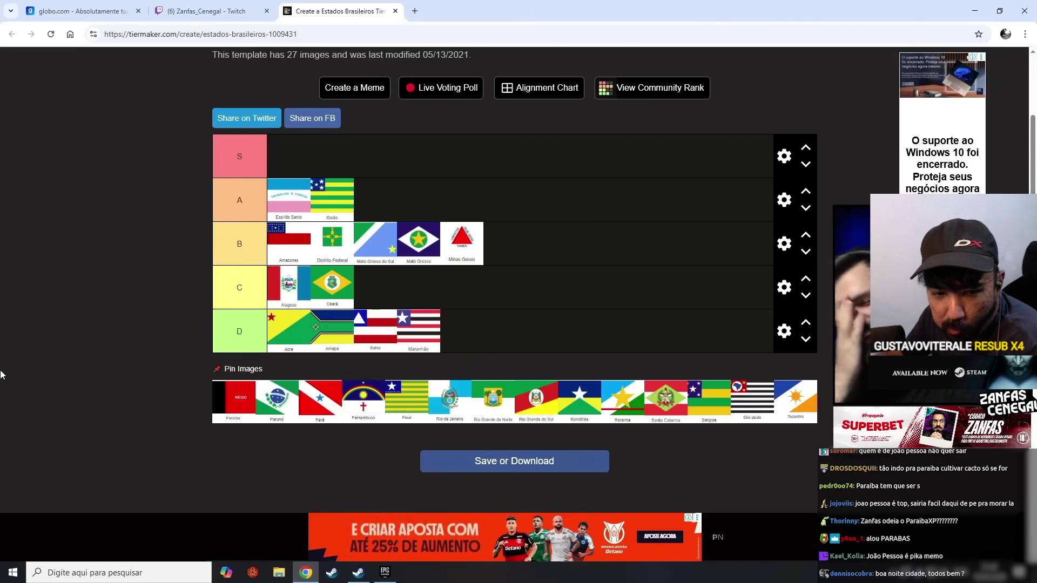
pyautogui.moveTo(980, 13)
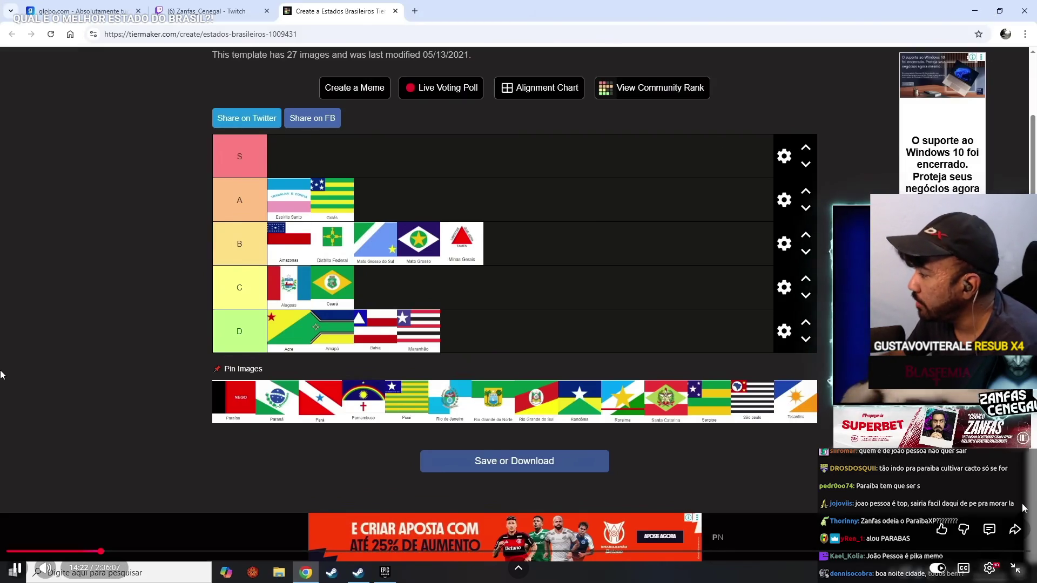
pyautogui.press('Escape')
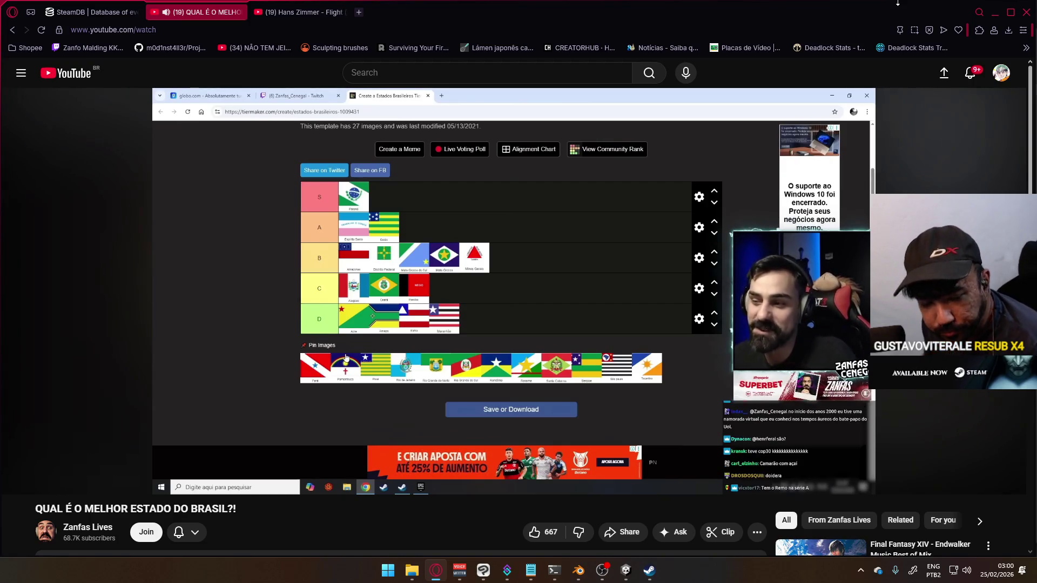
pyautogui.moveTo(443, 319)
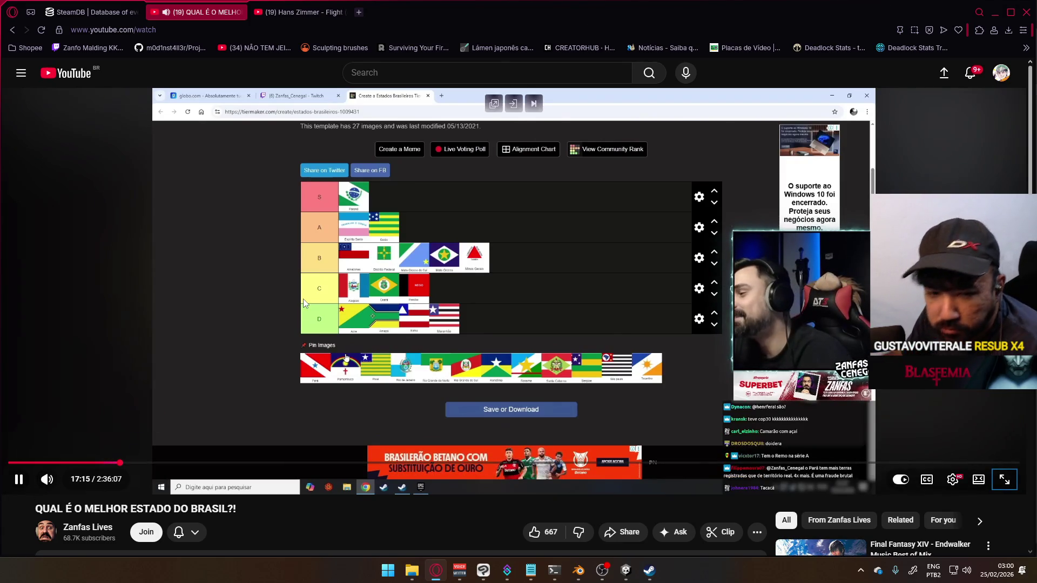
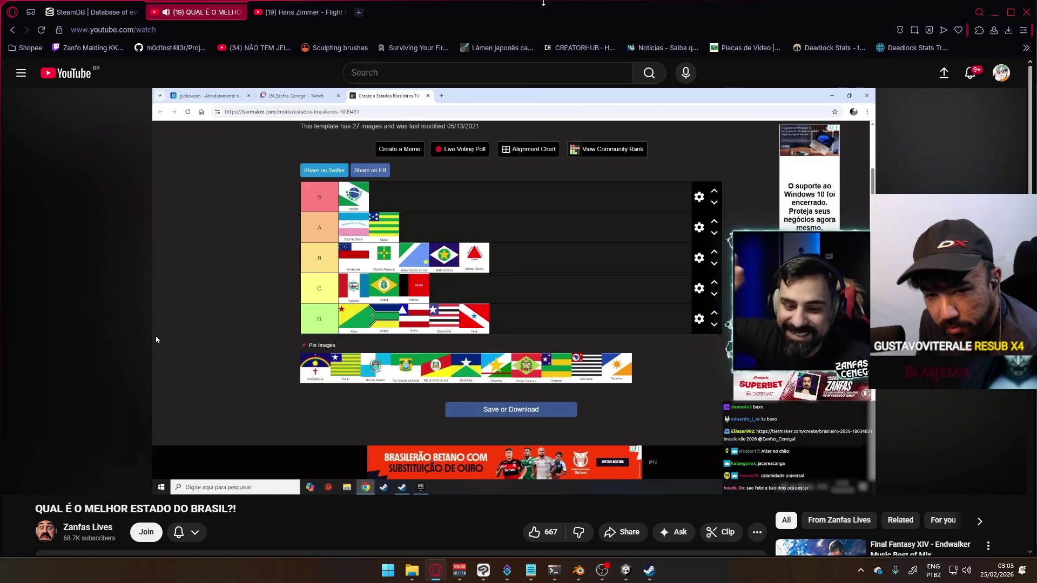
# - Pause and resume the tier-list stream several times, finally leaving it paused at 28:33
pyautogui.click(156, 340)
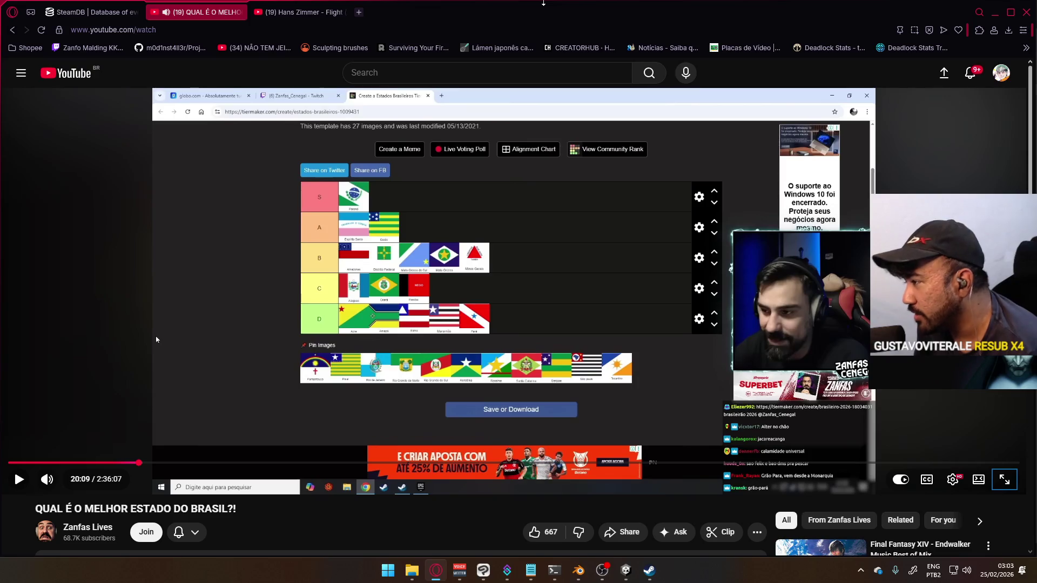
pyautogui.click(156, 339)
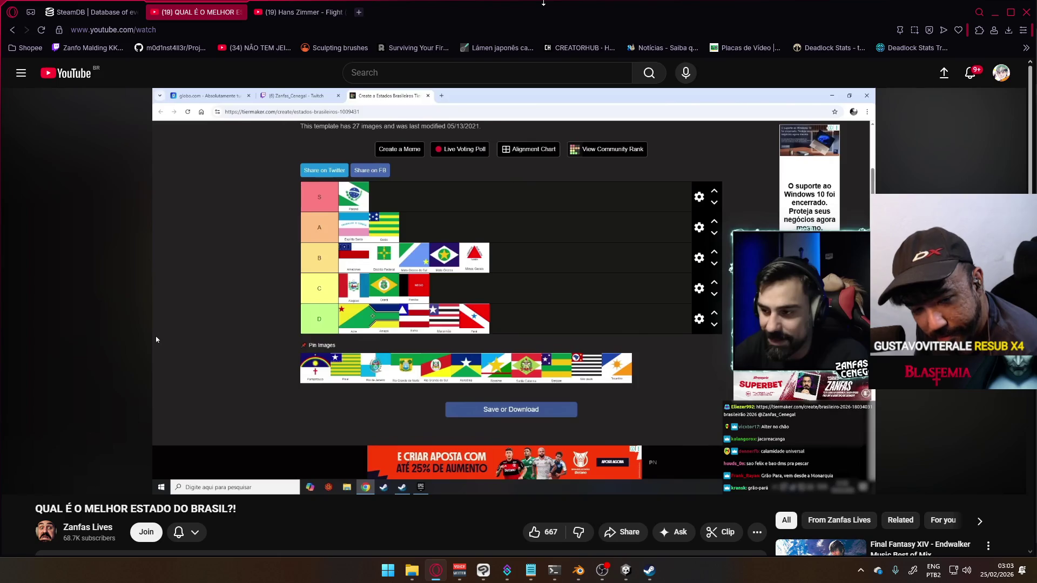
pyautogui.click(156, 339)
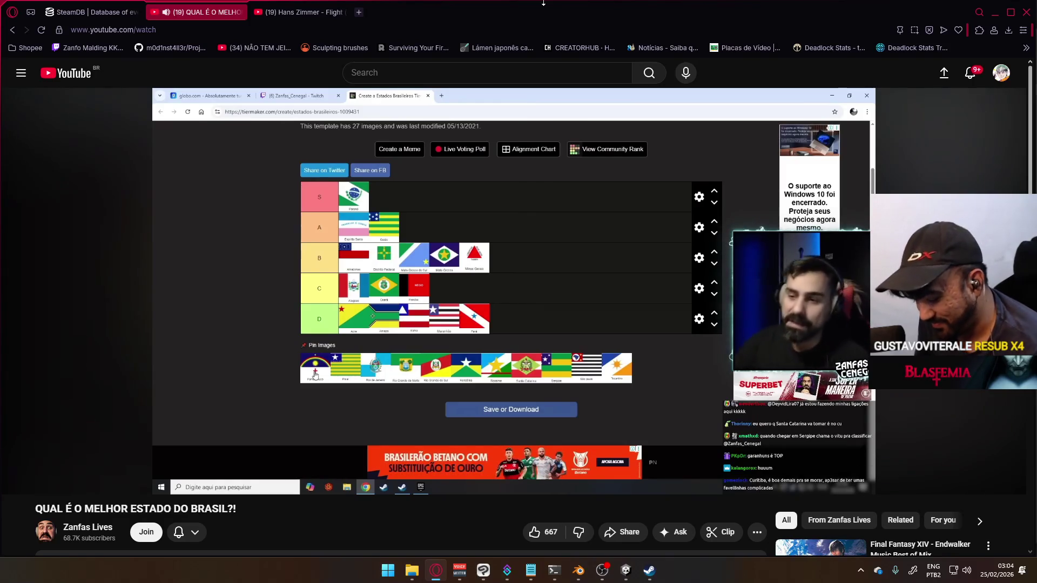
pyautogui.press('space')
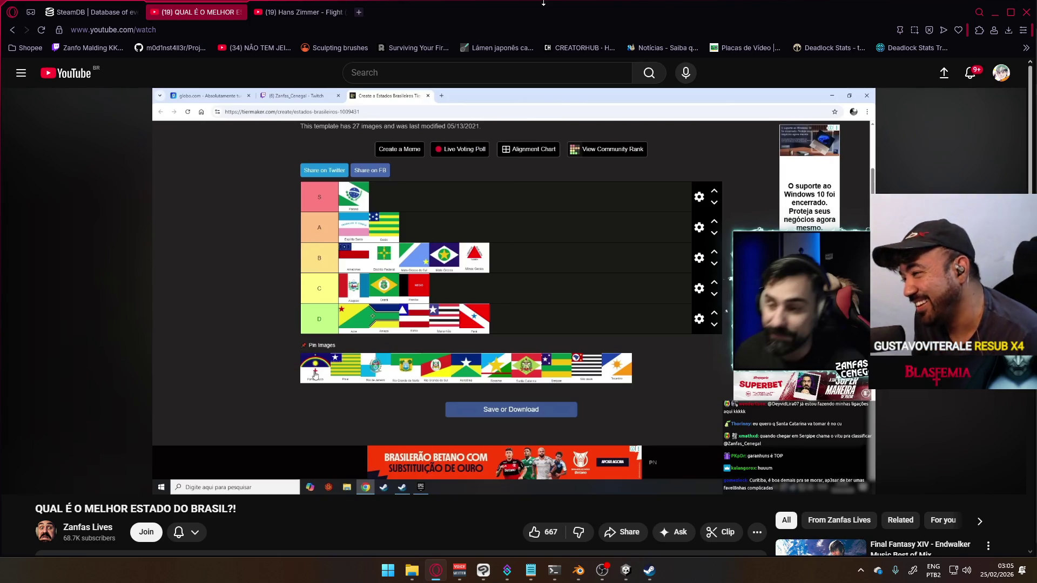
pyautogui.press('space')
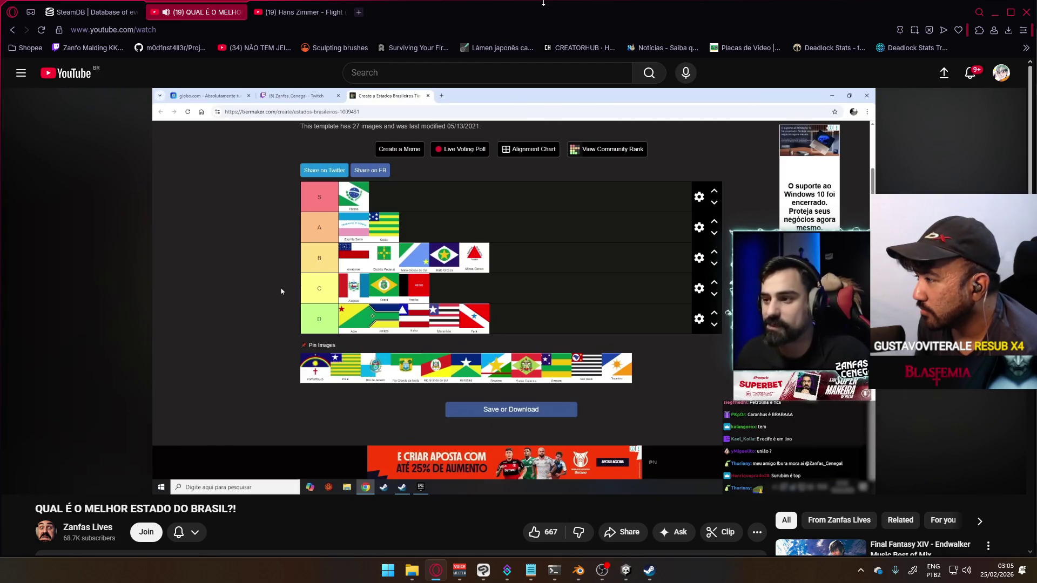
pyautogui.press('space')
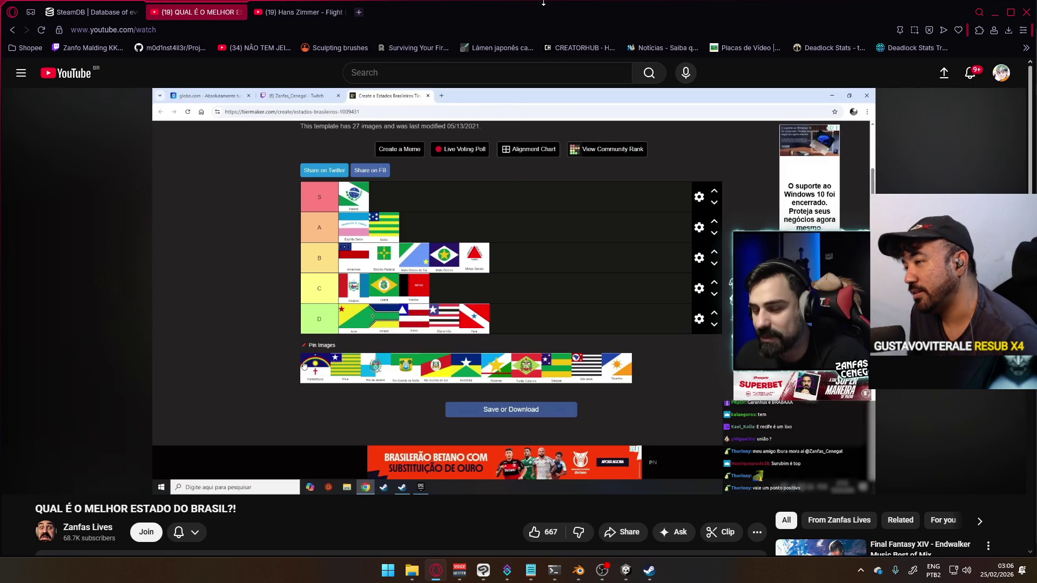
pyautogui.press('space')
pyautogui.press('space')
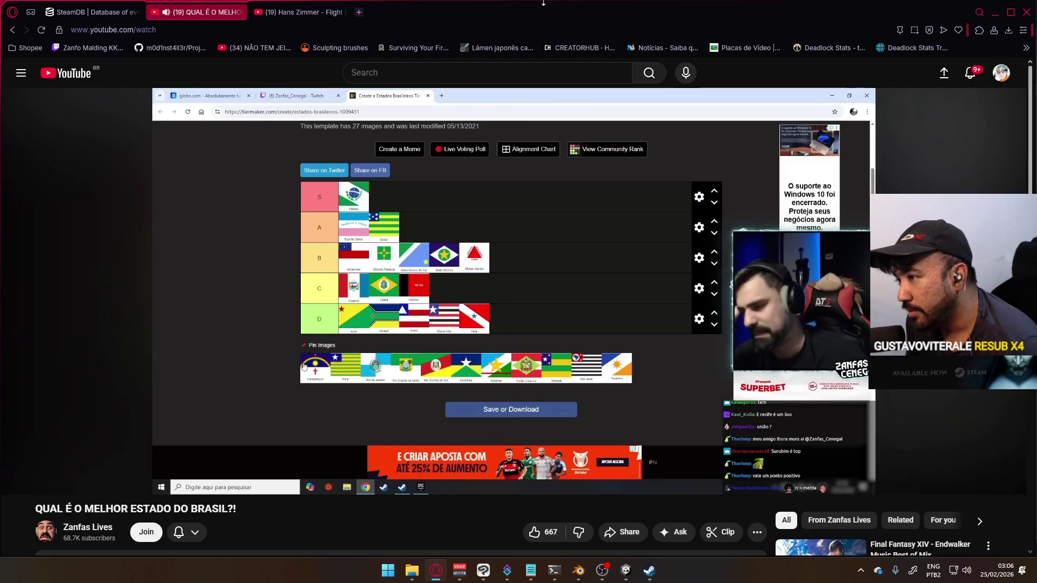
pyautogui.press('space')
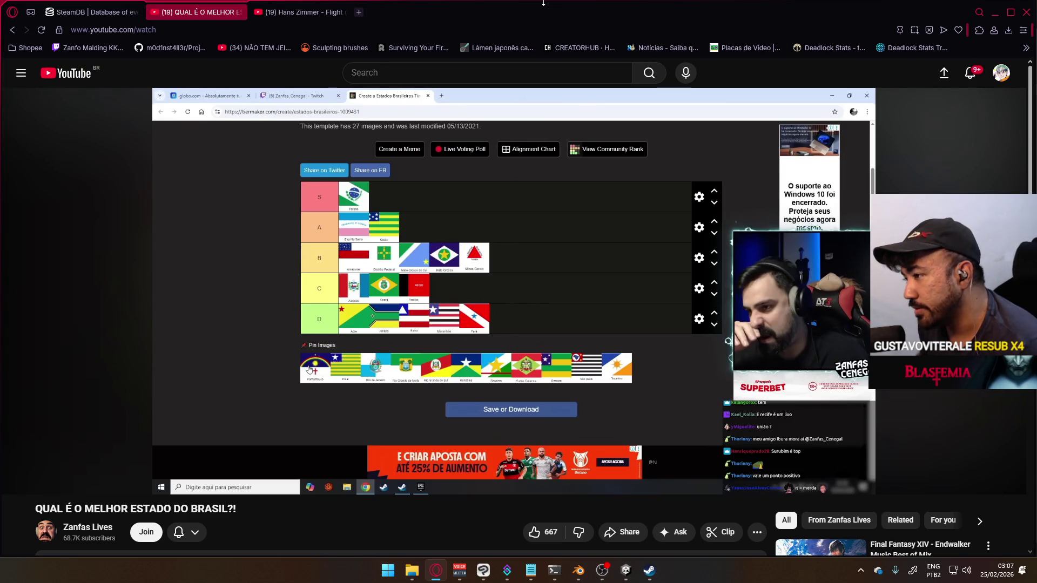
pyautogui.press('space')
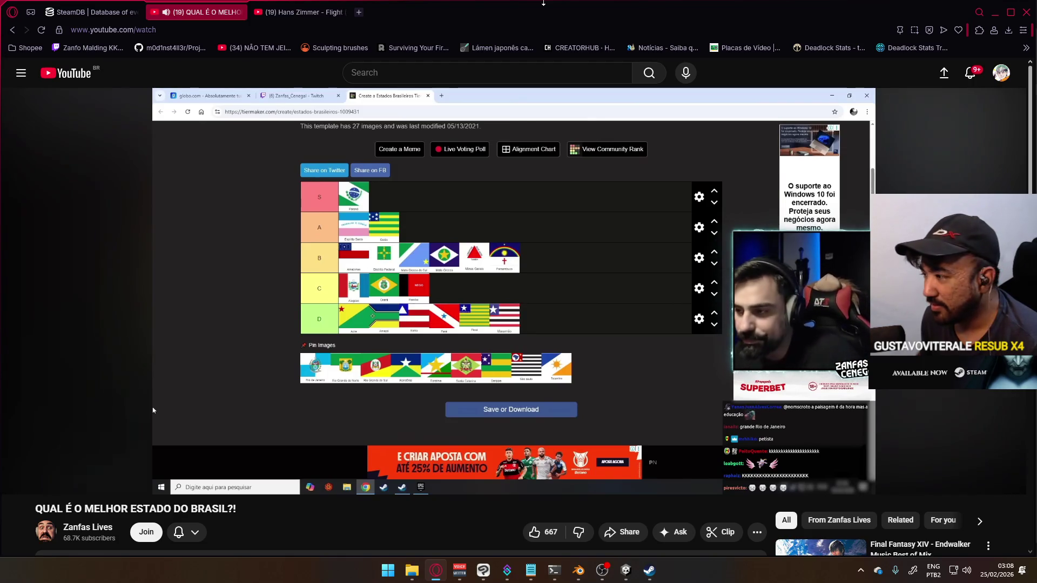
pyautogui.click(218, 400)
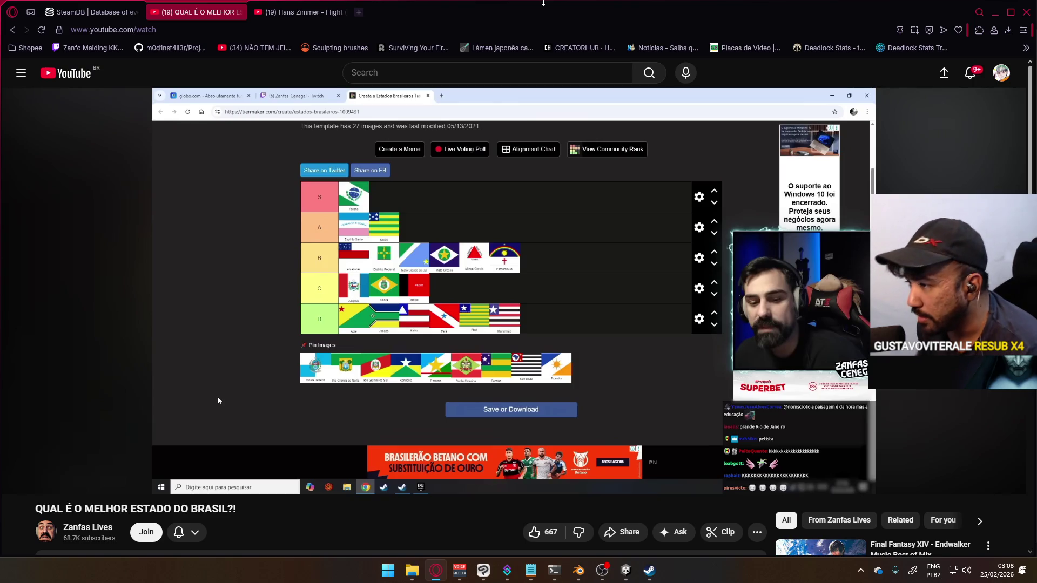
pyautogui.click(211, 378)
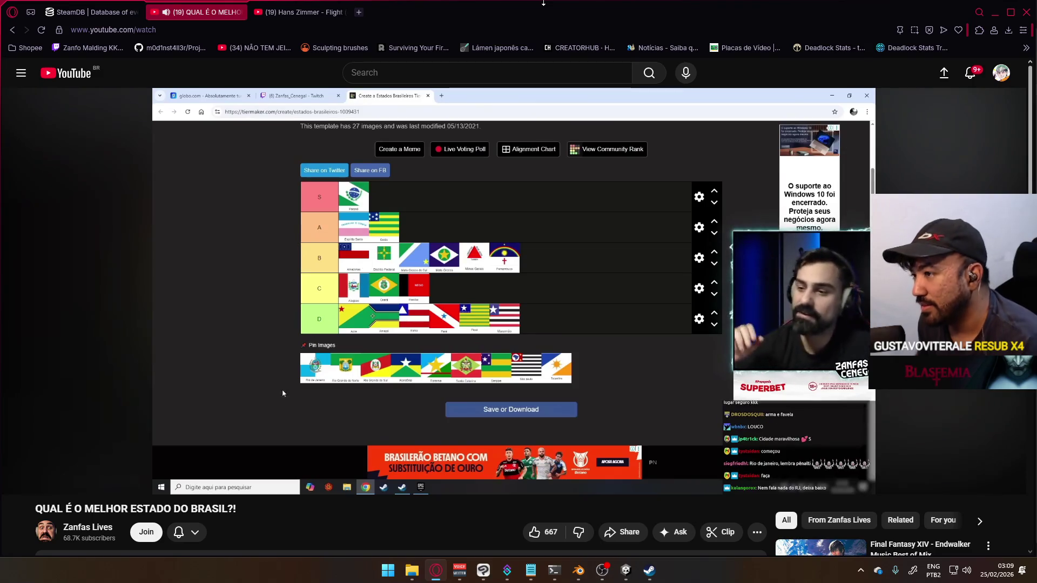
pyautogui.press('k')
pyautogui.press('k')
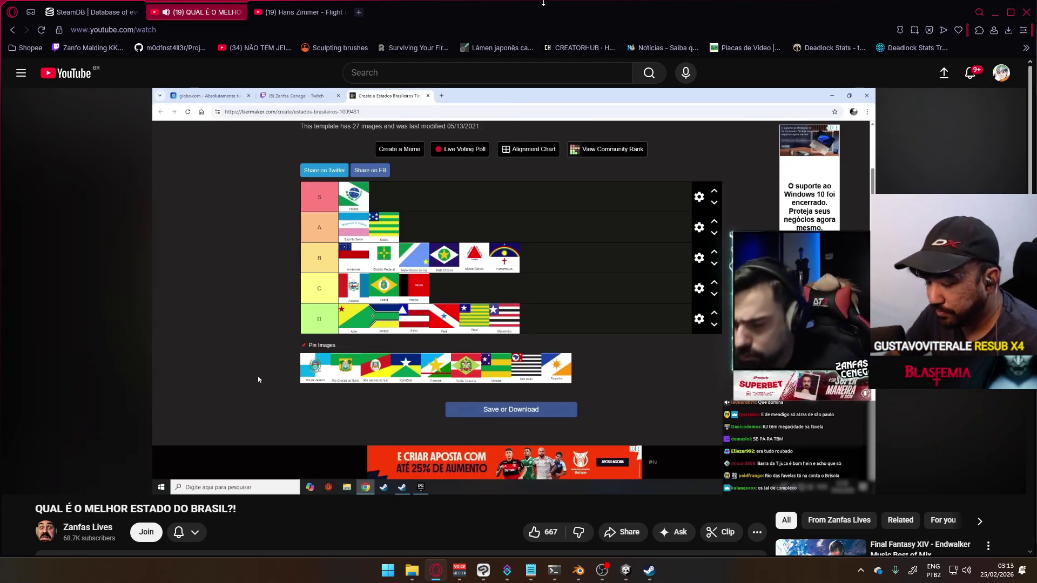
pyautogui.click(258, 379)
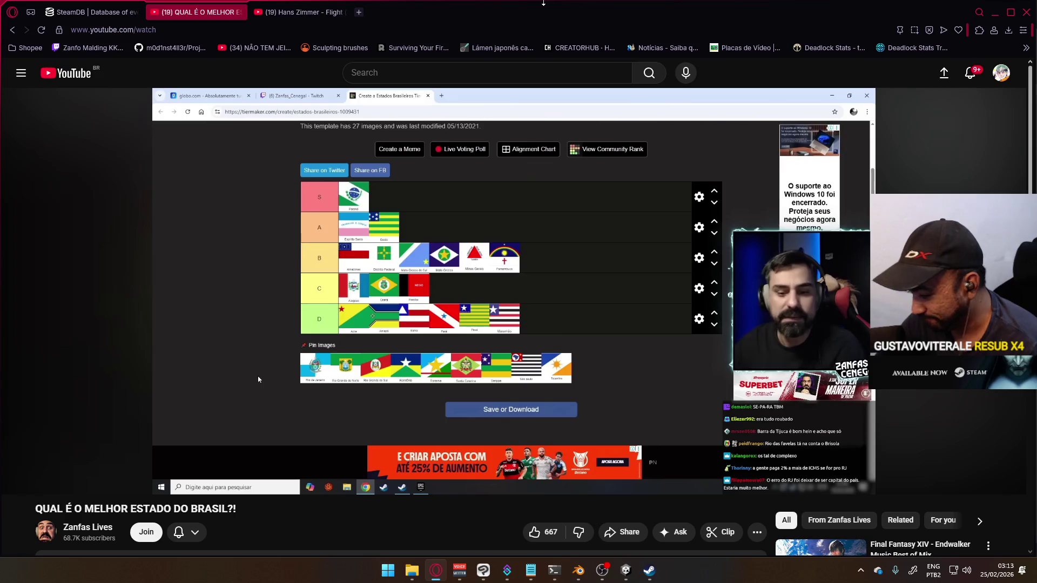
pyautogui.click(258, 379)
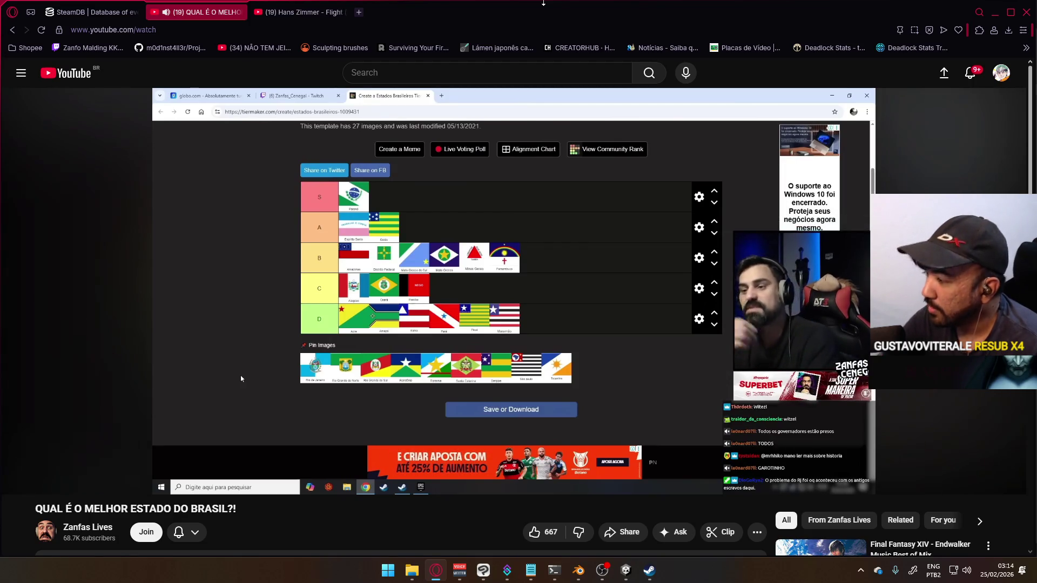
pyautogui.click(511, 385)
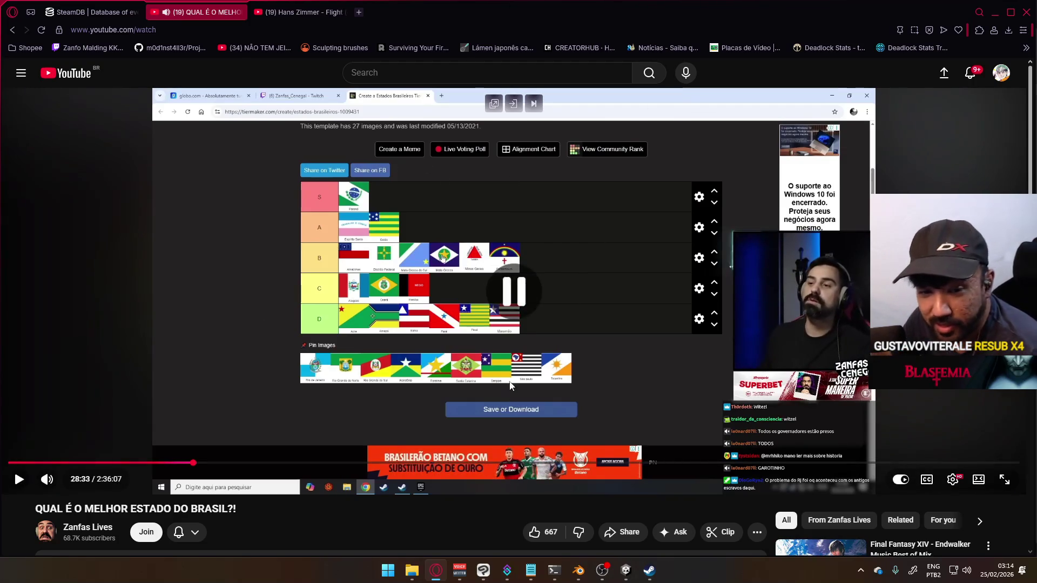
# - Scrub the stream back to about 28:10 and resume it, briefly pausing at 28:16 and 28:26
pyautogui.moveTo(192, 463); pyautogui.dragTo(192, 466)
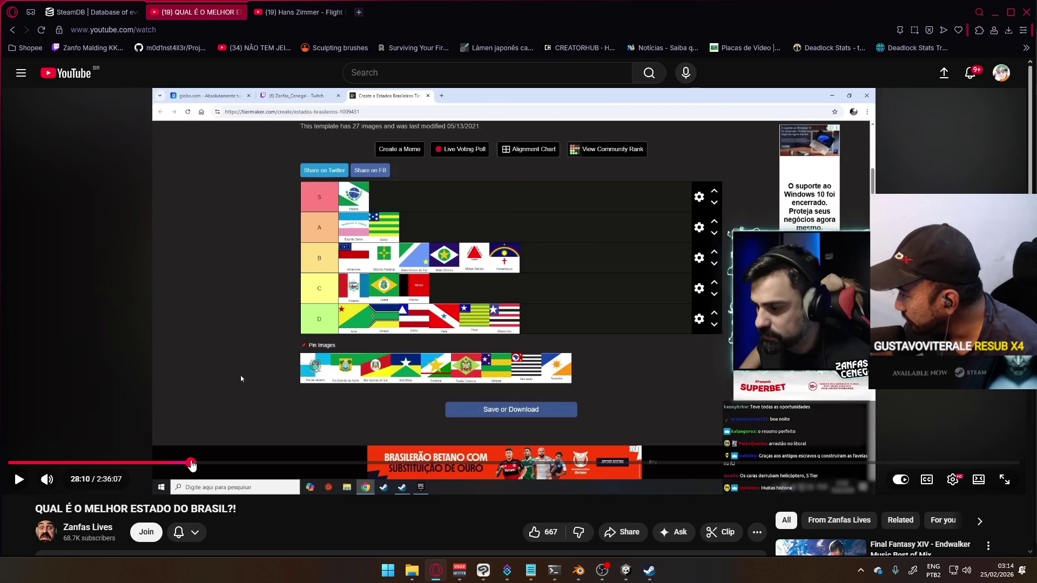
pyautogui.click(389, 408)
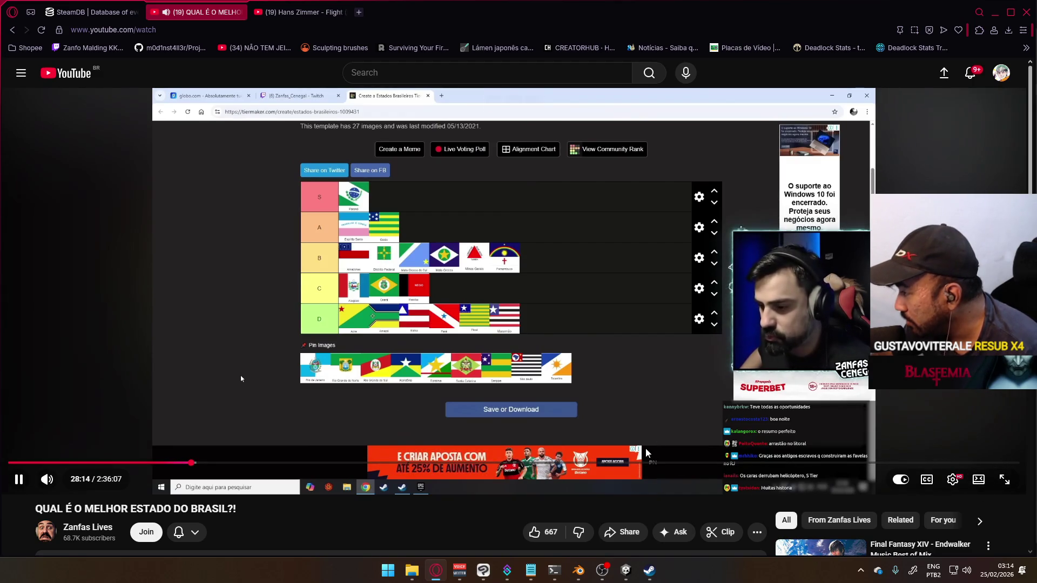
pyautogui.click(241, 378)
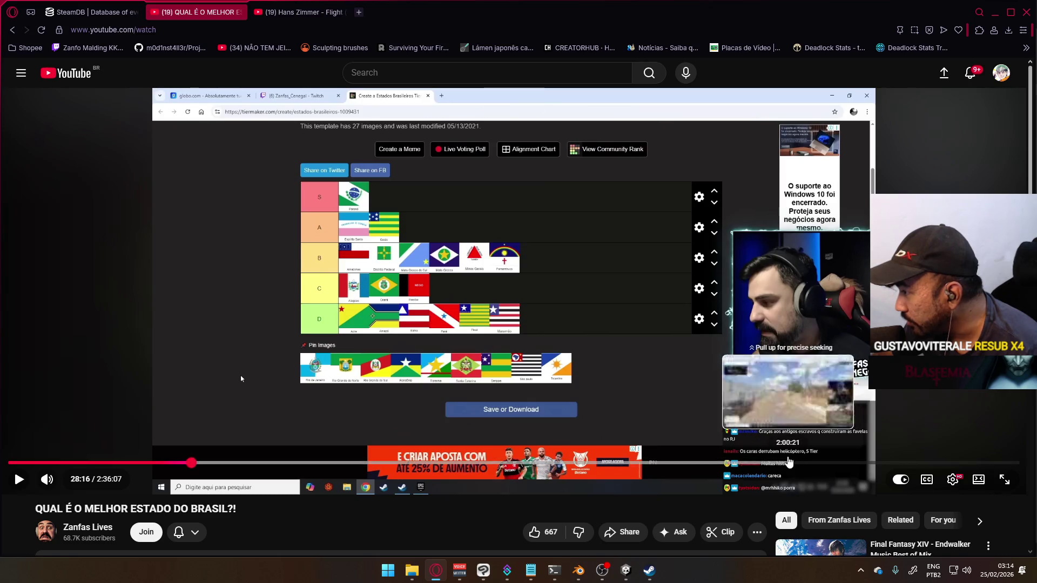
pyautogui.press('space')
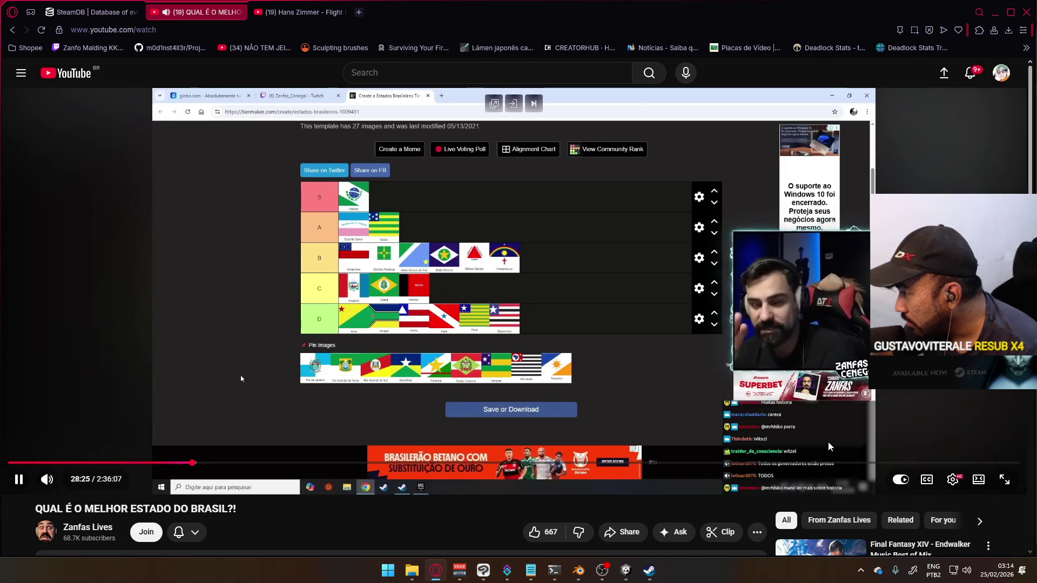
pyautogui.click(830, 446)
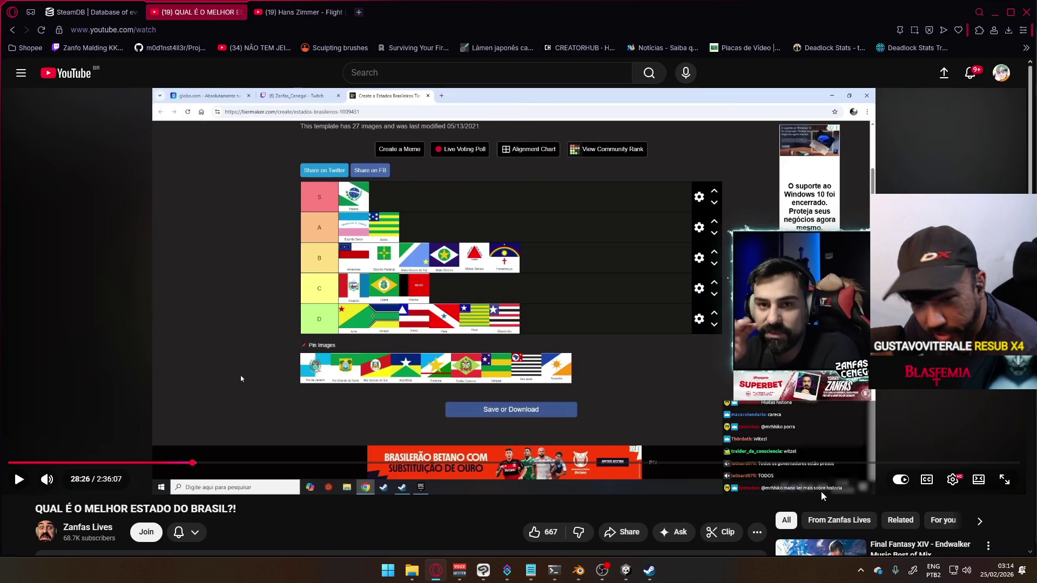
pyautogui.press('space')
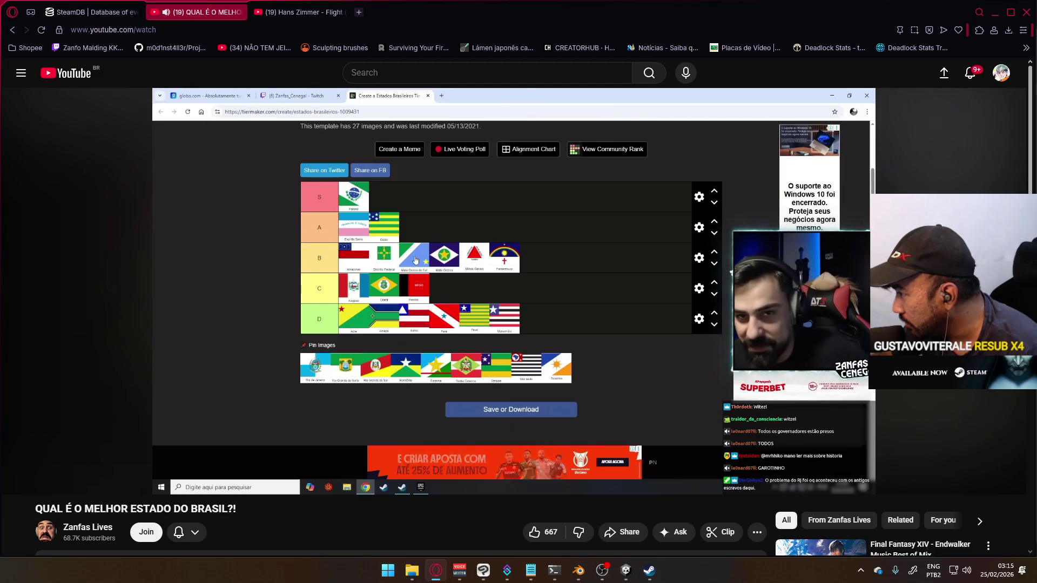
pyautogui.moveTo(782, 480)
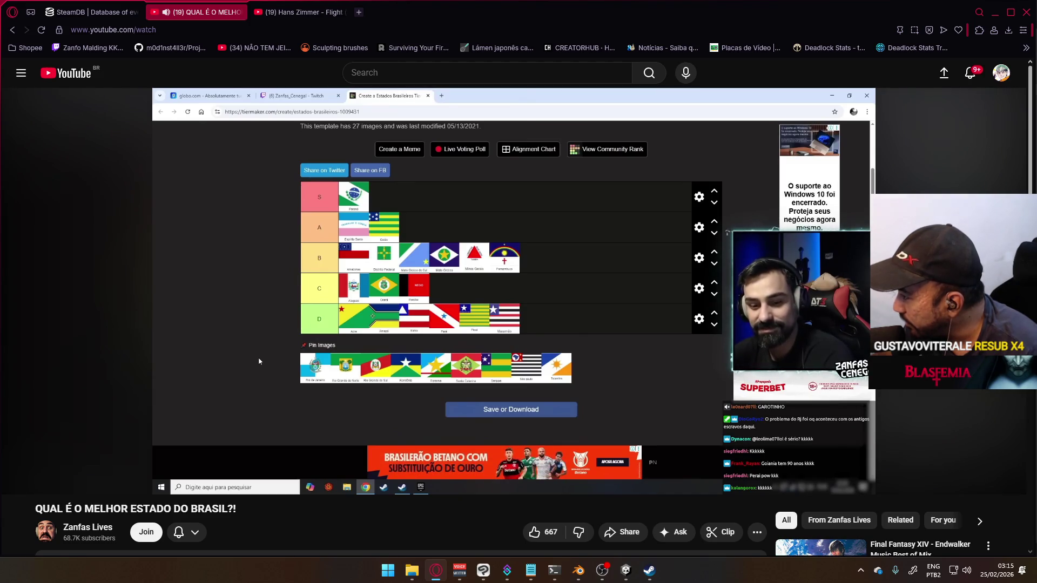
pyautogui.press('space')
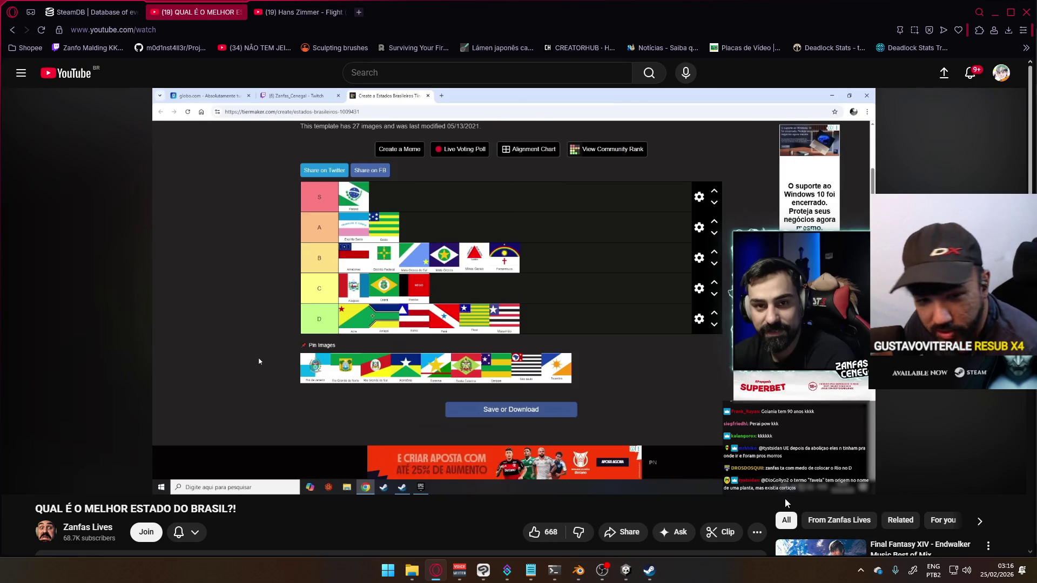
pyautogui.click(902, 436)
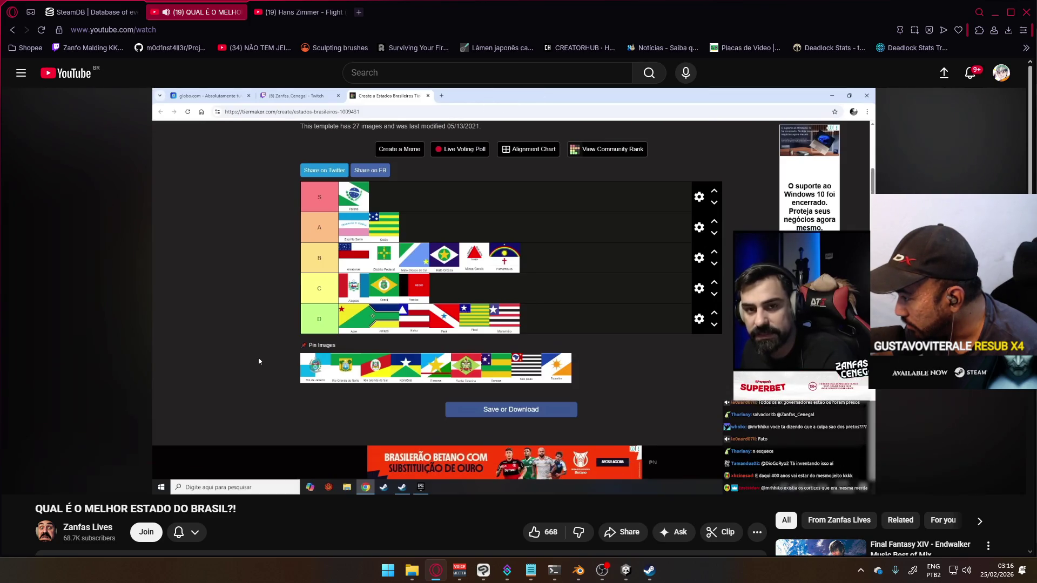
pyautogui.click(849, 430)
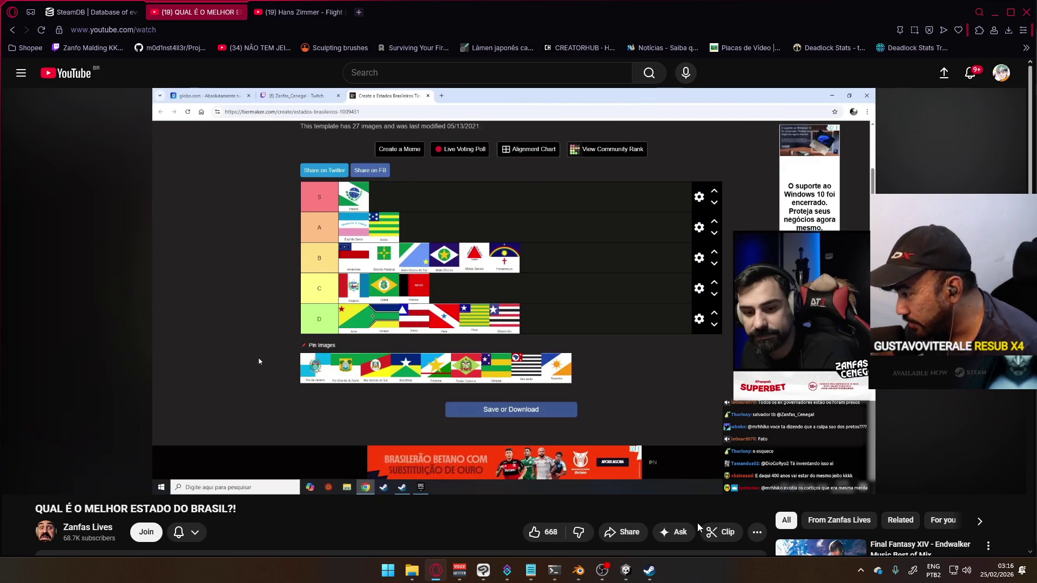
pyautogui.moveTo(649, 579)
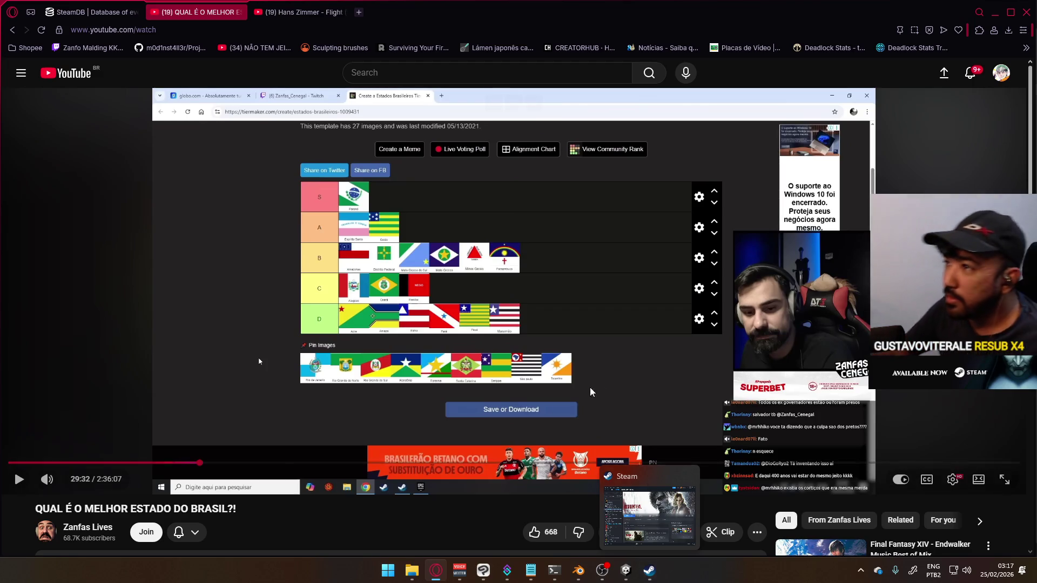
# - Close the Steam window preview and resume the stream video past 29:32
pyautogui.click(345, 197)
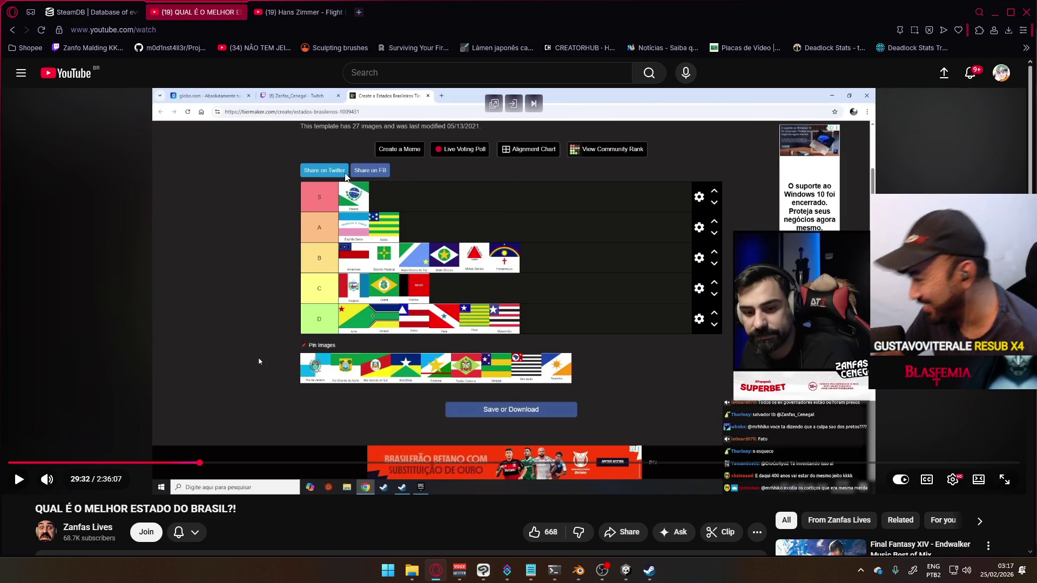
pyautogui.click(304, 217)
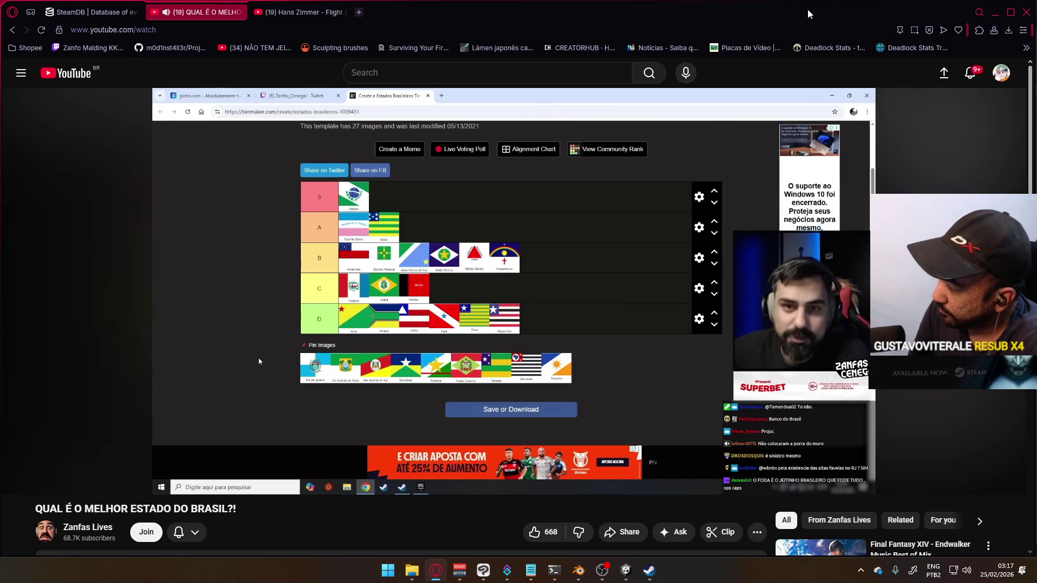
pyautogui.press('space')
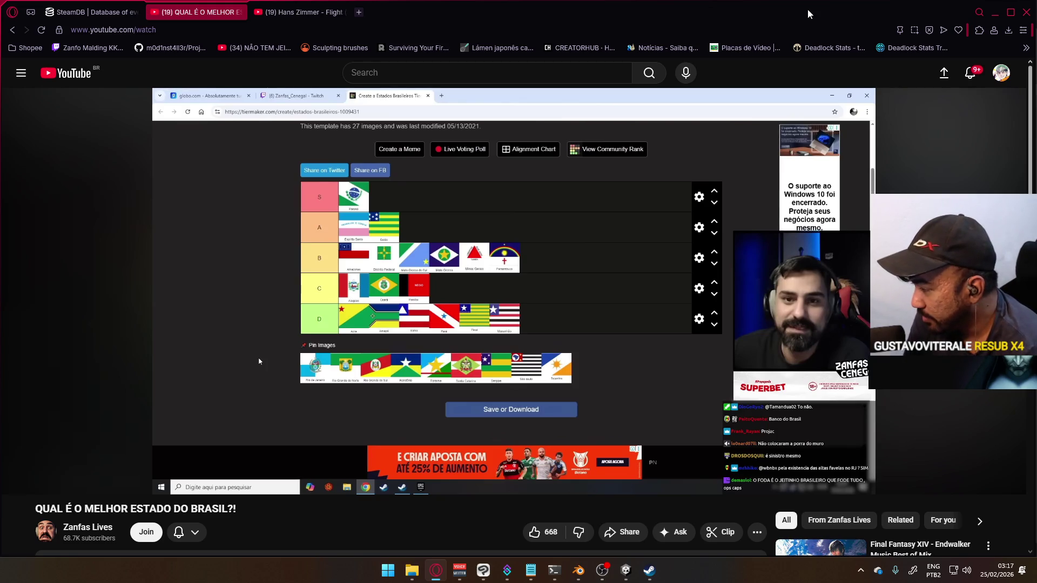
pyautogui.press('space')
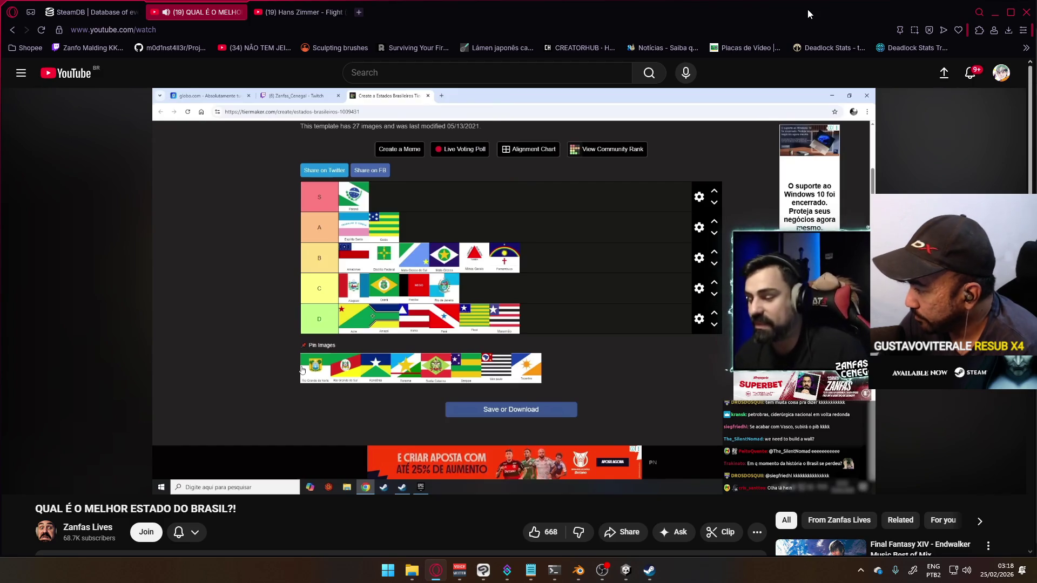
# - Leave the stream paused at 31:30 and switch to the 'Hans Zimmer - Flight (Man Of Steel) 30 Minutes' tab
pyautogui.press('space')
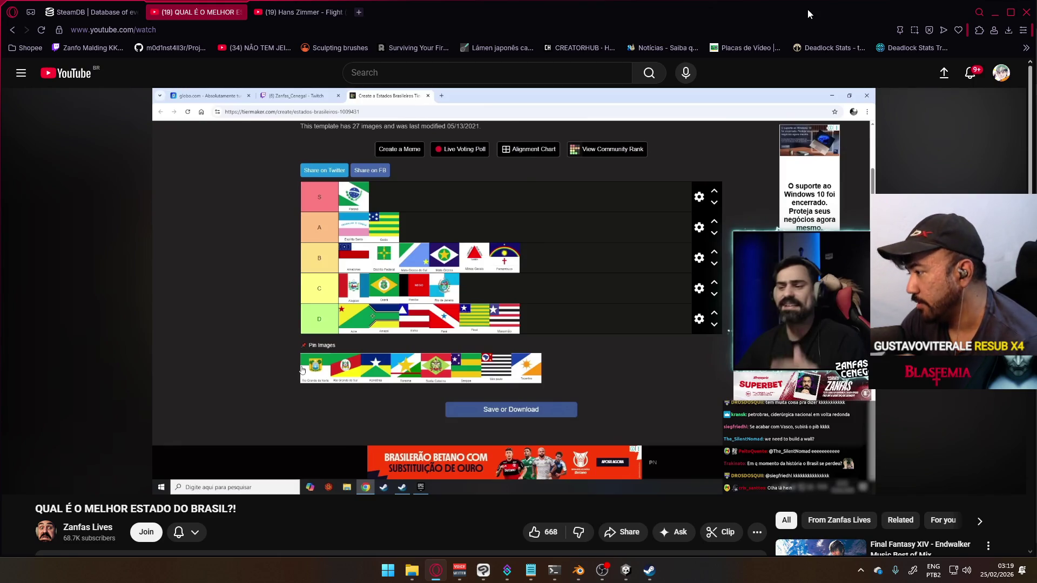
pyautogui.press('space')
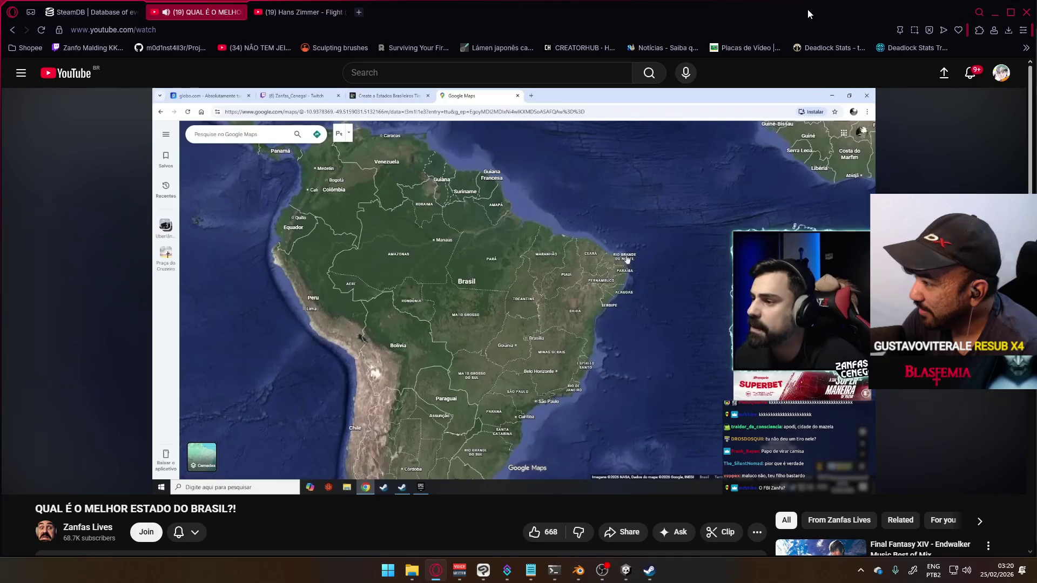
pyautogui.press('space')
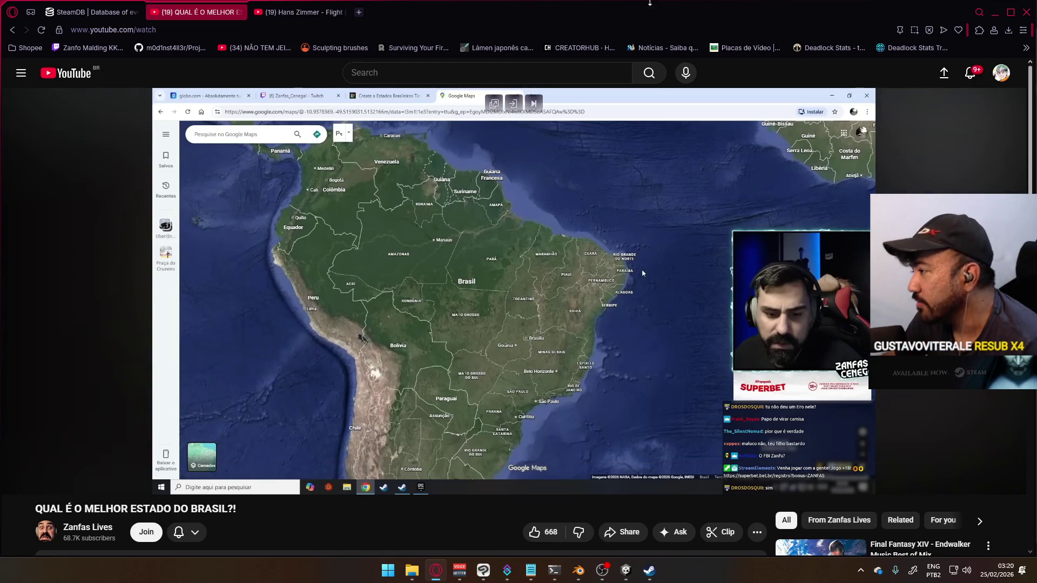
pyautogui.click(302, 12)
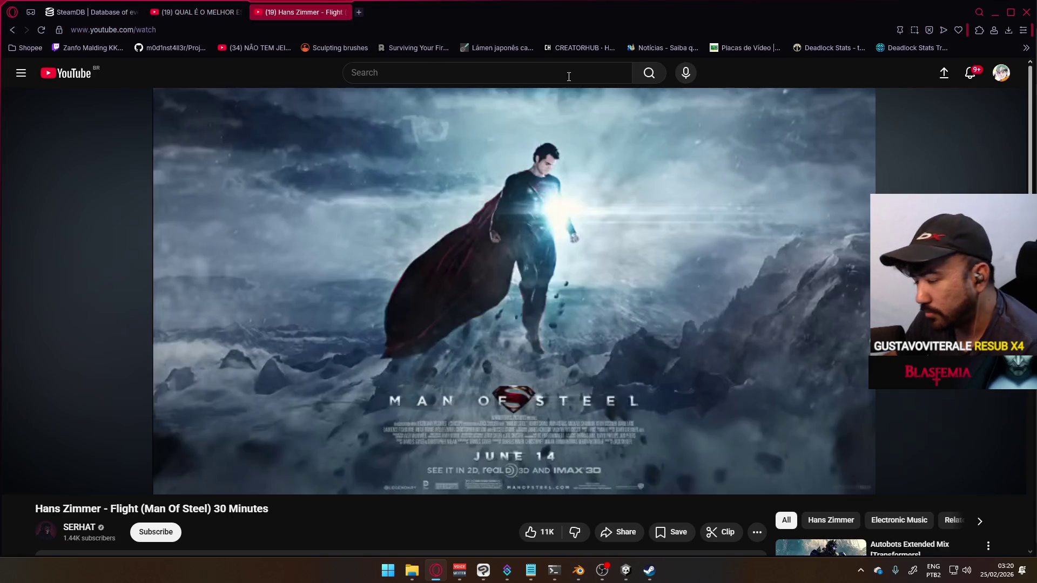
# - Play the Flight music video and minimize the browser to reveal Player Viewmodel Generic.blend
pyautogui.click(568, 157)
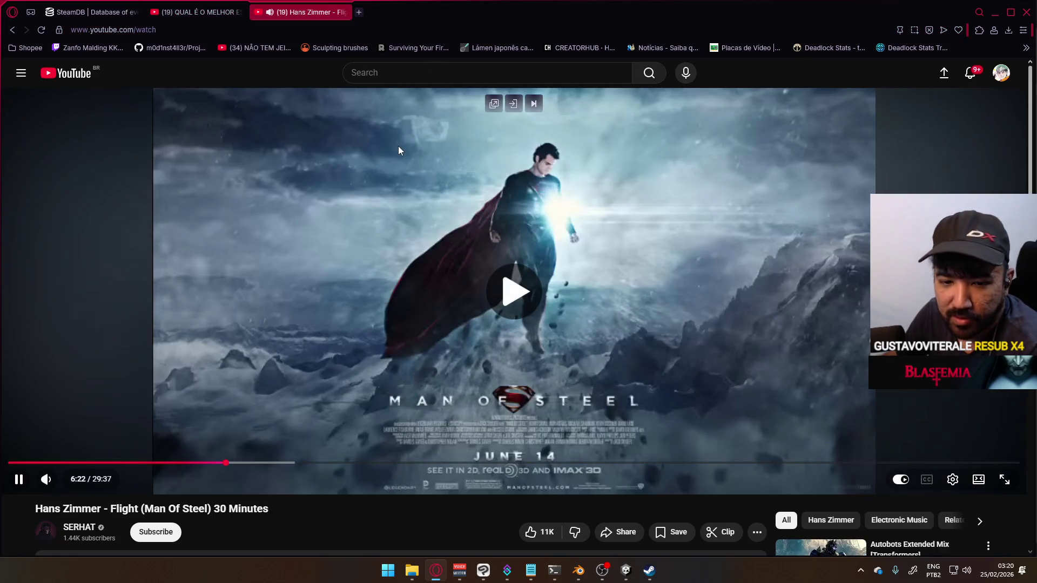
pyautogui.click(994, 12)
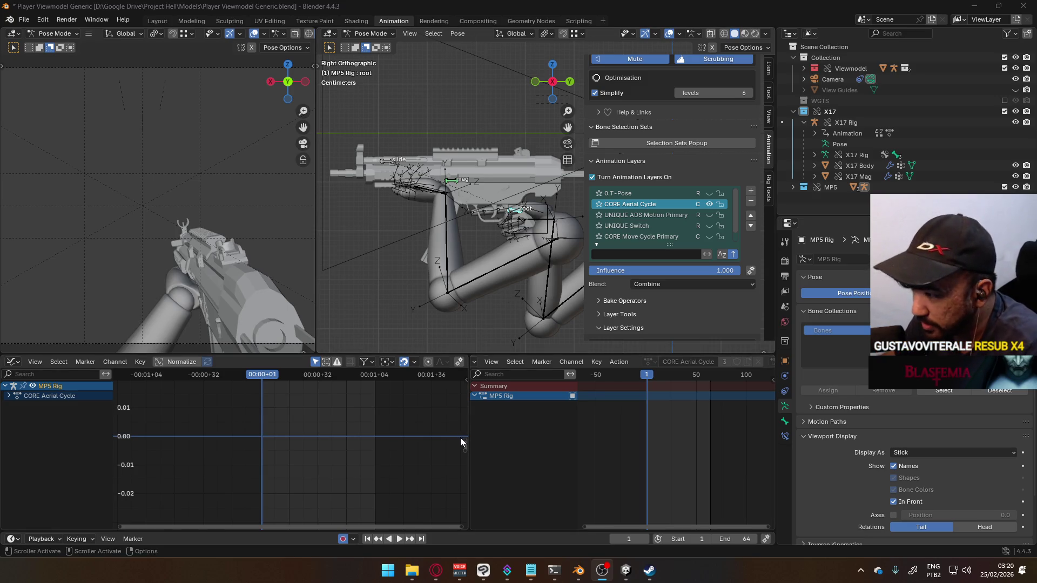
# - Insert Location & Rotation keys on the MP5 root bone at frame 1, creating 19 keyframes
pyautogui.moveTo(463, 439)
pyautogui.mouseDown()
pyautogui.moveTo(472, 349)
pyautogui.moveTo(466, 461)
pyautogui.moveTo(487, 549)
pyautogui.moveTo(507, 509)
pyautogui.mouseUp()
pyautogui.moveTo(454, 415)
pyautogui.keyDown('ctrl'); pyautogui.mouseDown(button='middle')
pyautogui.moveTo(320, 384)
pyautogui.moveTo(349, 400)
pyautogui.mouseUp(button='middle'); pyautogui.keyUp('ctrl')
pyautogui.scroll(3, 349, 404)
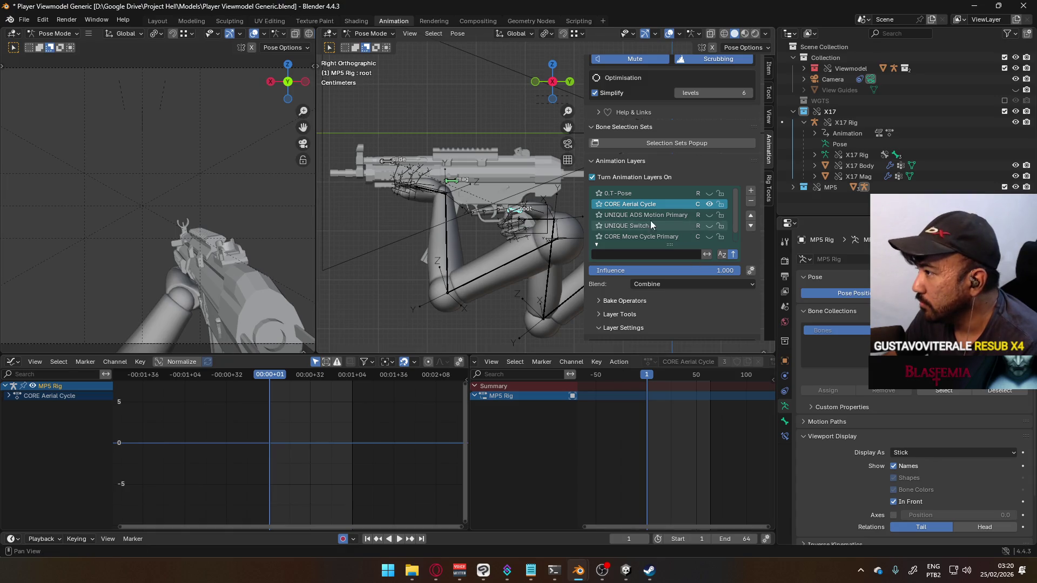
pyautogui.click(697, 283)
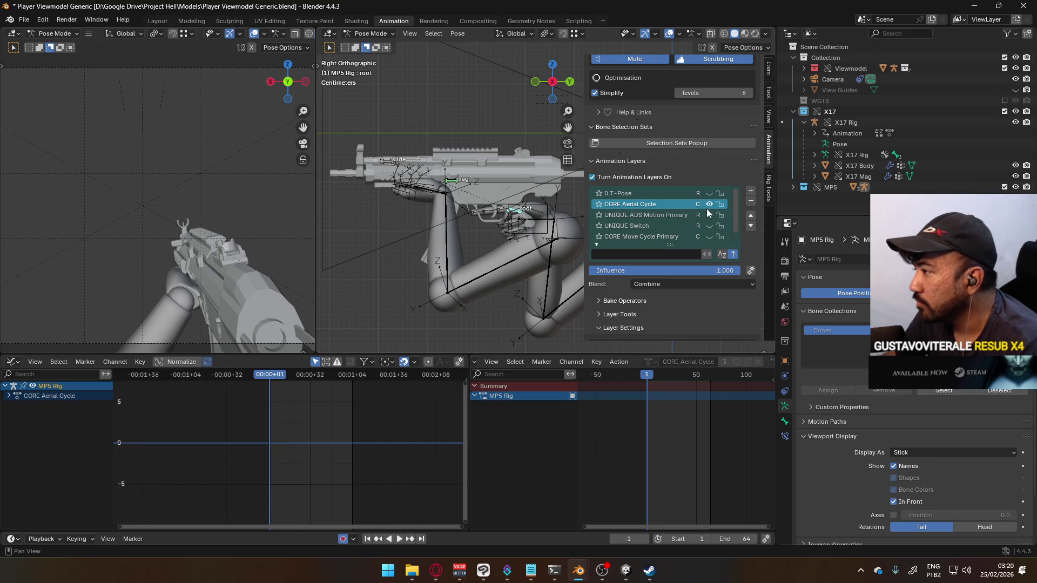
pyautogui.press('k')
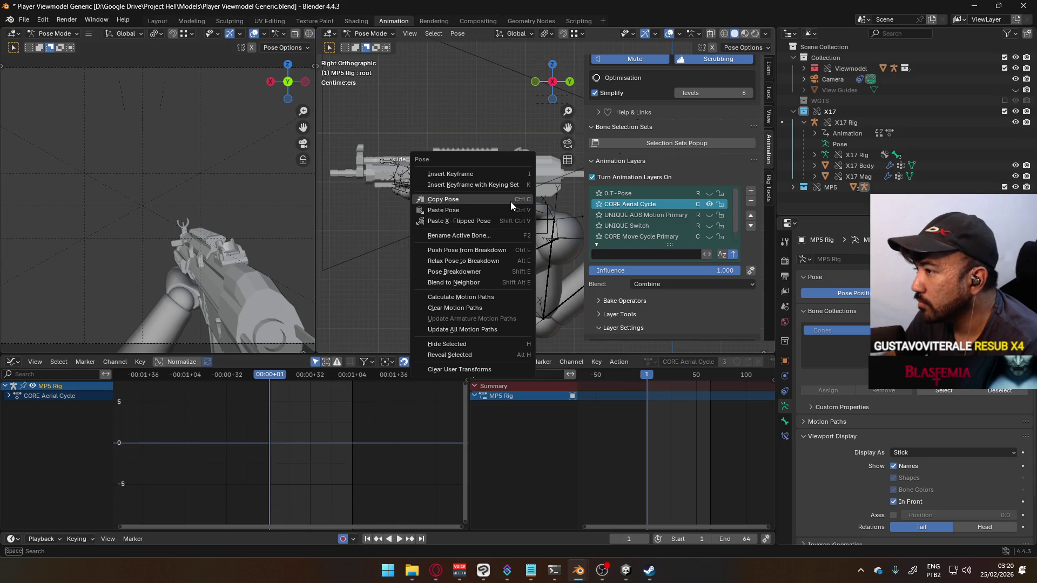
pyautogui.click(505, 176)
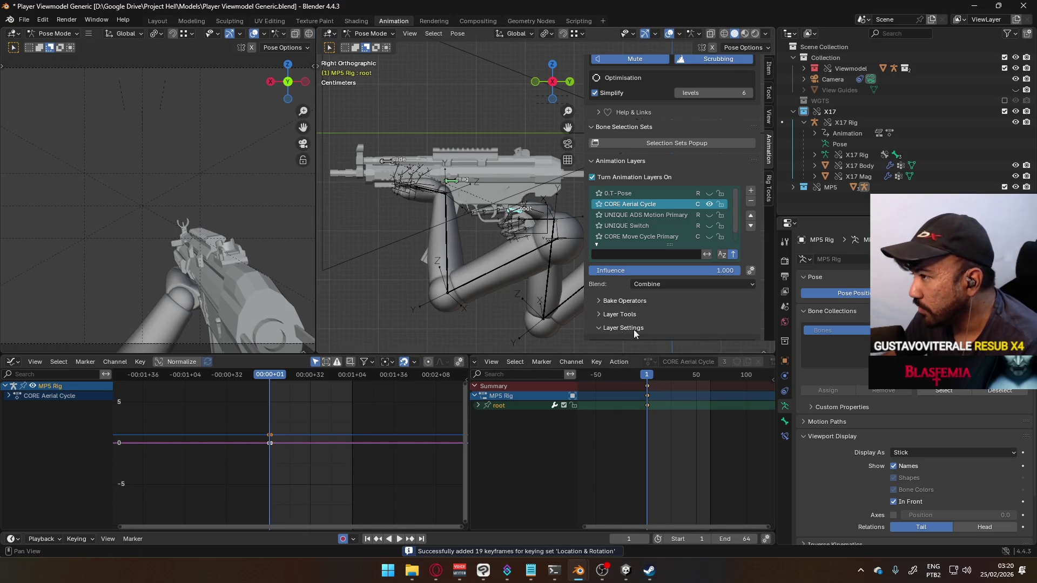
pyautogui.scroll(-4, 243, 215)
pyautogui.scroll(2, 243, 219)
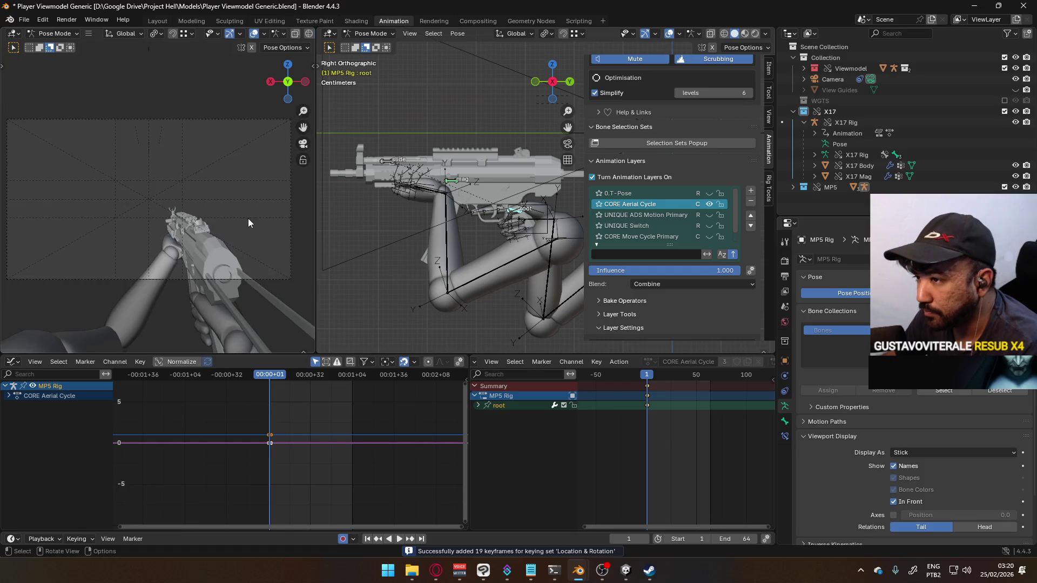
# - In Right Ortho view, pose the root bone dipped and tilted, keying it around frames 20 and 30
pyautogui.moveTo(507, 144); pyautogui.dragTo(505, 162, button='middle')
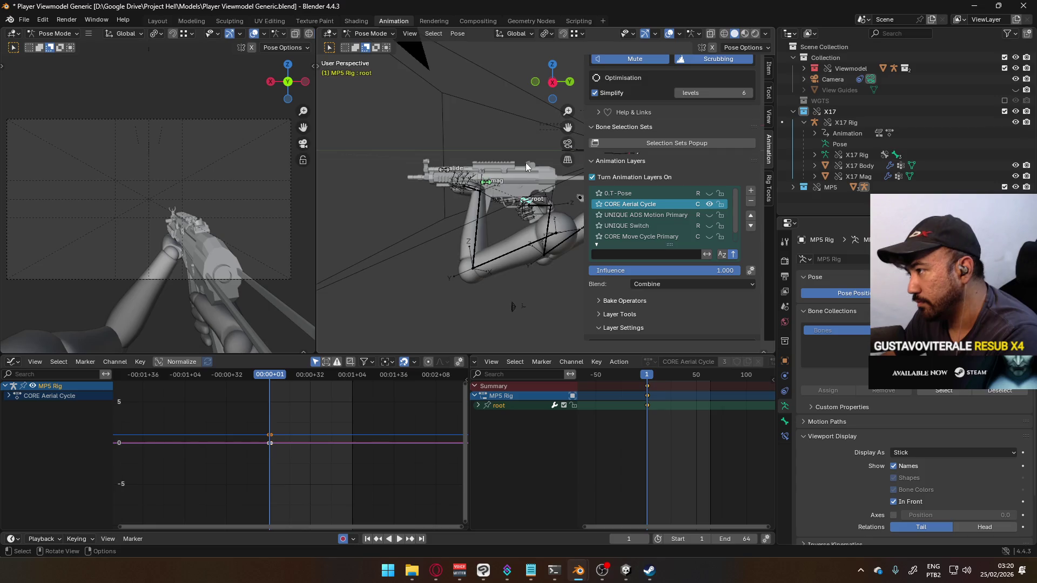
pyautogui.press('KP_3')
pyautogui.scroll(2, 483, 191)
pyautogui.moveTo(484, 191)
pyautogui.keyDown('shift'); pyautogui.mouseDown(button='middle')
pyautogui.moveTo(446, 228)
pyautogui.moveTo(449, 216)
pyautogui.mouseUp(button='middle'); pyautogui.keyUp('shift')
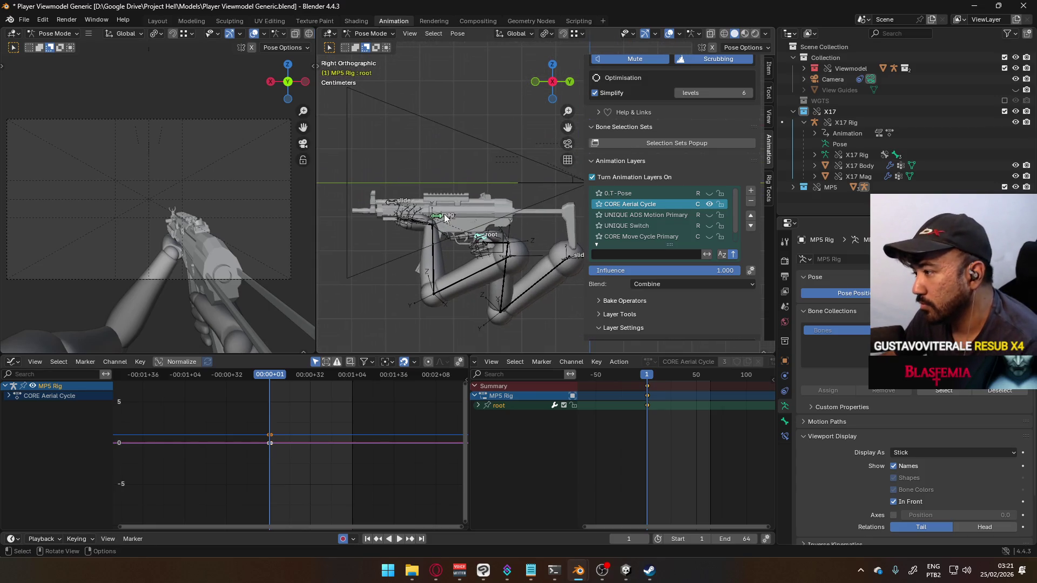
pyautogui.moveTo(652, 379); pyautogui.dragTo(656, 379)
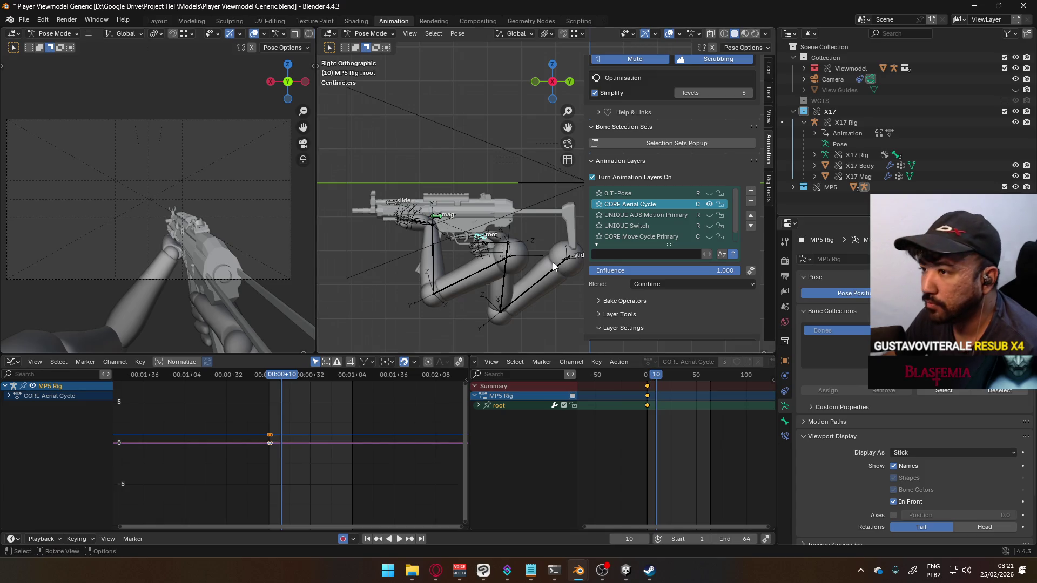
pyautogui.moveTo(548, 275)
pyautogui.keyDown('shift'); pyautogui.mouseDown(button='middle')
pyautogui.moveTo(526, 273)
pyautogui.moveTo(542, 274)
pyautogui.moveTo(547, 292)
pyautogui.mouseUp(button='middle'); pyautogui.keyUp('shift')
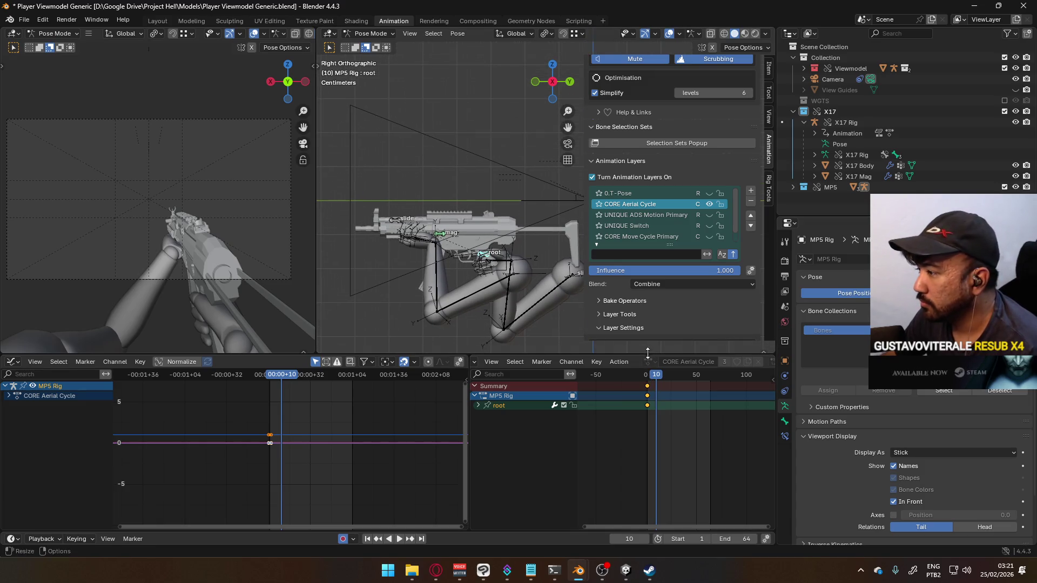
pyautogui.moveTo(659, 381)
pyautogui.mouseDown()
pyautogui.moveTo(702, 384)
pyautogui.moveTo(670, 395)
pyautogui.moveTo(690, 389)
pyautogui.moveTo(677, 389)
pyautogui.mouseUp()
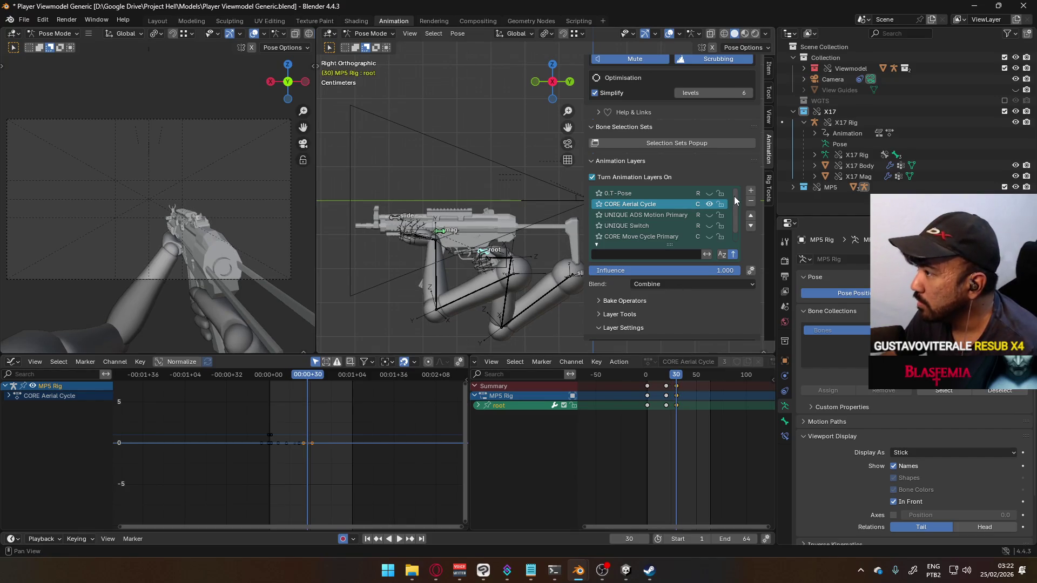
# - Try Replace layer blending, revert it to Combine, and clear the dope sheet key selection
pyautogui.click(678, 282)
pyautogui.click(676, 294)
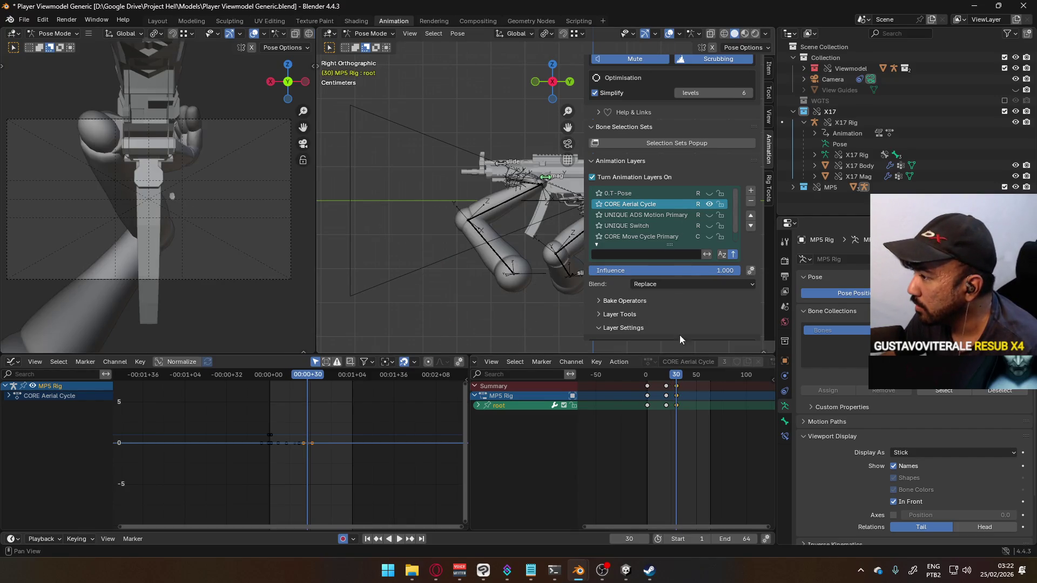
pyautogui.hotkey('ctrl', 'z')
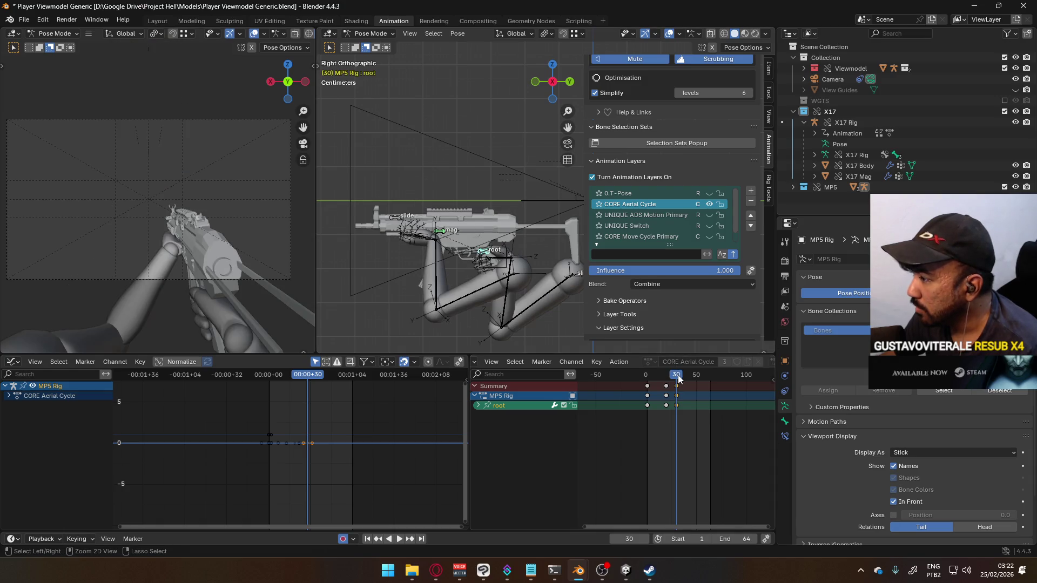
pyautogui.moveTo(701, 422)
pyautogui.mouseDown()
pyautogui.moveTo(656, 382)
pyautogui.moveTo(738, 390)
pyautogui.mouseUp()
pyautogui.click(648, 376)
# - Move the root's frame-40 keys to frame 30, leaving keys only at frames 1, 20 and 30
pyautogui.moveTo(647, 380); pyautogui.dragTo(686, 379)
pyautogui.click(676, 389)
pyautogui.hotkey('ctrl', 'v')
pyautogui.press('space')
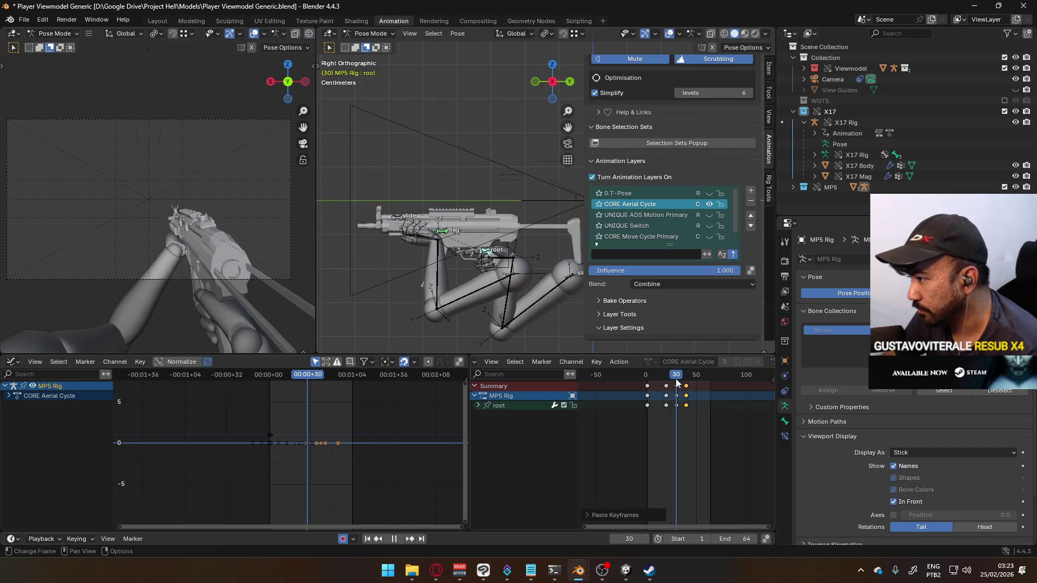
pyautogui.press('space')
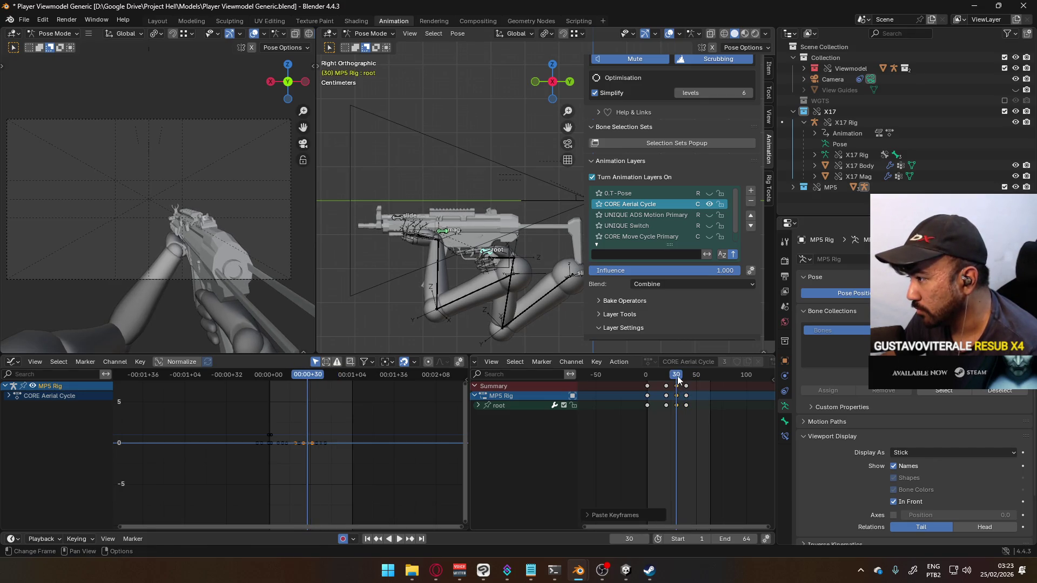
pyautogui.click(686, 386)
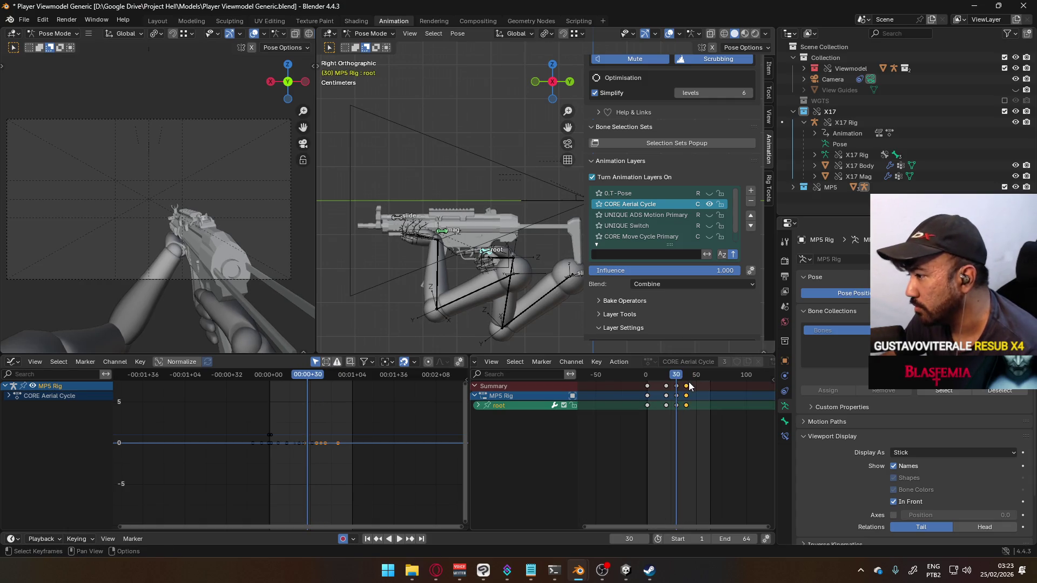
pyautogui.hotkey('ctrl', 'z')
pyautogui.press('space')
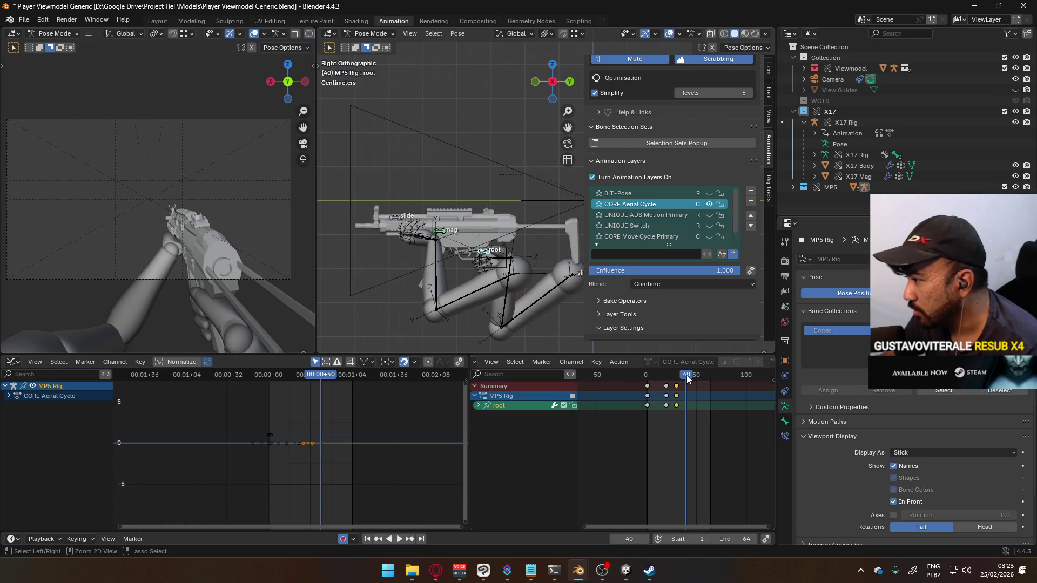
pyautogui.moveTo(684, 378); pyautogui.dragTo(677, 379)
pyautogui.press('space')
pyautogui.scroll(10, 735, 237)
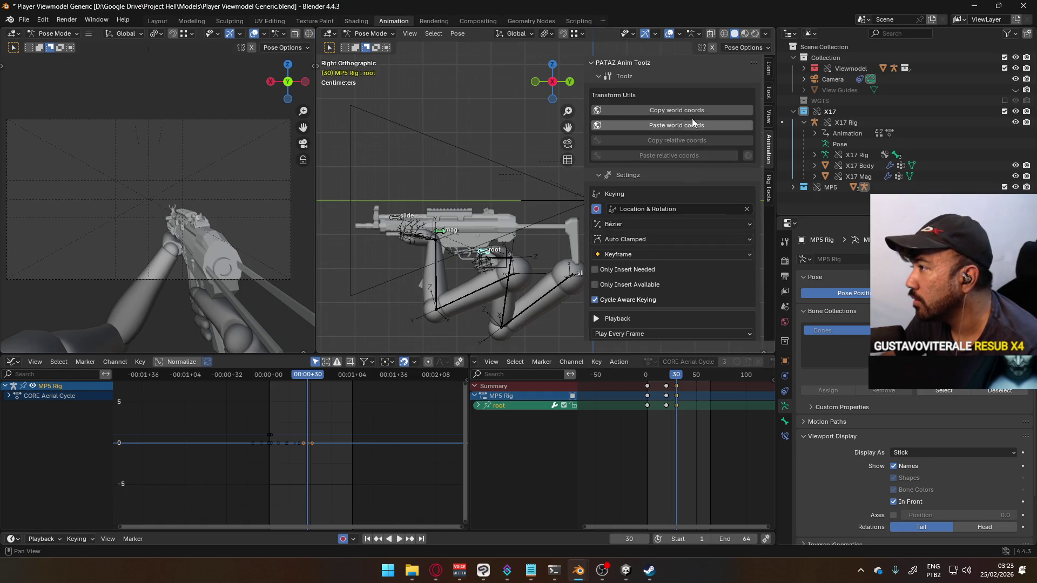
# - Key the pasted world-coordinate root pose at frame 40
pyautogui.press('space')
pyautogui.press('space')
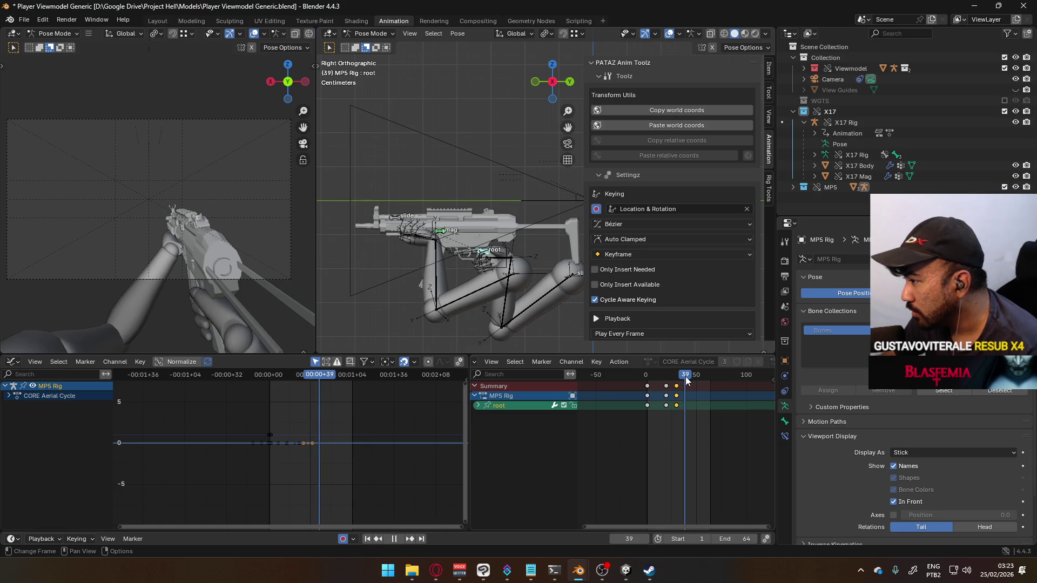
pyautogui.click(670, 125)
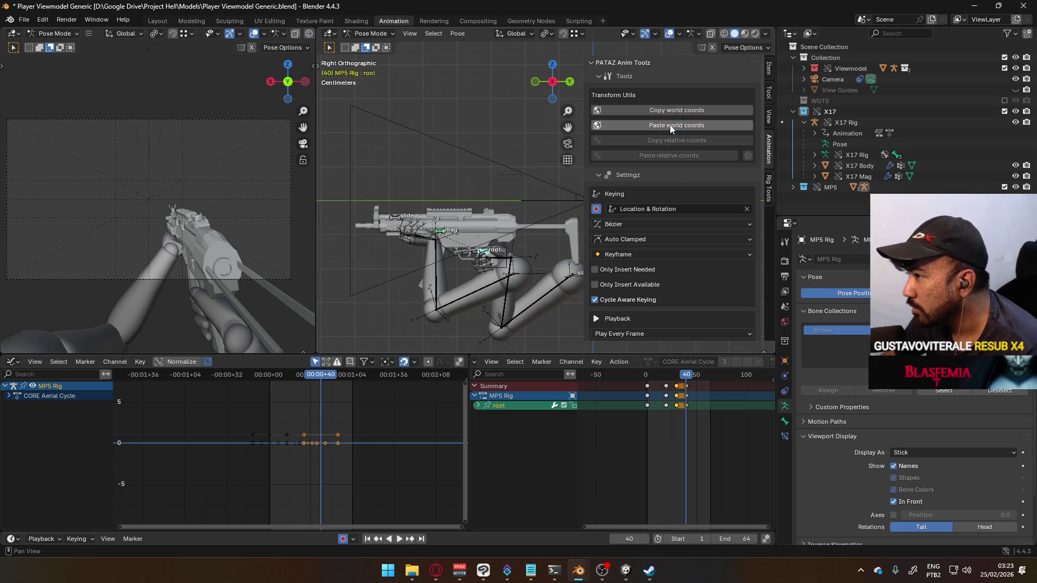
pyautogui.press('space')
pyautogui.click(671, 374)
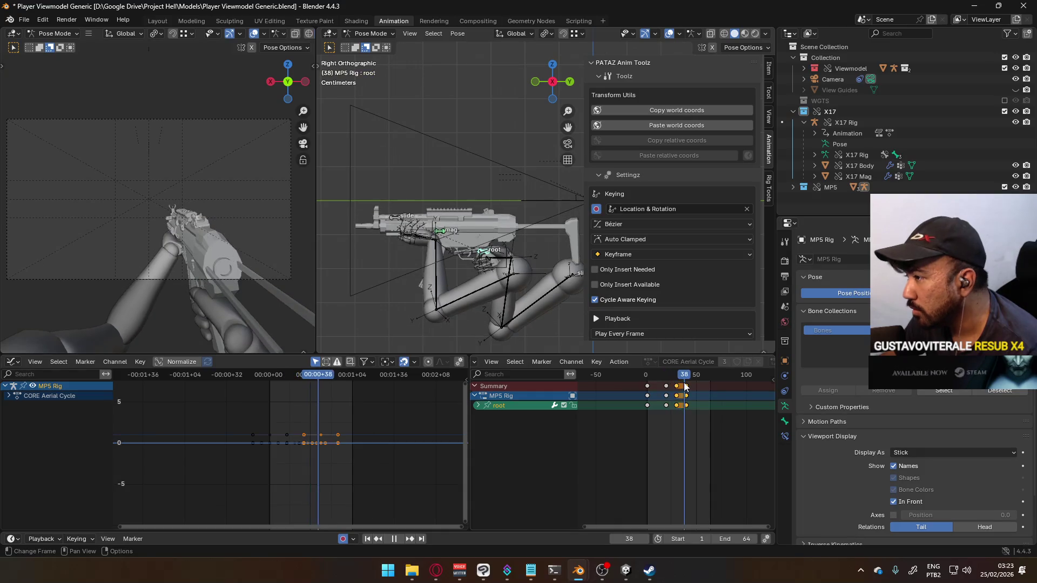
pyautogui.click(647, 384)
pyautogui.moveTo(681, 384); pyautogui.dragTo(685, 383)
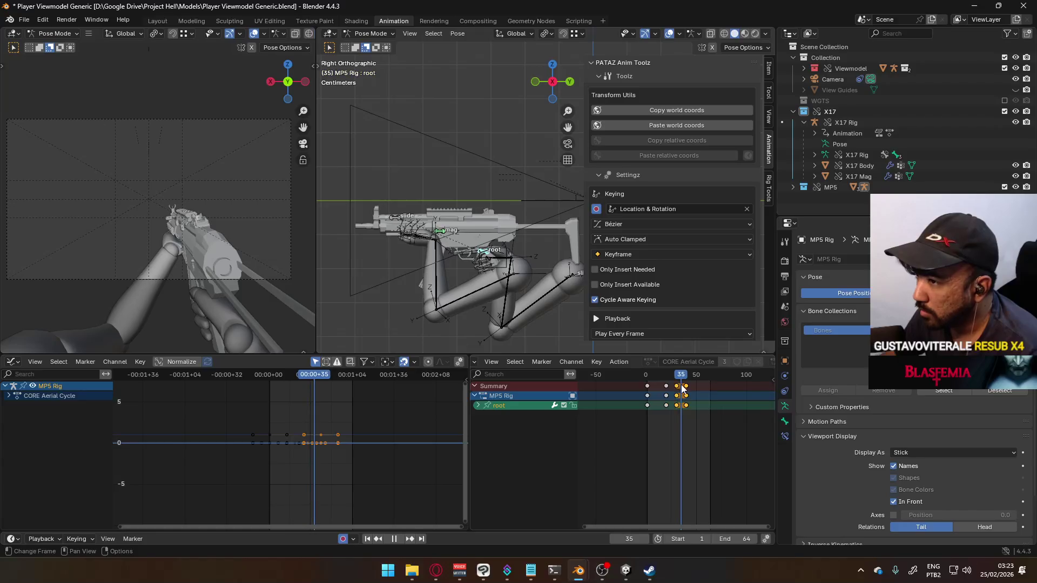
pyautogui.press('Escape')
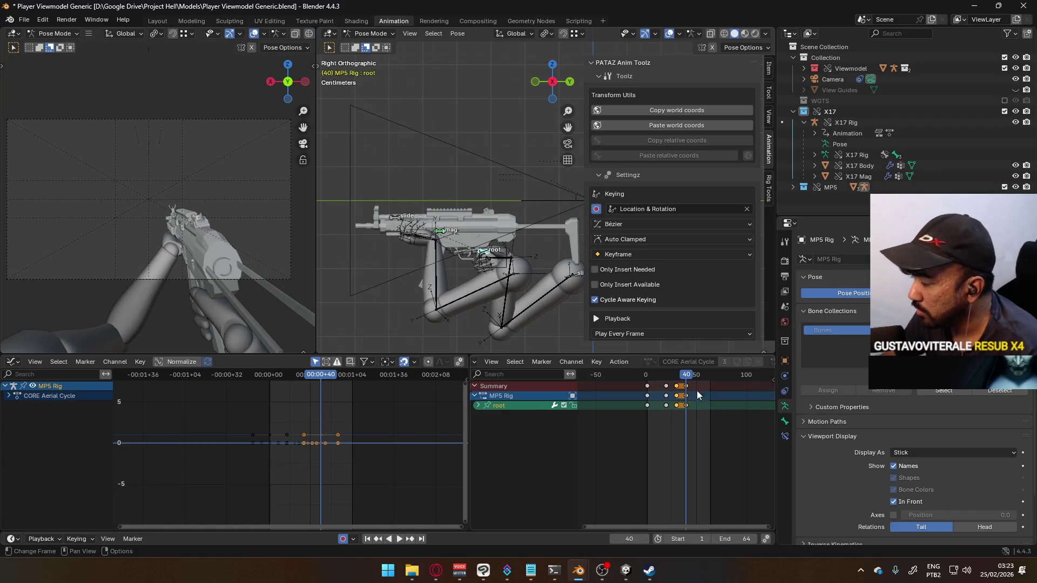
pyautogui.scroll(1, 689, 400)
pyautogui.scroll(2, 690, 400)
pyautogui.press('space')
pyautogui.press('space')
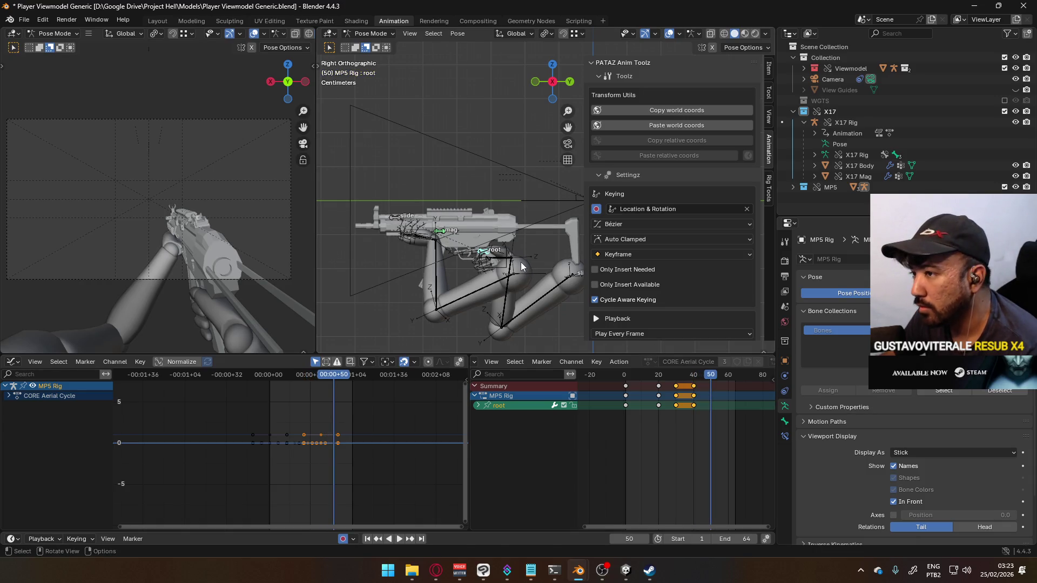
# - Lower the root bone along Z and key the dip at frame 50
pyautogui.press('g')
pyautogui.press('z')
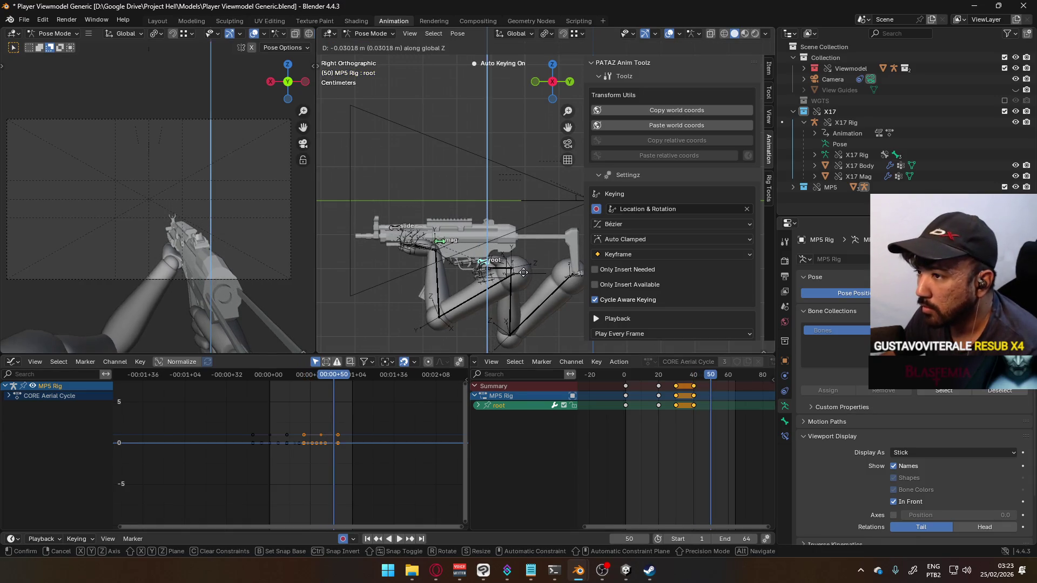
pyautogui.click(523, 273)
pyautogui.press('space')
pyautogui.click(621, 375)
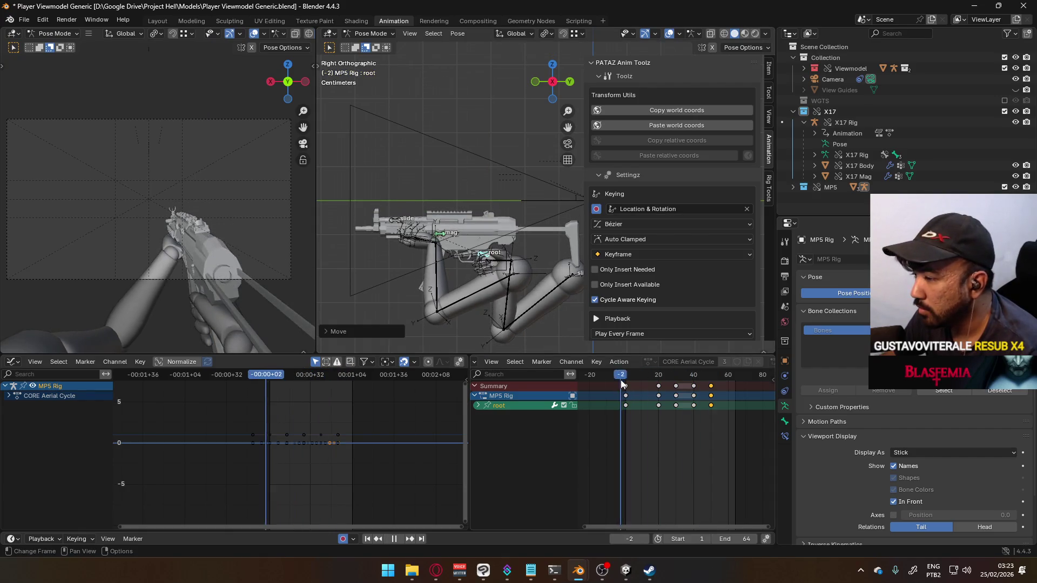
pyautogui.press('space')
# - Copy the root's frame-40 keys and paste them at frame 60
pyautogui.moveTo(707, 375); pyautogui.dragTo(693, 375)
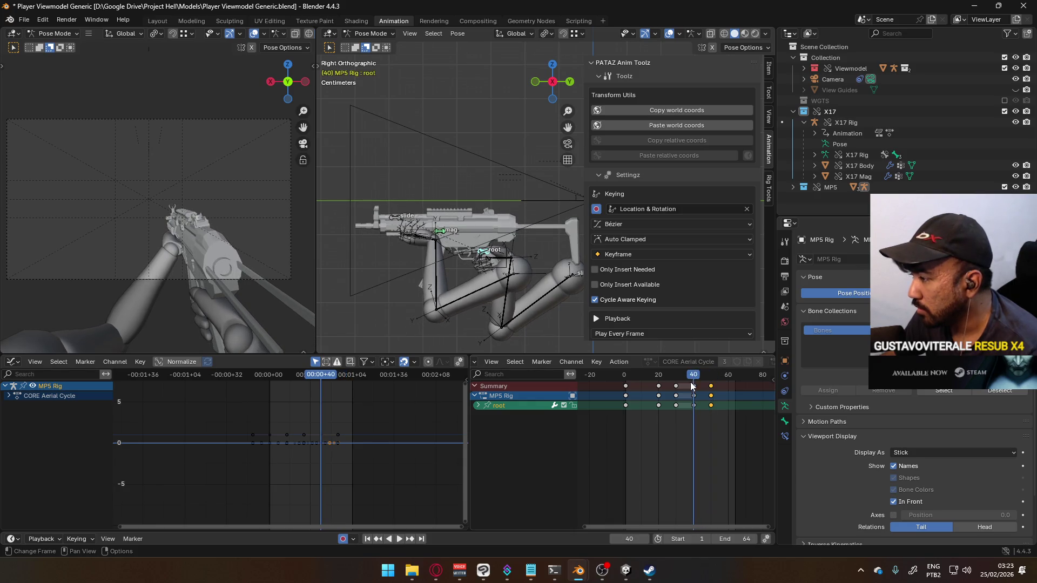
pyautogui.click(691, 385)
pyautogui.press('space')
pyautogui.moveTo(731, 381)
pyautogui.mouseDown()
pyautogui.moveTo(655, 380)
pyautogui.moveTo(730, 376)
pyautogui.moveTo(702, 372)
pyautogui.mouseUp()
pyautogui.press('space')
pyautogui.hotkey('ctrl', 'v')
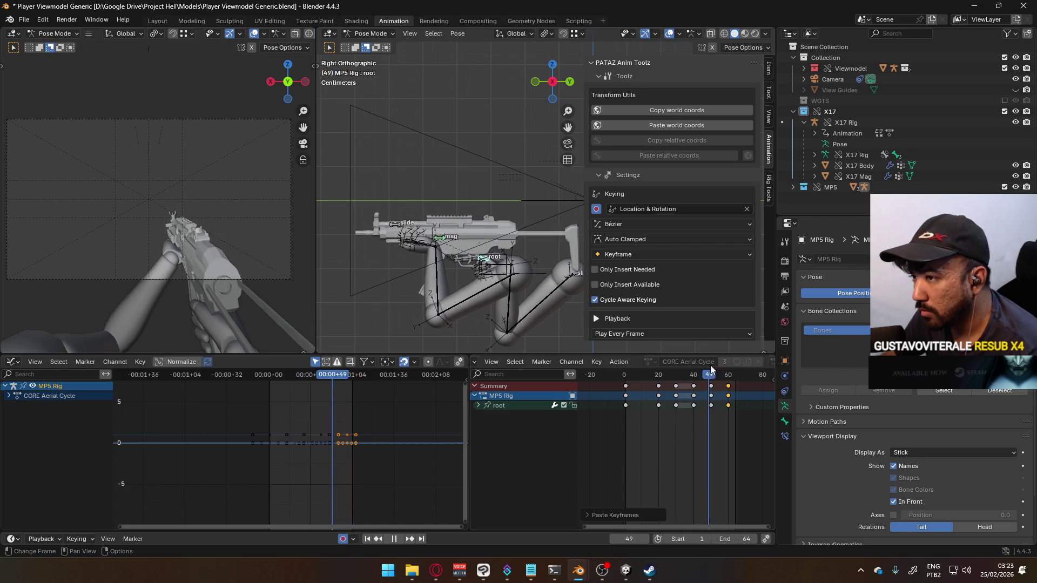
# - Scrub and play through the cycle to review the dip-and-rotate motion
pyautogui.click(679, 368)
pyautogui.moveTo(679, 365)
pyautogui.mouseDown()
pyautogui.moveTo(627, 363)
pyautogui.moveTo(685, 355)
pyautogui.moveTo(658, 357)
pyautogui.mouseUp()
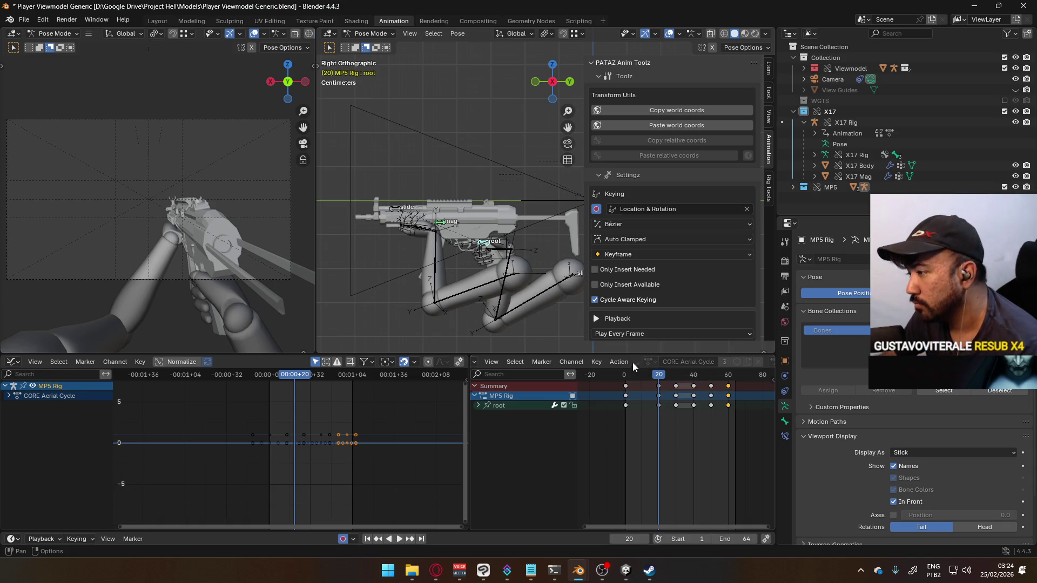
pyautogui.click(625, 375)
pyautogui.press('space')
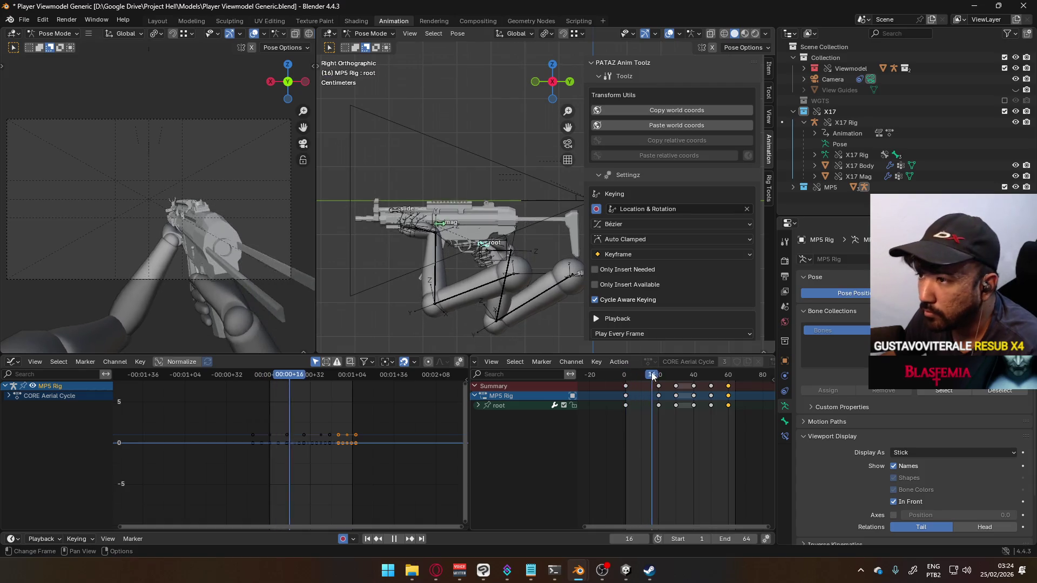
pyautogui.click(658, 374)
pyautogui.press('space')
pyautogui.click(478, 405)
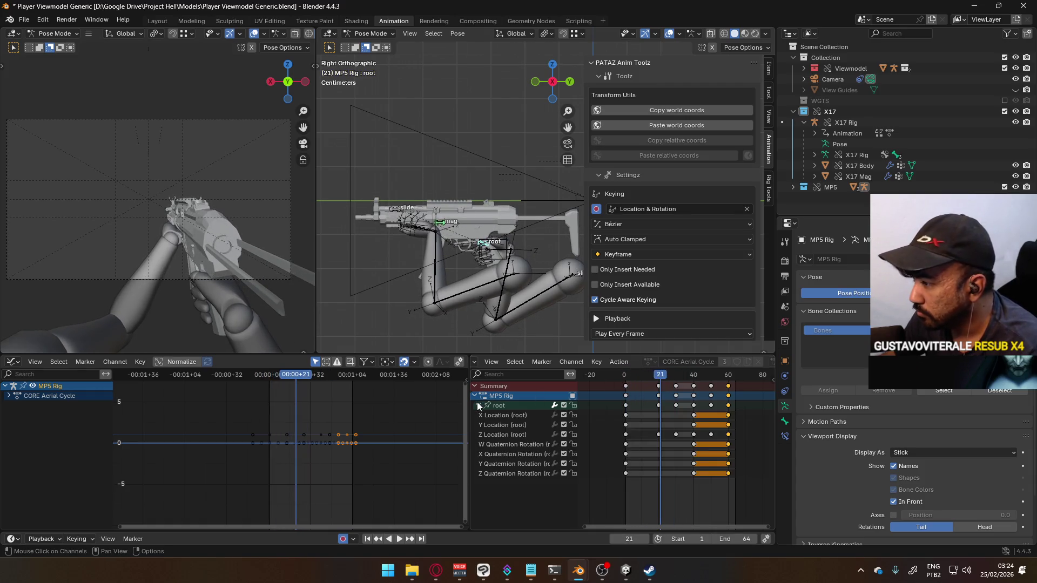
# - Delete the root's W Quaternion Rotation channel
pyautogui.doubleClick(510, 433)
pyautogui.doubleClick(546, 445)
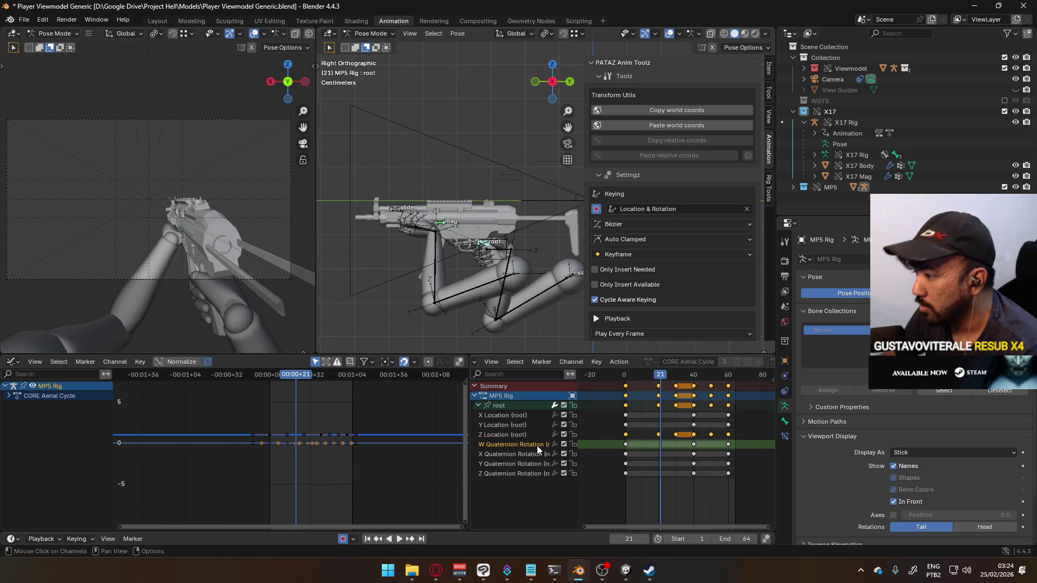
pyautogui.press('Delete')
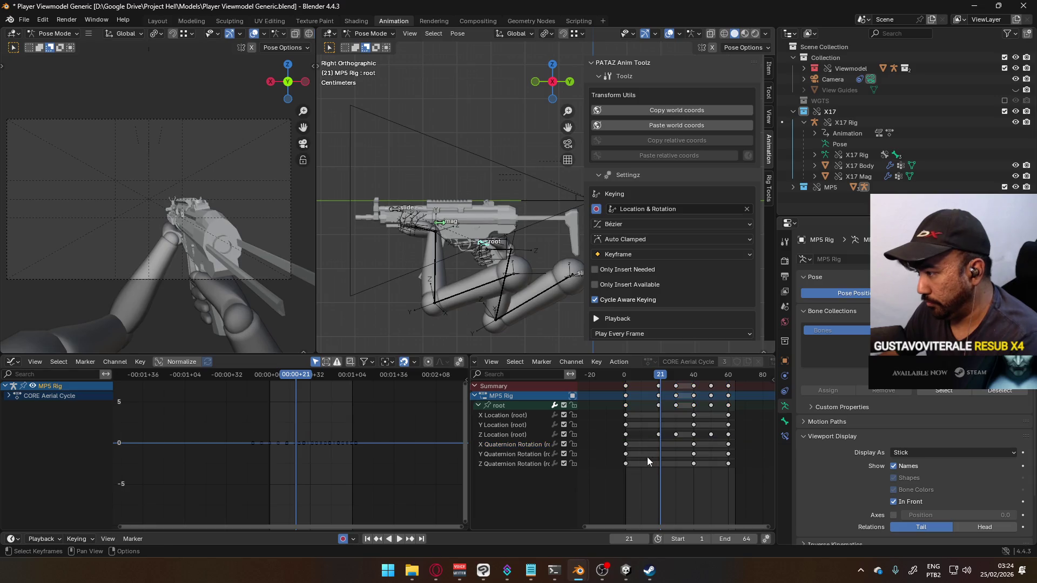
# - Frame the root's Z Location curve, dipping to about -0.03 near frame 20, then open the window switcher
pyautogui.doubleClick(527, 437)
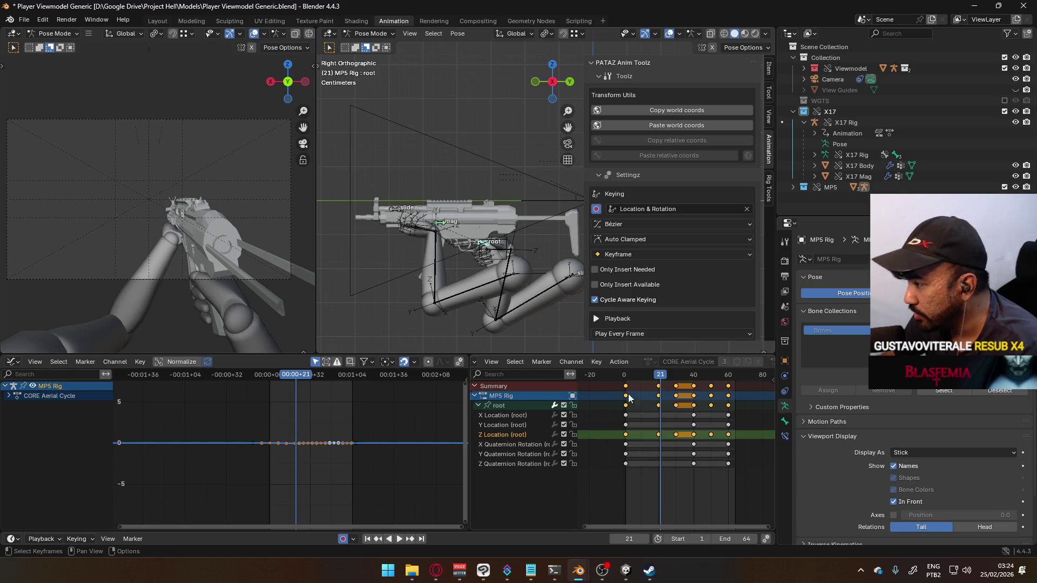
pyautogui.moveTo(668, 376); pyautogui.dragTo(625, 376)
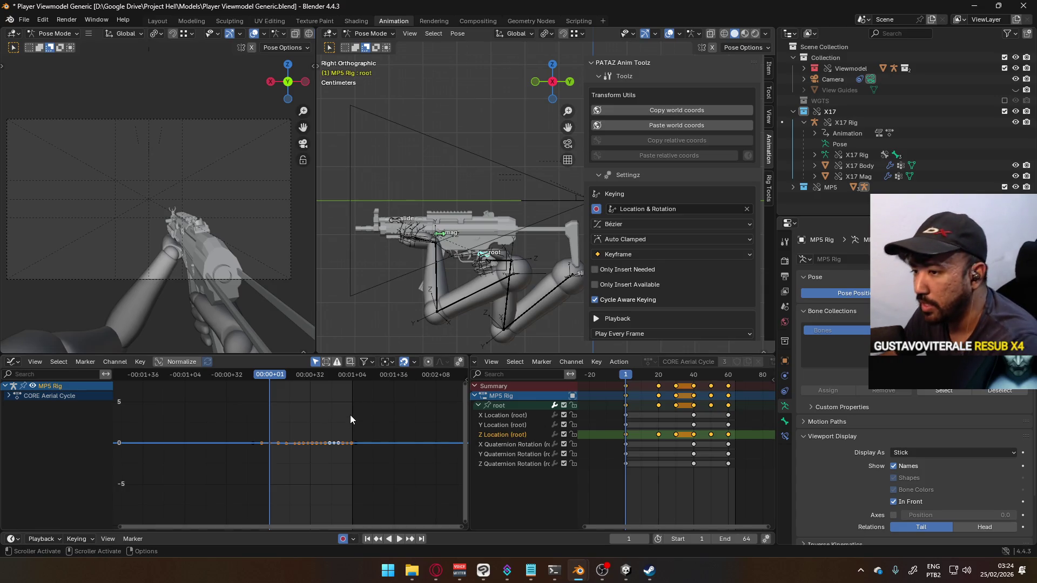
pyautogui.press('Home')
pyautogui.press('space')
pyautogui.press('space')
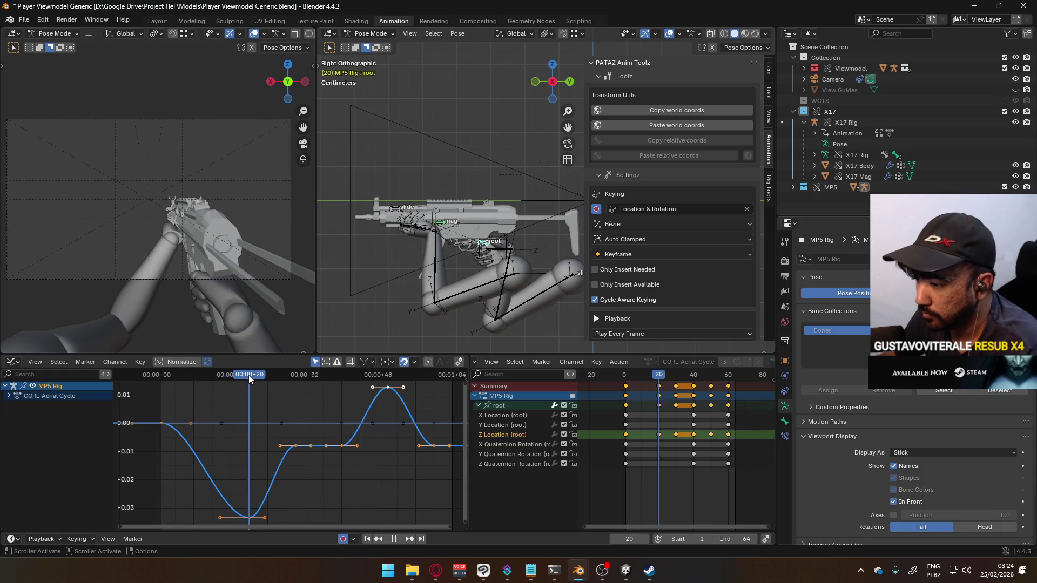
pyautogui.moveTo(293, 418); pyautogui.dragTo(309, 400, button='middle')
pyautogui.hotkey('alt', 'Tab')
pyautogui.hotkey('alt', 'Tab')
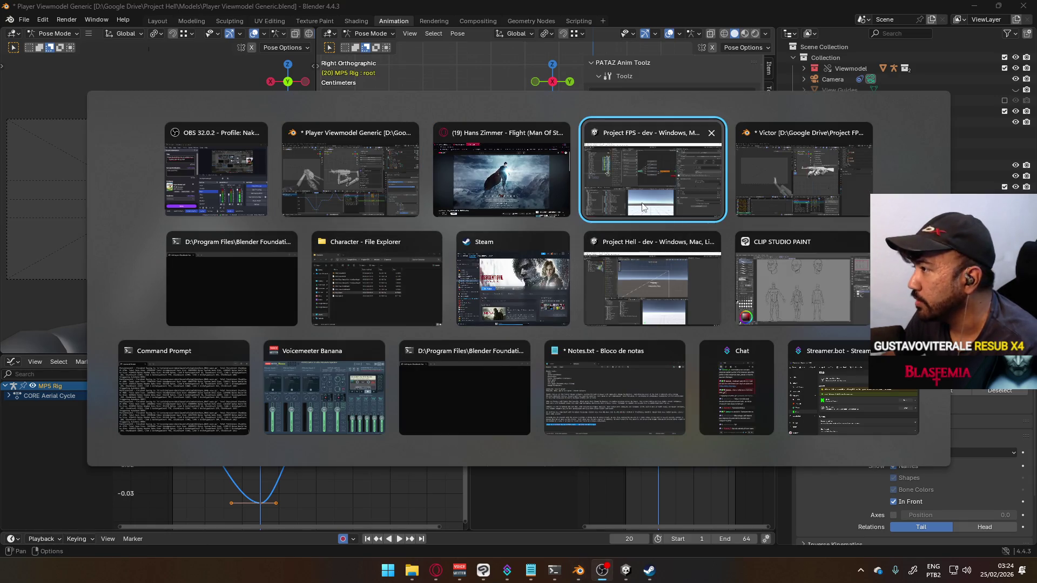
# - Preview the rifle animation in the other project, then play the MP5 cycle in Player Viewmodel Generic
pyautogui.click(782, 199)
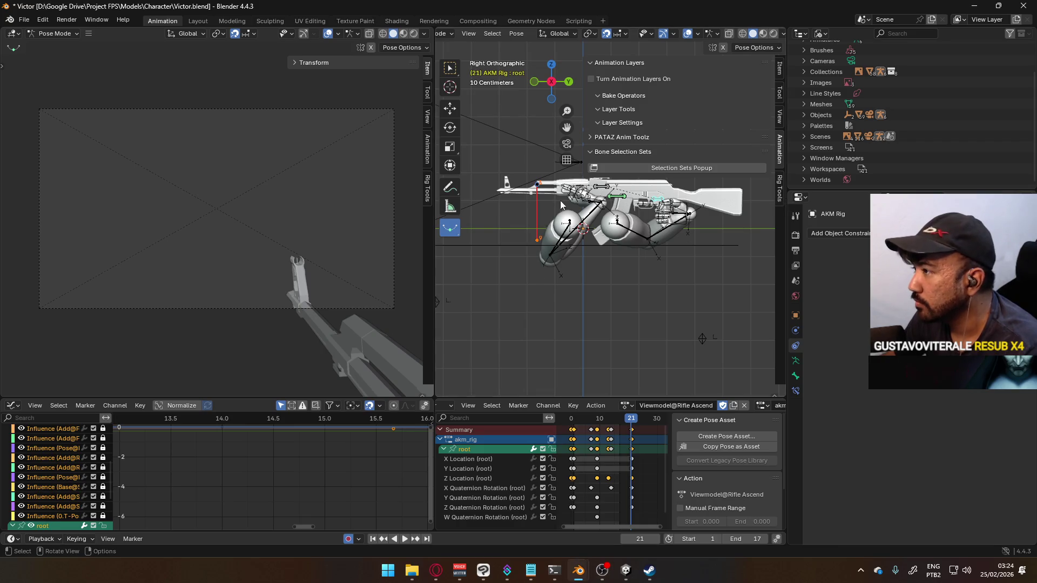
pyautogui.click(571, 420)
pyautogui.press('space')
pyautogui.moveTo(573, 425)
pyautogui.mouseDown()
pyautogui.moveTo(632, 419)
pyautogui.moveTo(652, 403)
pyautogui.mouseUp()
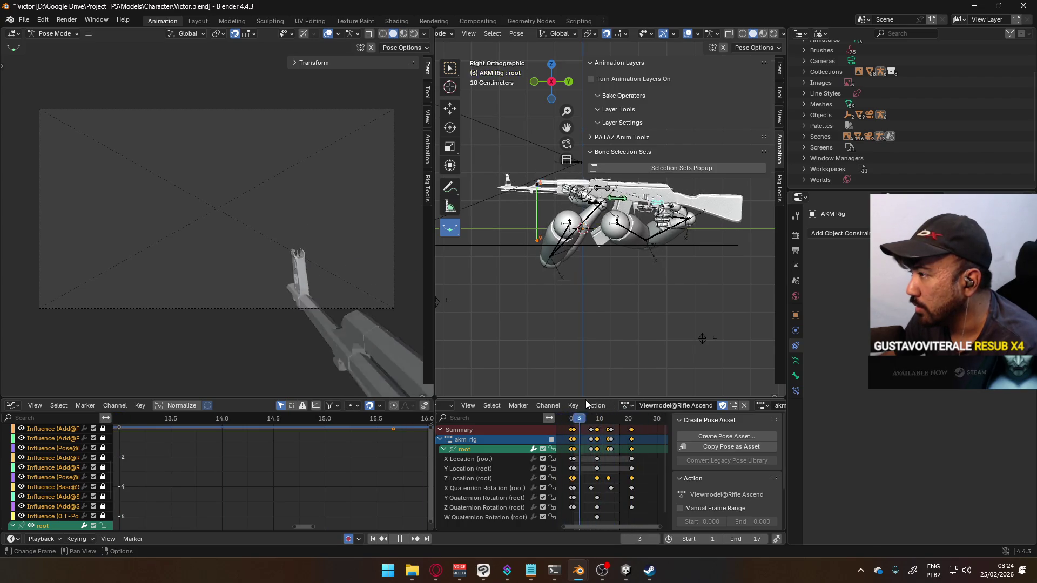
pyautogui.hotkey('alt', 'Tab')
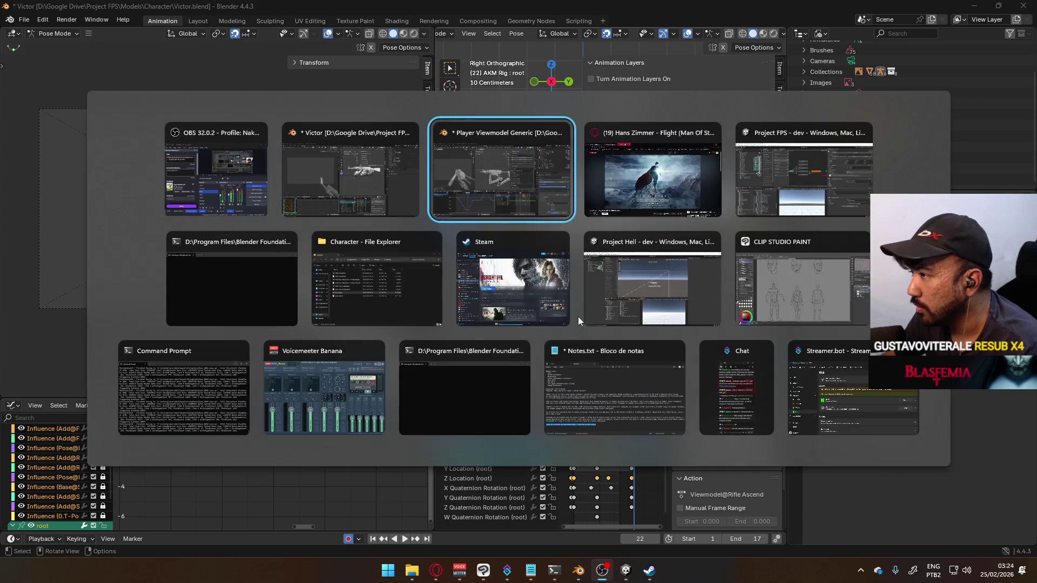
pyautogui.press('space')
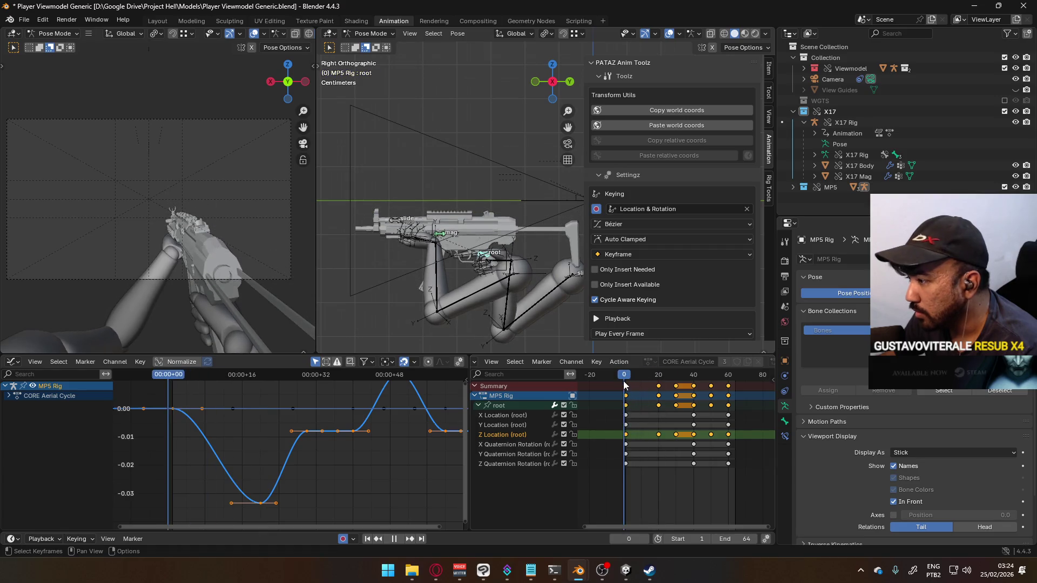
# - At frame 20, raise the lowest Z Location key of the dip by 0.01
pyautogui.moveTo(657, 378); pyautogui.dragTo(658, 378)
pyautogui.click(268, 503)
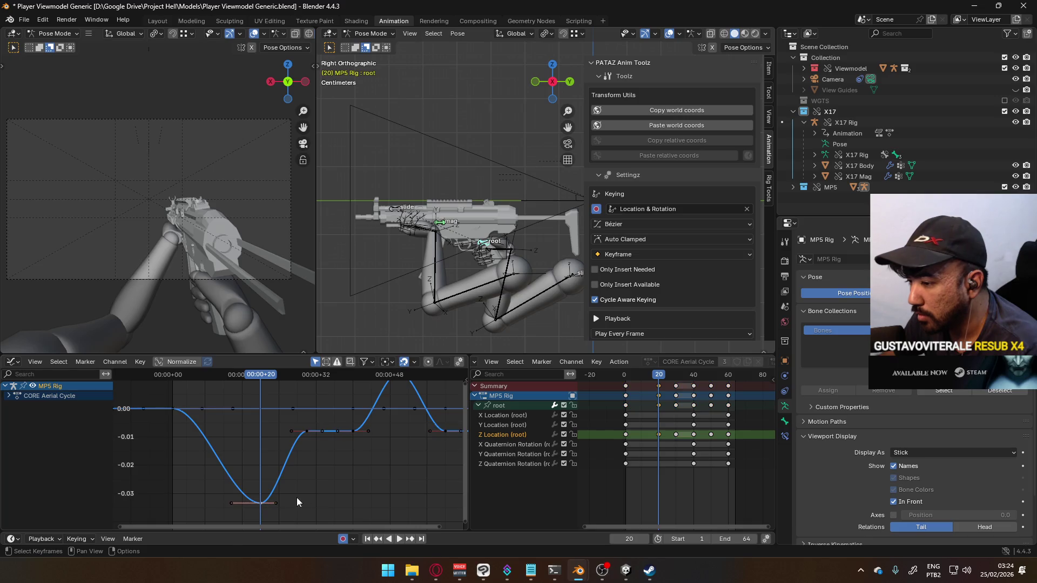
pyautogui.press('g')
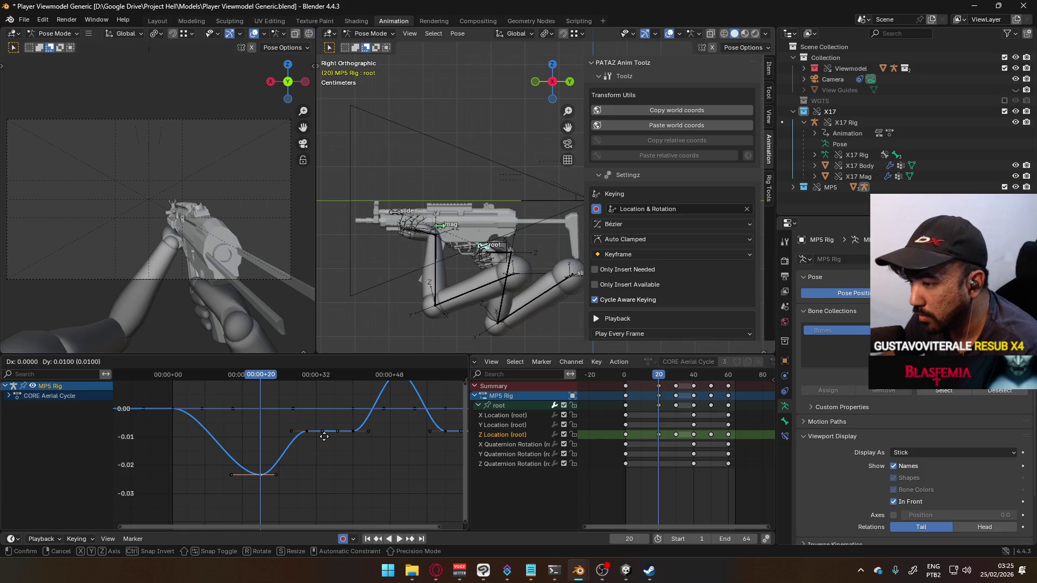
pyautogui.click(325, 426)
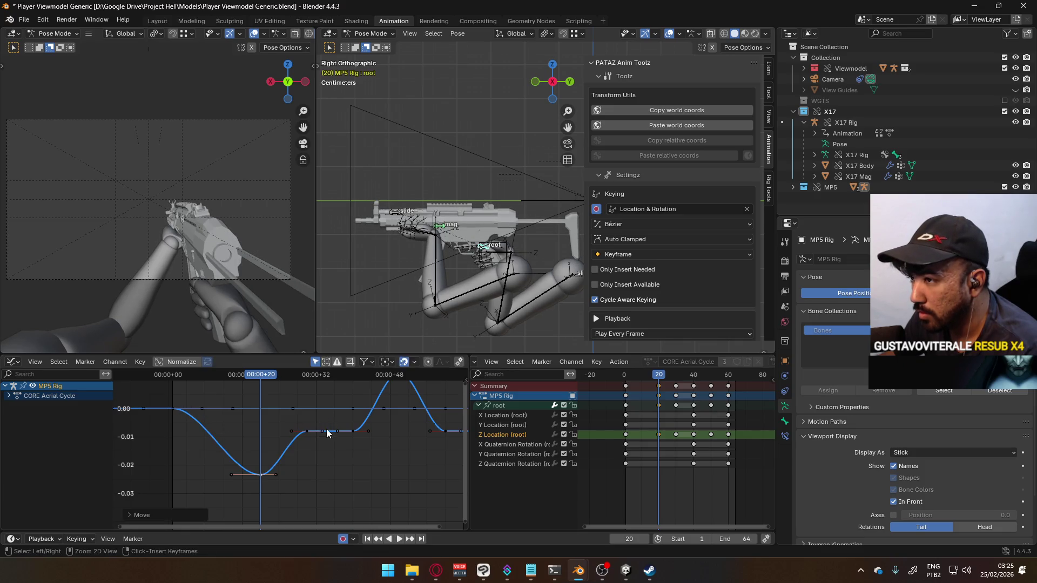
# - Play and scrub the cycle forwards and backwards to review the shallower dip near frame 20
pyautogui.press('space')
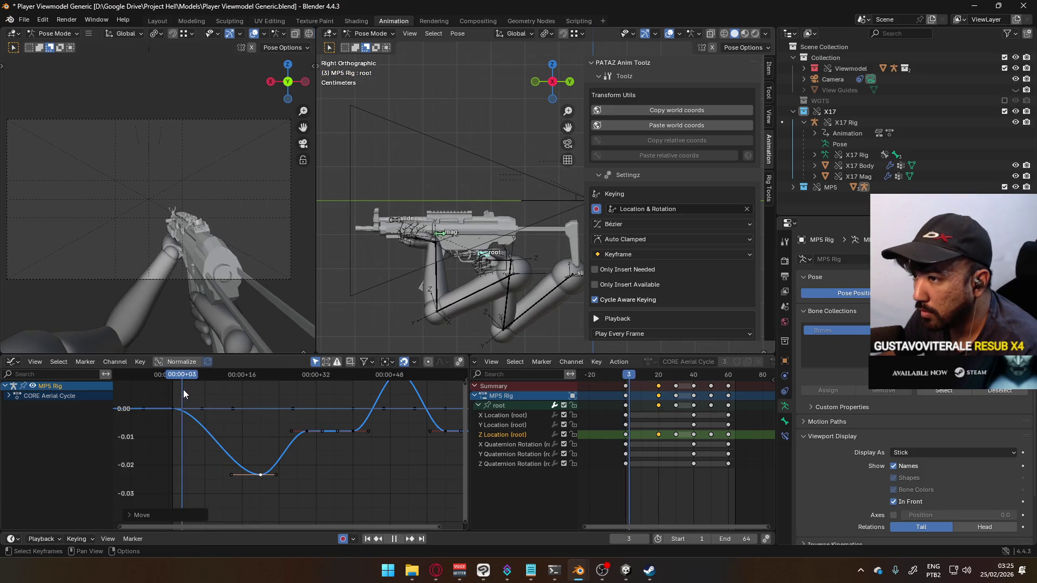
pyautogui.moveTo(216, 388)
pyautogui.mouseDown()
pyautogui.moveTo(345, 387)
pyautogui.moveTo(170, 384)
pyautogui.moveTo(258, 377)
pyautogui.mouseUp()
pyautogui.press('space')
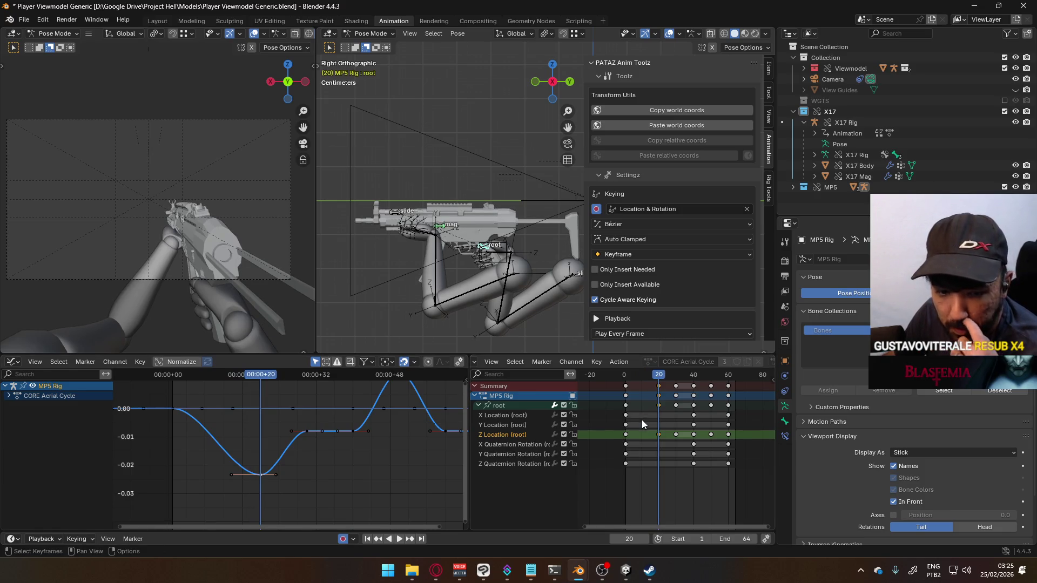
pyautogui.hotkey('ctrl', 'k')
pyautogui.hotkey('shift', 'ctrl', 'space')
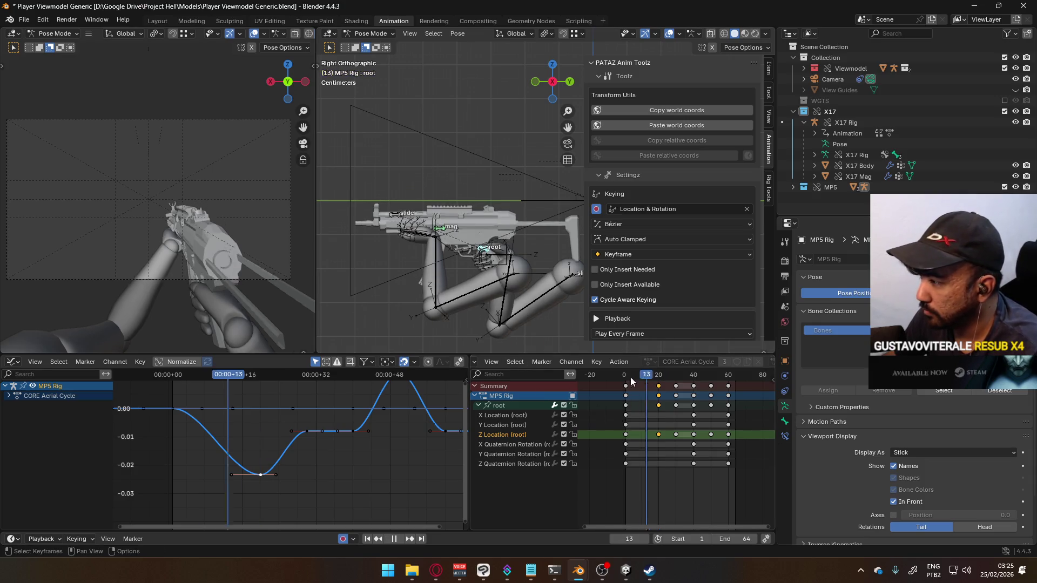
pyautogui.moveTo(655, 375); pyautogui.dragTo(659, 378)
pyautogui.press('space')
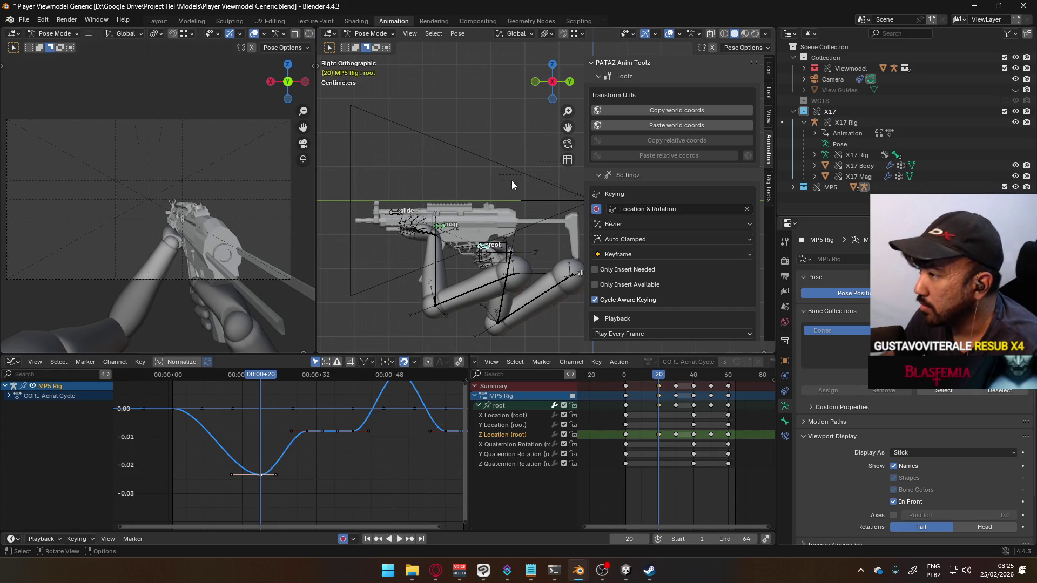
pyautogui.press('r')
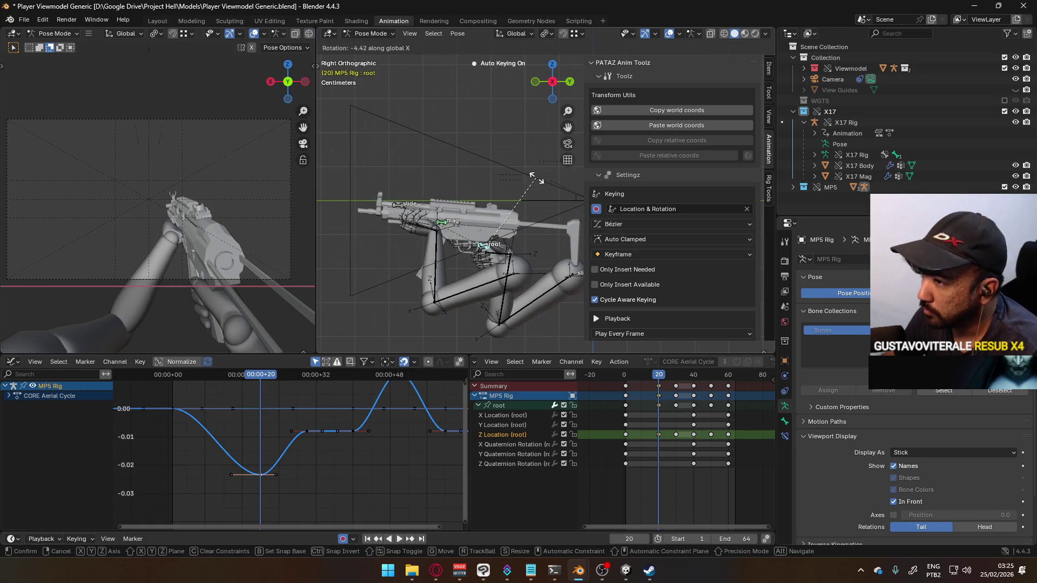
# - Discard the trial root tilt and its W rotation key, then review the cycle up to frame 20
pyautogui.click(551, 230)
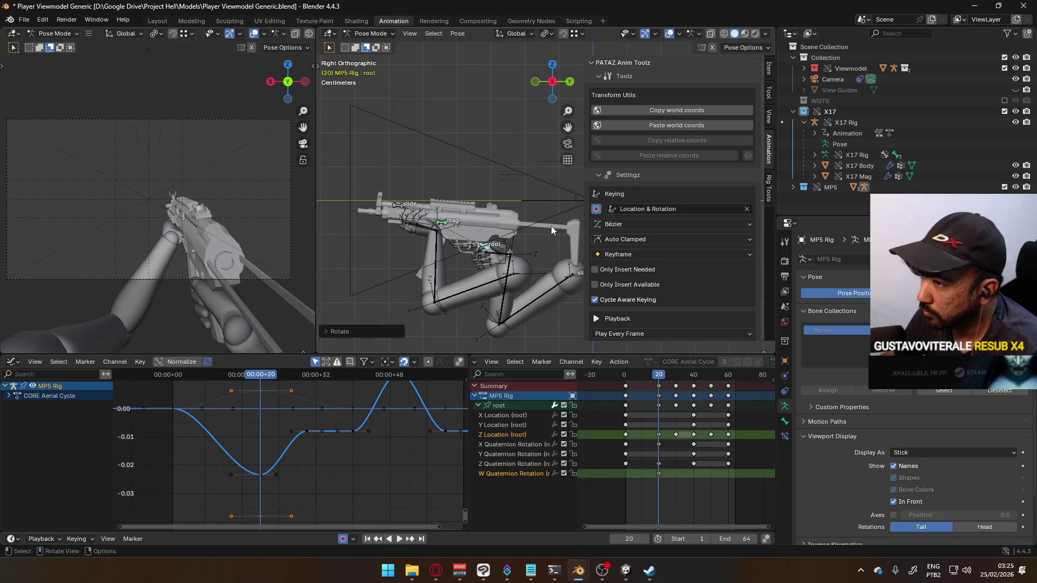
pyautogui.rightClick(659, 481)
pyautogui.press('Delete')
pyautogui.click(636, 386)
pyautogui.press('space')
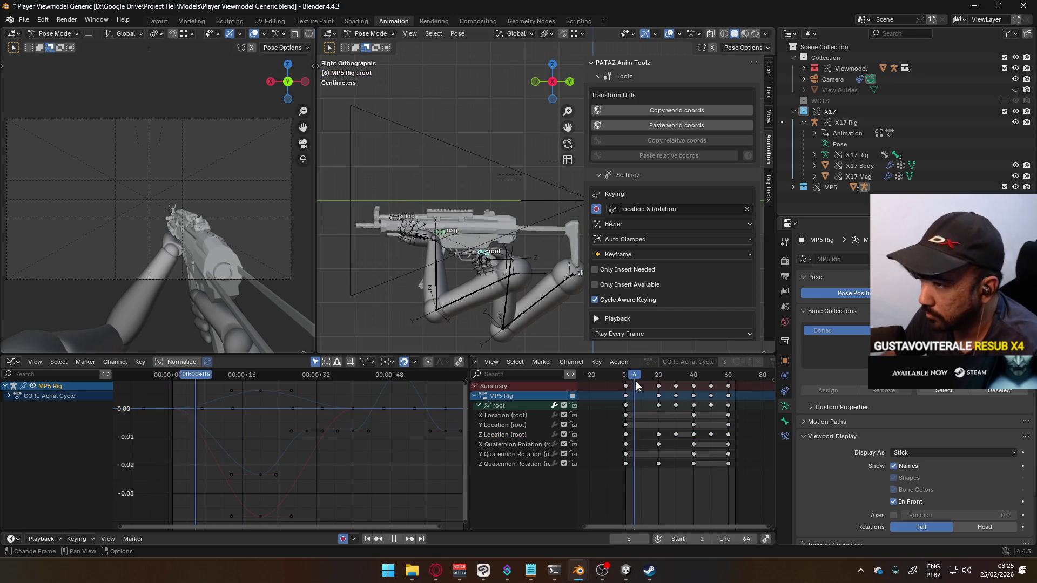
pyautogui.press('space')
pyautogui.click(658, 386)
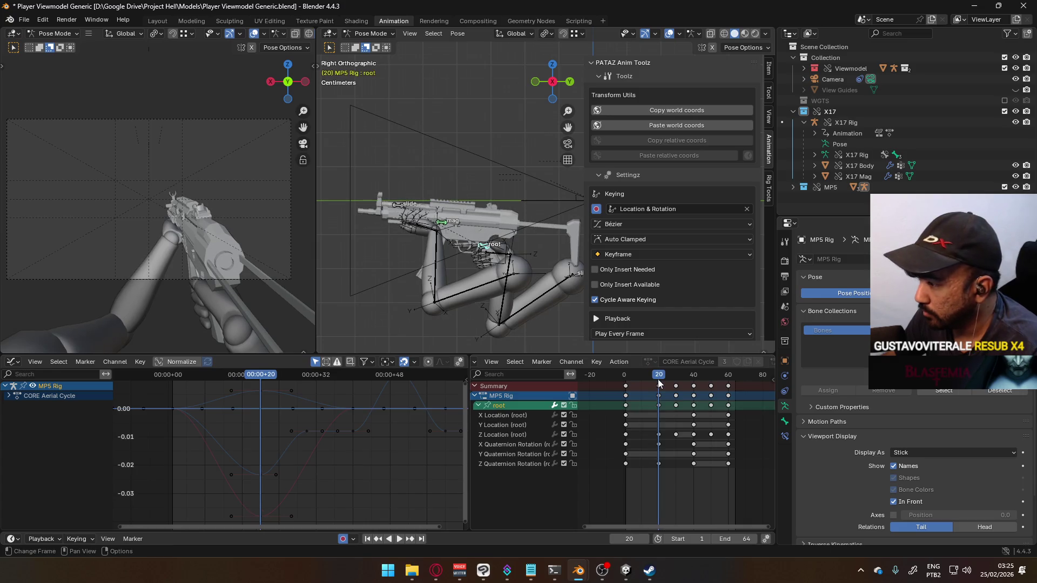
pyautogui.moveTo(663, 381)
pyautogui.mouseDown()
pyautogui.moveTo(608, 385)
pyautogui.moveTo(626, 385)
pyautogui.mouseUp()
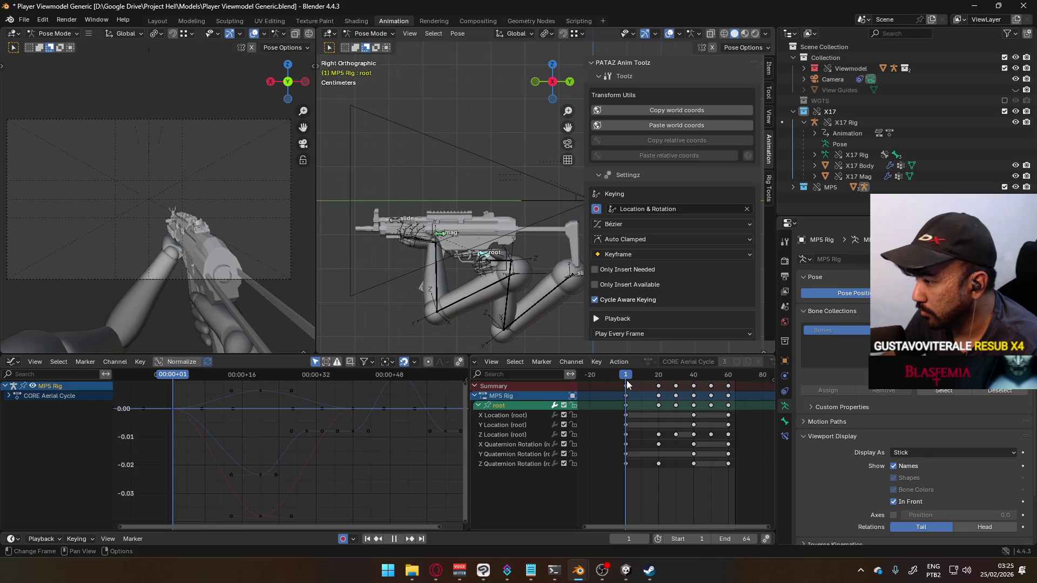
# - Copy the frame-1 X Quaternion Rotation key and paste it near frame 5
pyautogui.click(537, 444)
pyautogui.press('space')
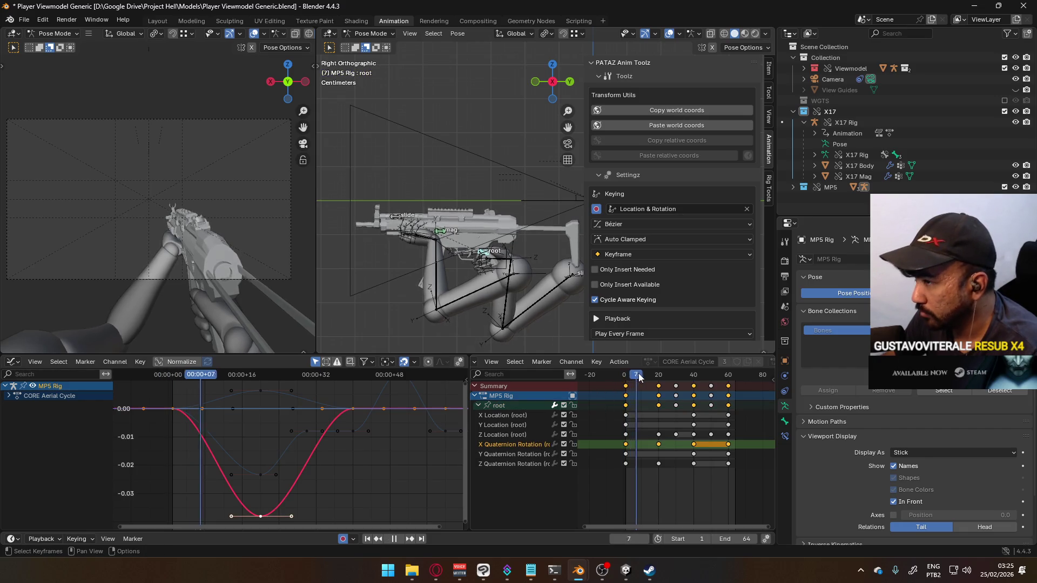
pyautogui.press('Escape')
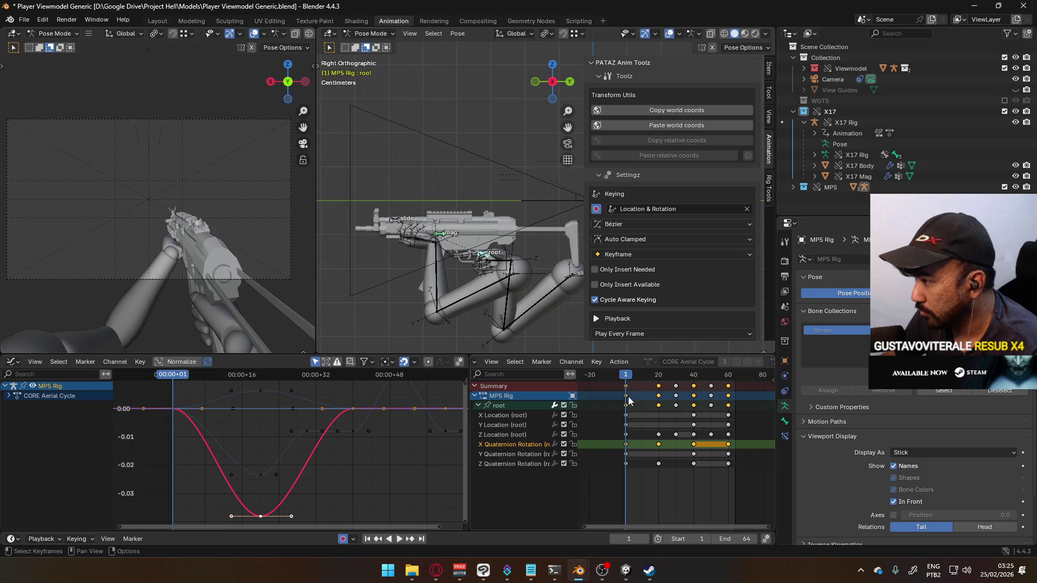
pyautogui.click(626, 444)
pyautogui.press('space')
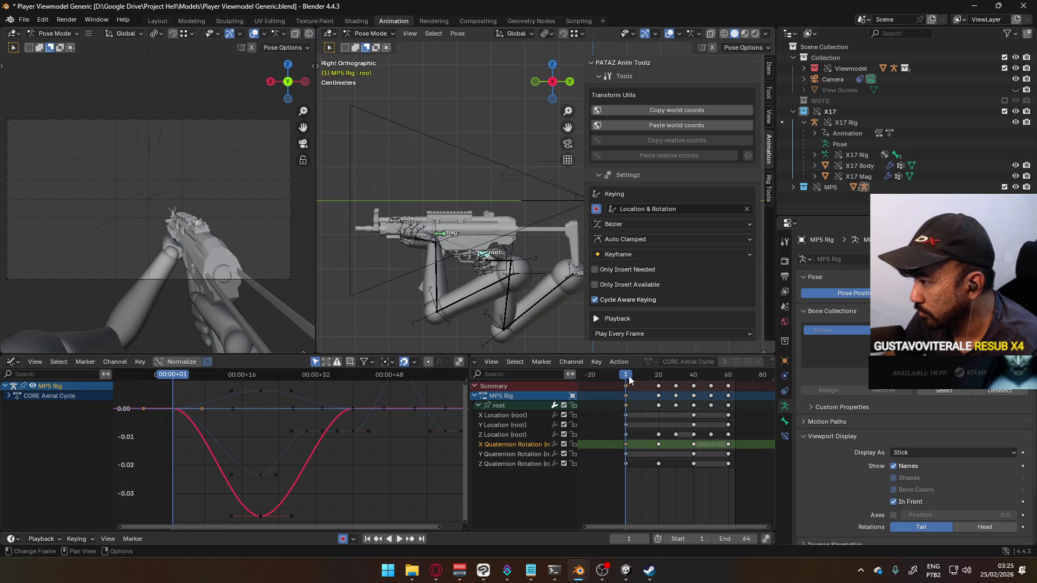
pyautogui.hotkey('ctrl', 'v')
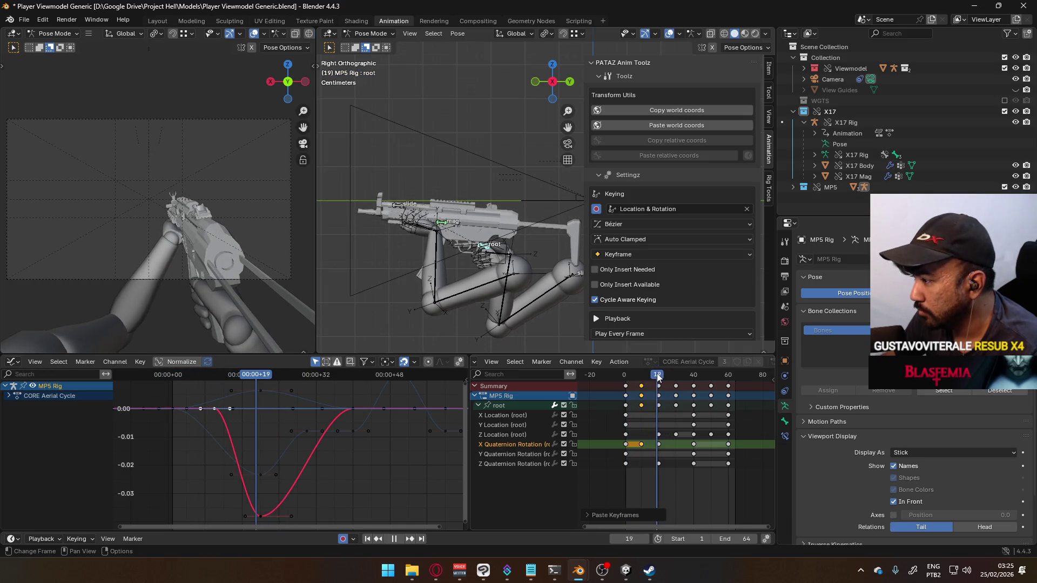
# - Key a root rotation at frame 30, then delete the W Quaternion channel and frame-30 Z key
pyautogui.moveTo(661, 376); pyautogui.dragTo(676, 376)
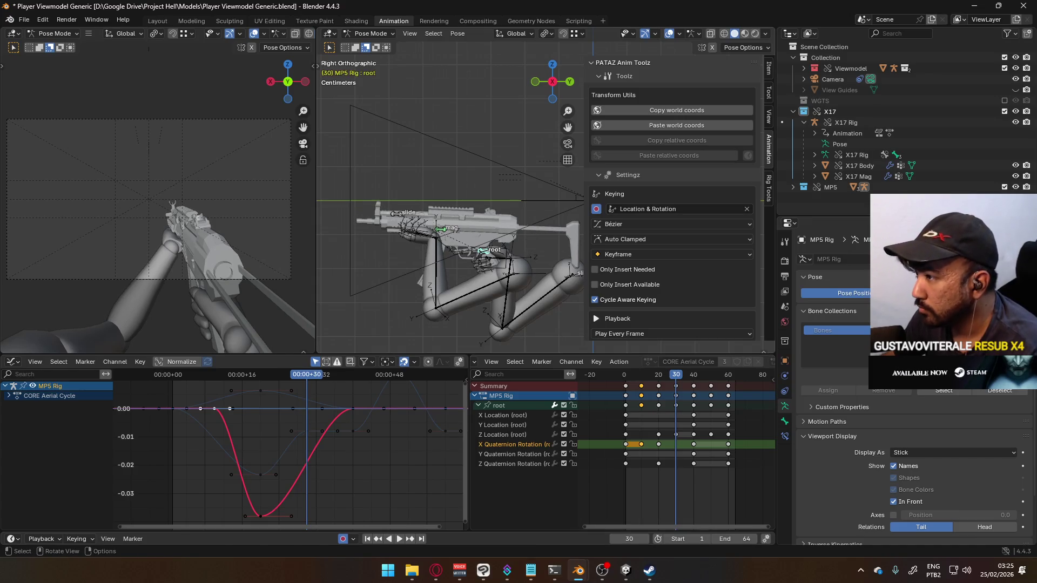
pyautogui.press('r')
pyautogui.click(525, 215)
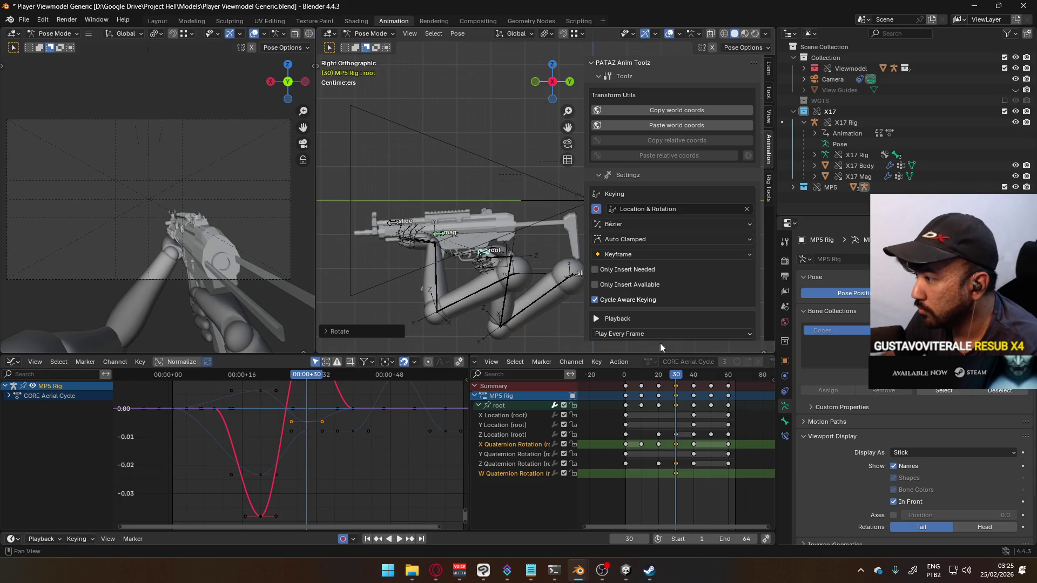
pyautogui.click(681, 474)
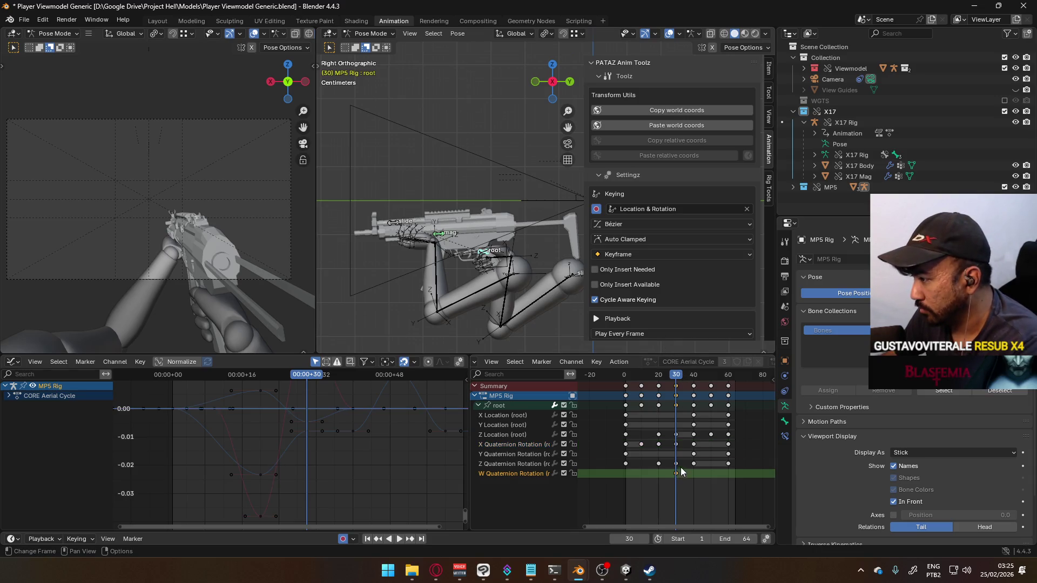
pyautogui.press('Delete')
pyautogui.click(683, 458)
pyautogui.press('Delete')
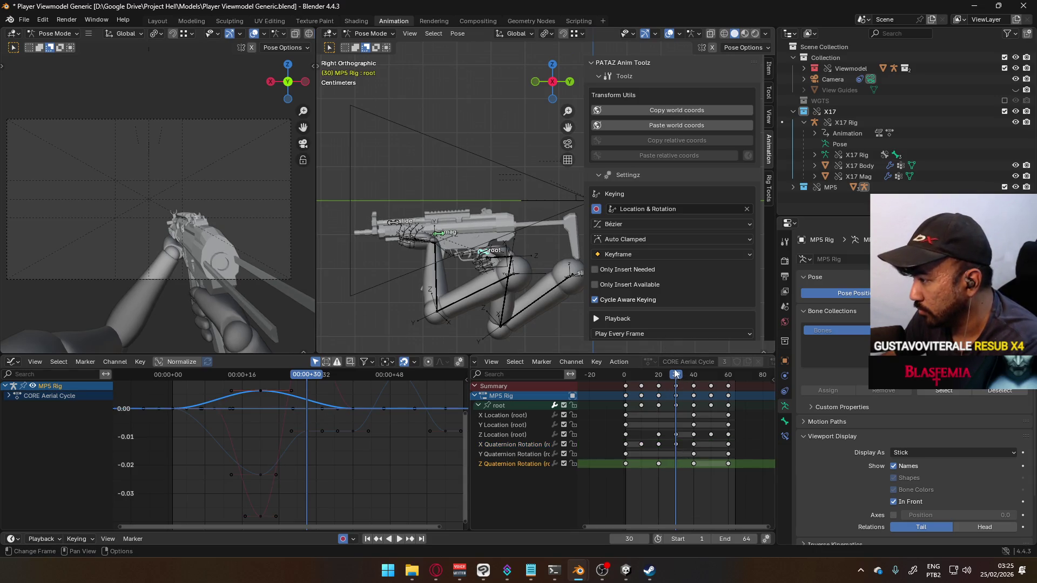
# - Delete the frame-20 Z Quaternion Rotation key and replay the cycle
pyautogui.press('space')
pyautogui.moveTo(690, 366); pyautogui.dragTo(660, 373)
pyautogui.press('Delete')
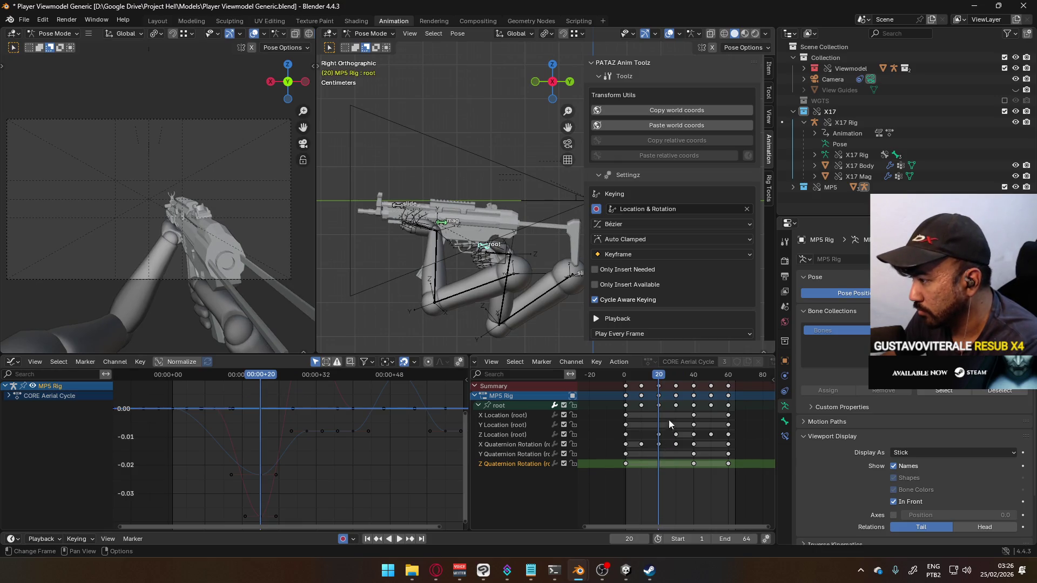
pyautogui.press('space')
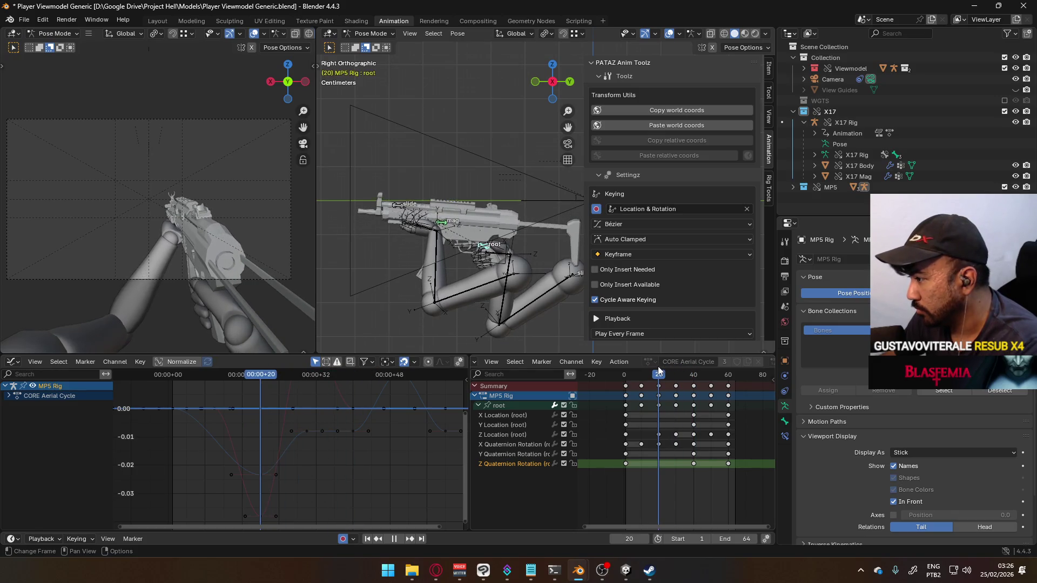
pyautogui.press('space')
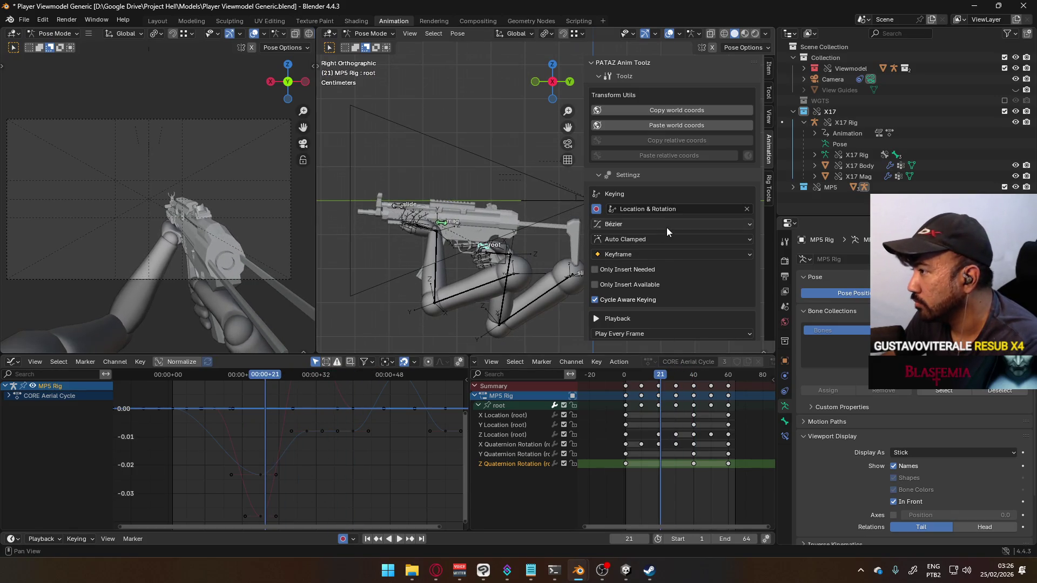
# - Enable Only Insert Needed keying, then test-insert keys at frame 21 and undo them
pyautogui.scroll(-2, 669, 243)
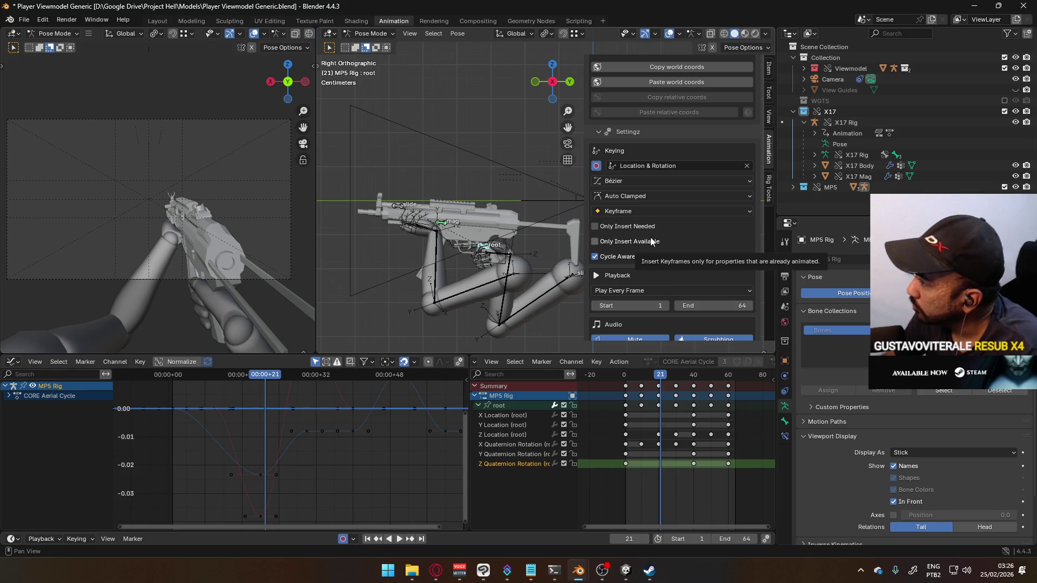
pyautogui.click(637, 228)
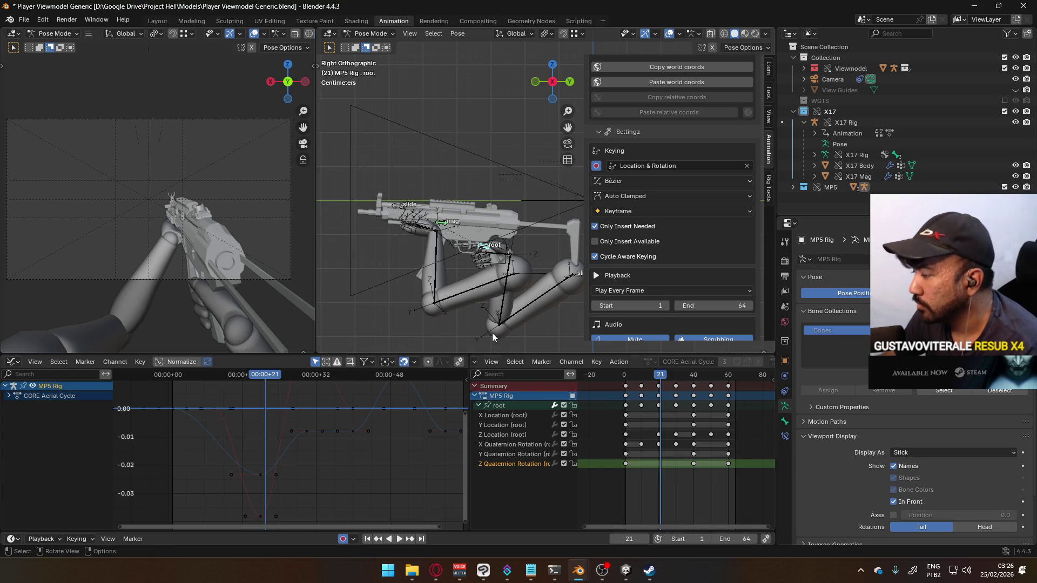
pyautogui.rightClick(663, 465)
pyautogui.moveTo(662, 465)
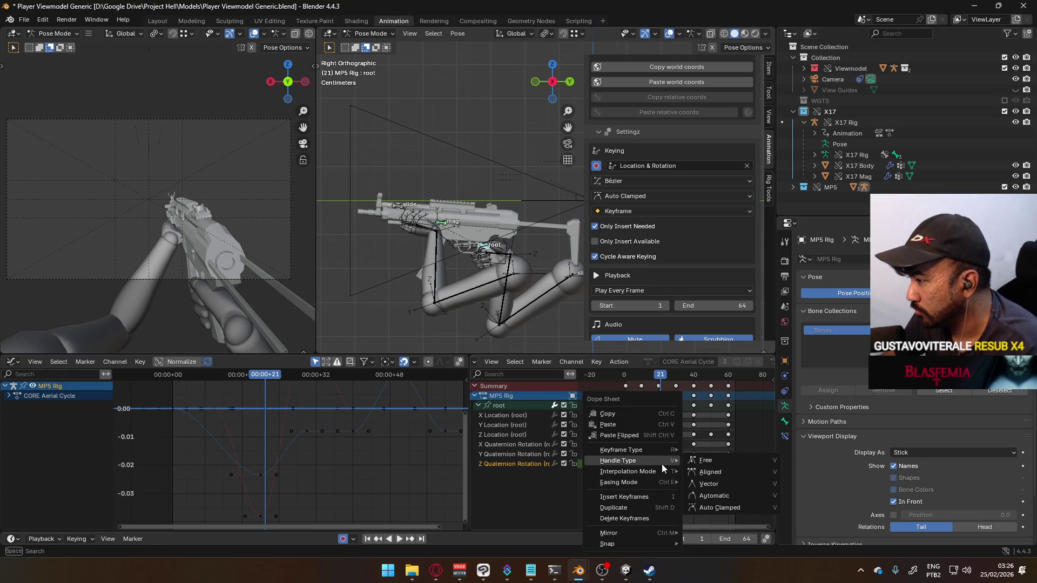
pyautogui.click(657, 498)
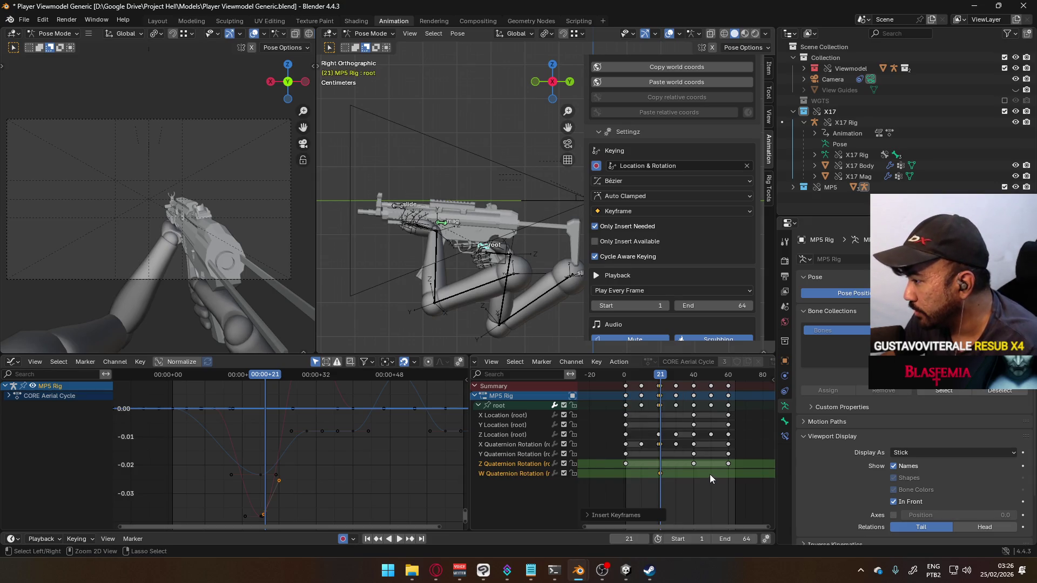
pyautogui.hotkey('ctrl', 'z')
# - Test-insert keys on the root at frame 20, undo them, and play the cycle
pyautogui.click(657, 375)
pyautogui.rightClick(657, 462)
pyautogui.click(656, 463)
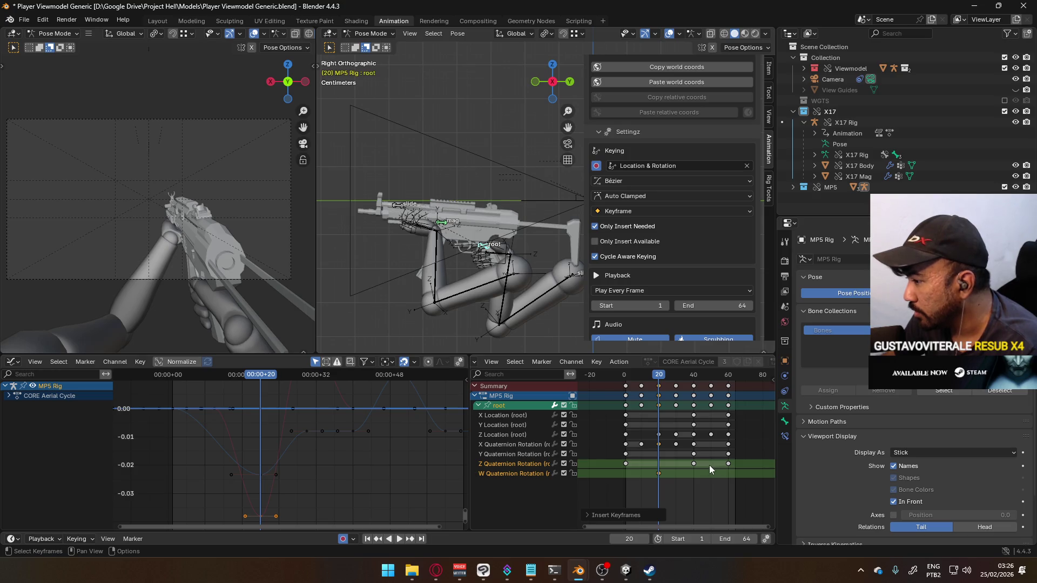
pyautogui.hotkey('ctrl', 'z')
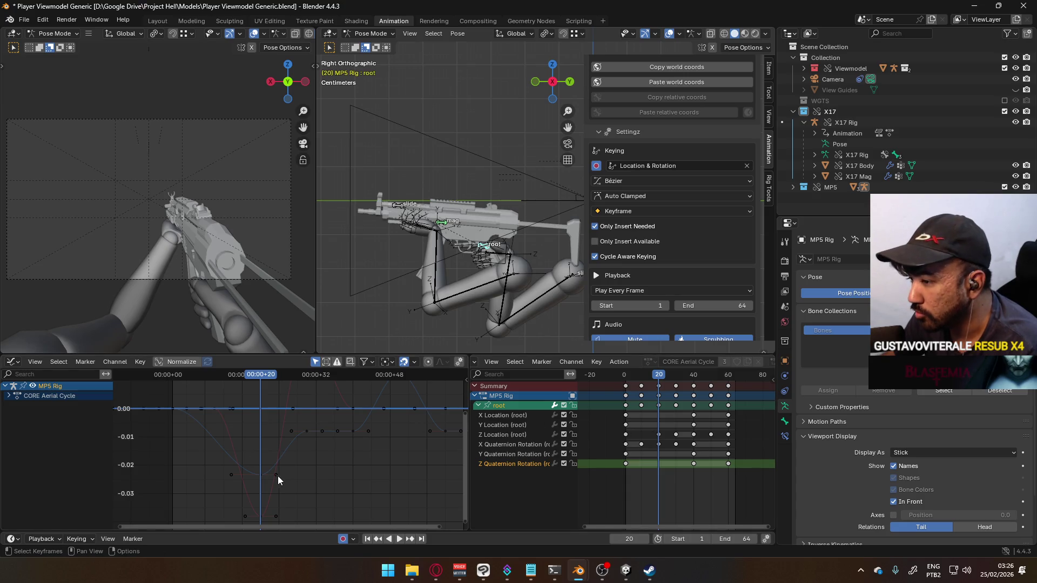
pyautogui.press('space')
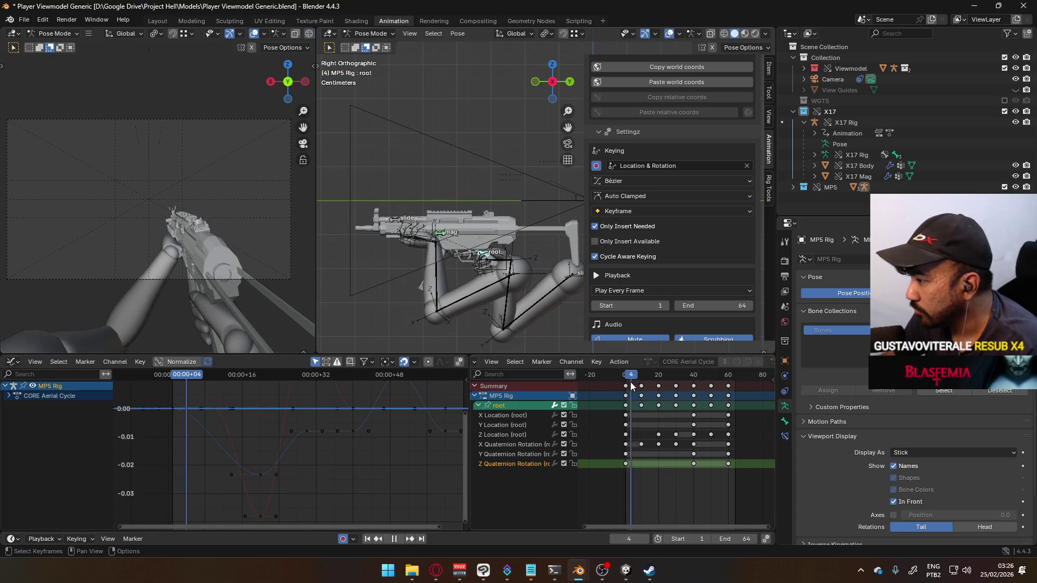
# - Delete the X Quaternion Rotation keys at frames 10 and 30 and replay the curve
pyautogui.moveTo(680, 379); pyautogui.dragTo(642, 381)
pyautogui.press('space')
pyautogui.click(642, 444)
pyautogui.keyDown('shift'); pyautogui.click(676, 444); pyautogui.keyUp('shift')
pyautogui.press('Delete')
pyautogui.press('space')
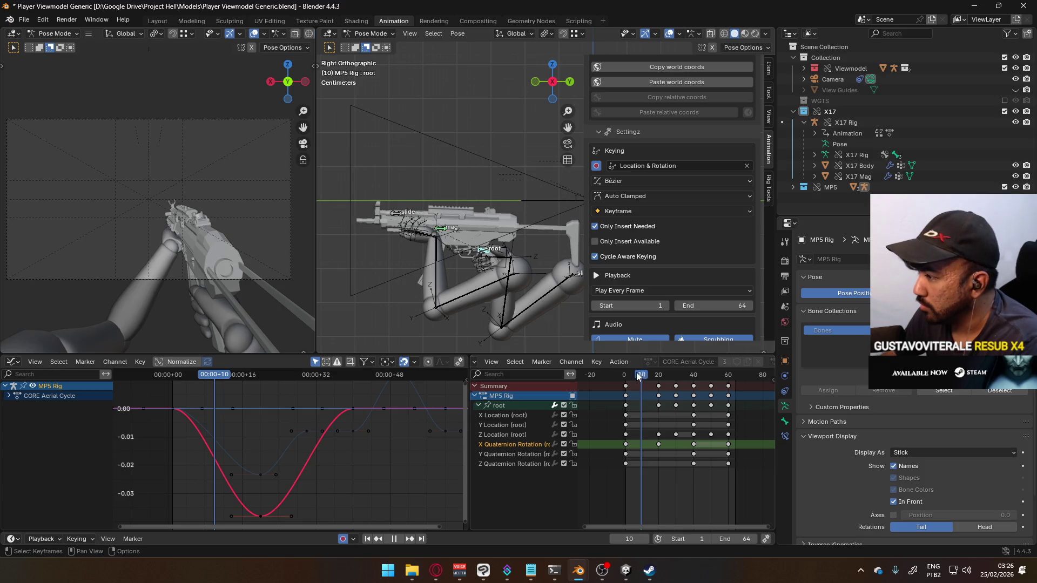
# - Try inserting keyframes at frame 27 in the Graph Editor, then undo it
pyautogui.moveTo(678, 375)
pyautogui.mouseDown()
pyautogui.moveTo(655, 365)
pyautogui.moveTo(670, 363)
pyautogui.mouseUp()
pyautogui.press('space')
pyautogui.rightClick(297, 483)
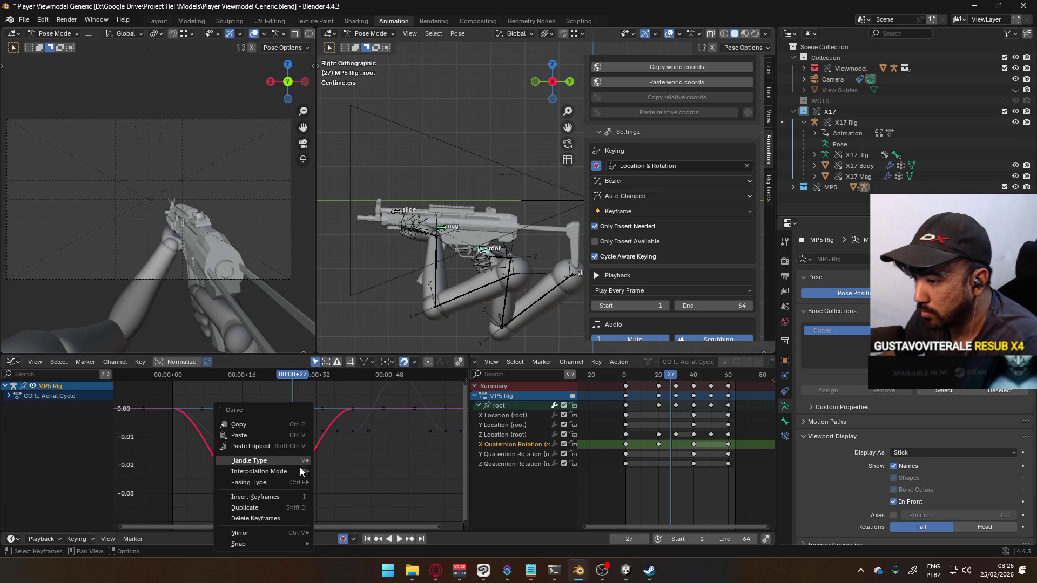
pyautogui.click(297, 500)
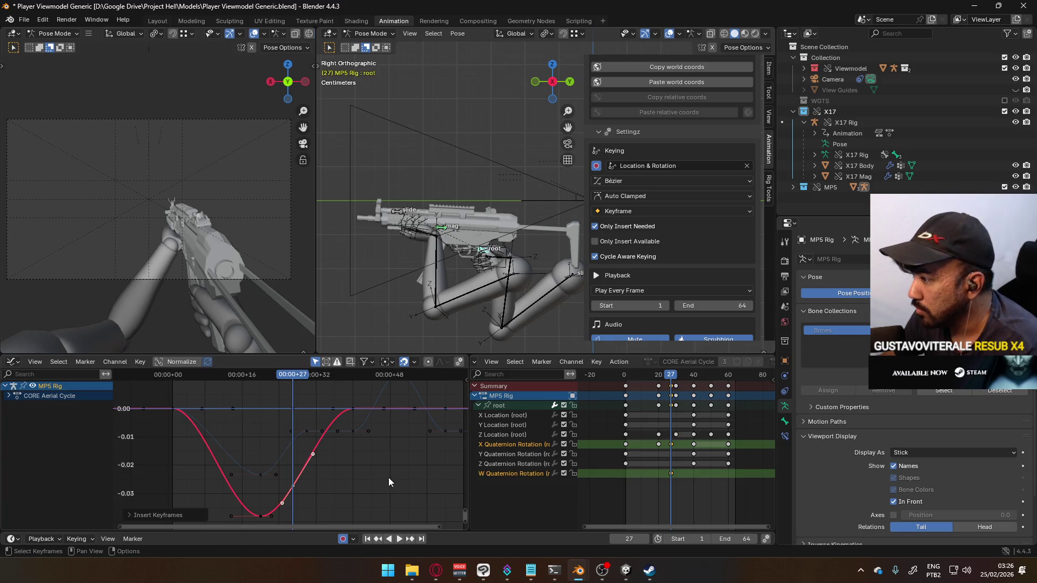
pyautogui.hotkey('ctrl', 'z')
# - Box-select and delete the frame-20 and frame-40 quaternion rotation keys, returning to frame 1
pyautogui.moveTo(306, 480); pyautogui.dragTo(306, 417, button='middle')
pyautogui.rightClick(306, 417)
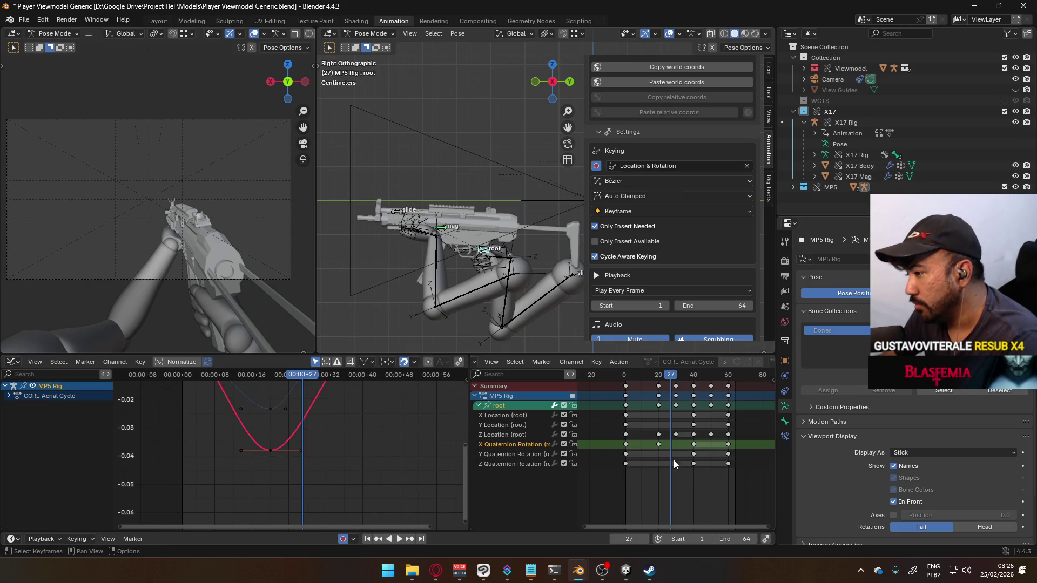
pyautogui.moveTo(630, 487)
pyautogui.mouseDown()
pyautogui.moveTo(675, 446)
pyautogui.moveTo(716, 440)
pyautogui.mouseUp()
pyautogui.press('Delete')
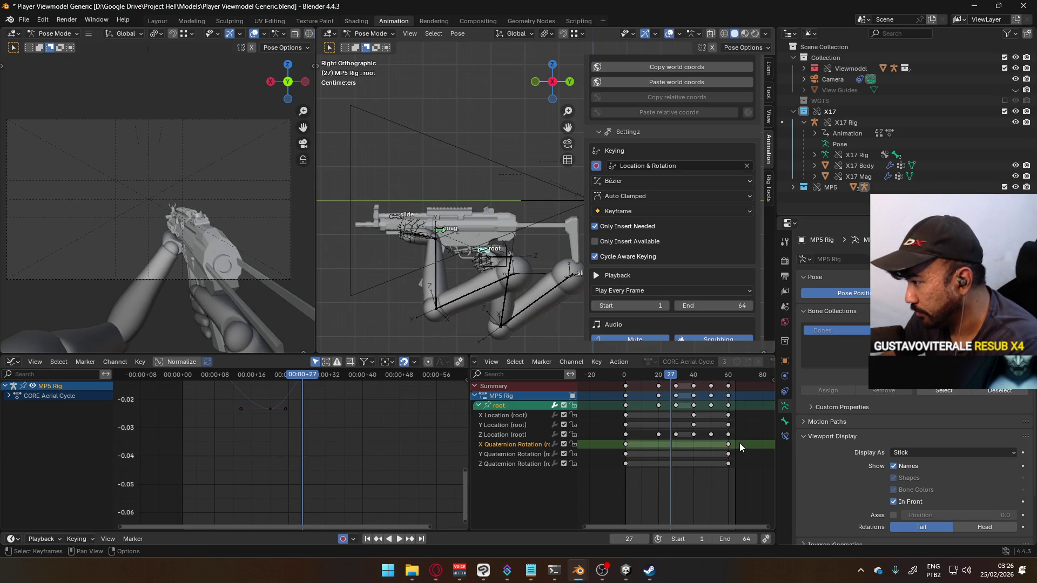
pyautogui.moveTo(675, 379); pyautogui.dragTo(628, 387)
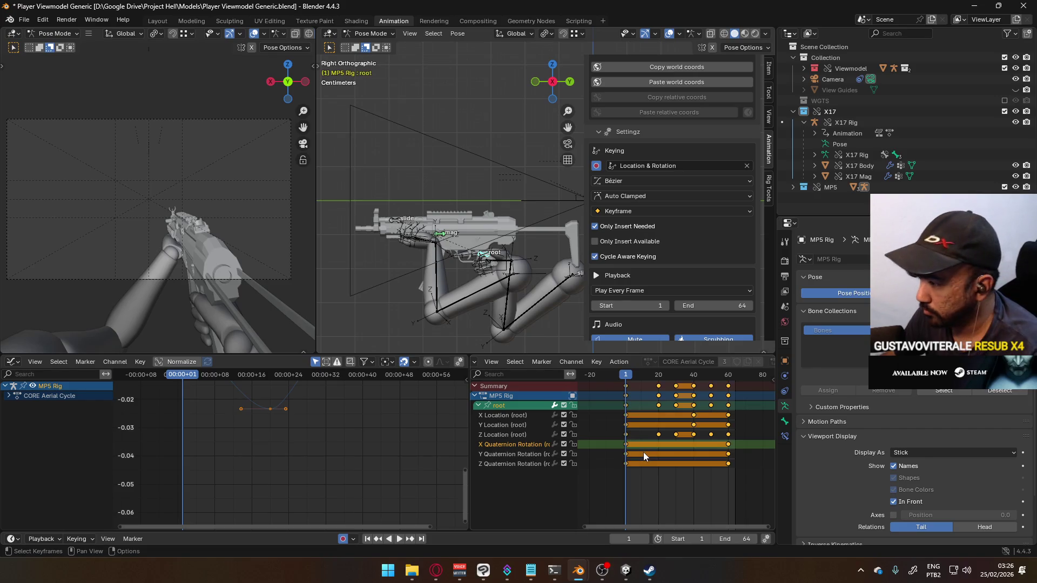
# - Key all root channels at frame 1 and paste the copied keys at frame 60
pyautogui.press('a')
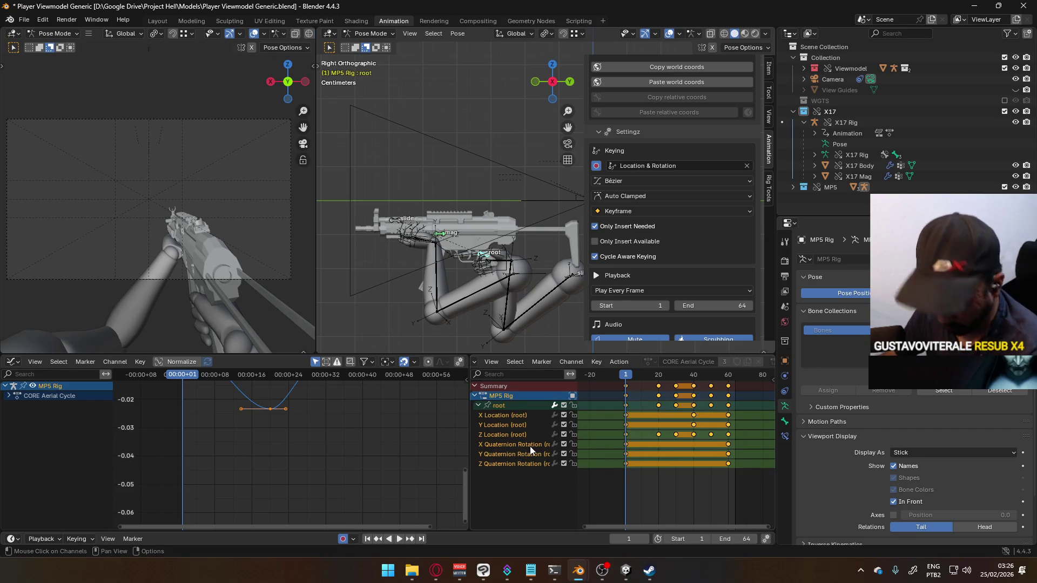
pyautogui.press('i')
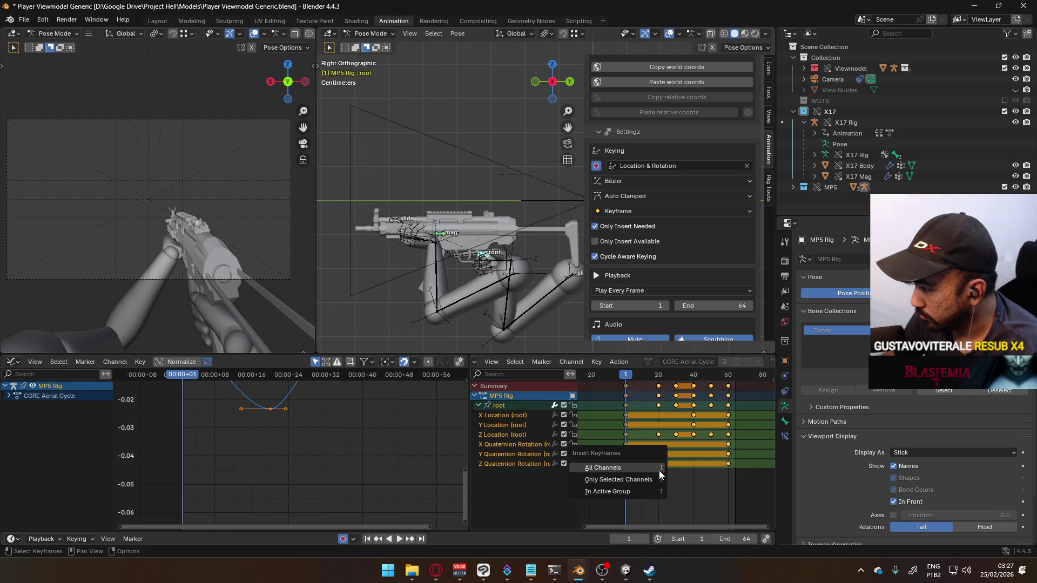
pyautogui.press('i')
pyautogui.click(642, 453)
pyautogui.click(622, 482)
pyautogui.moveTo(634, 377); pyautogui.dragTo(728, 384)
pyautogui.hotkey('ctrl', 'v')
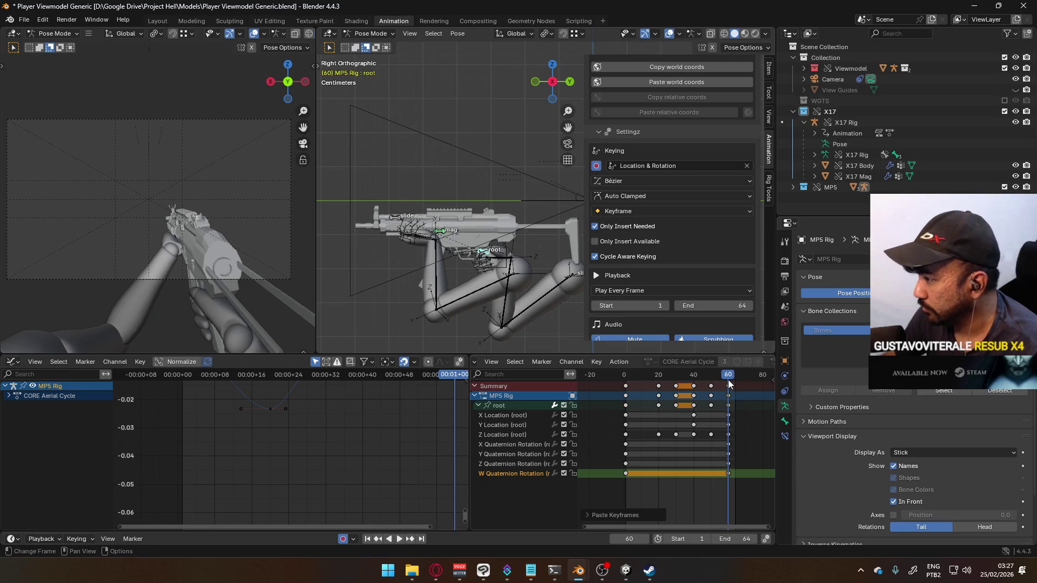
pyautogui.press('space')
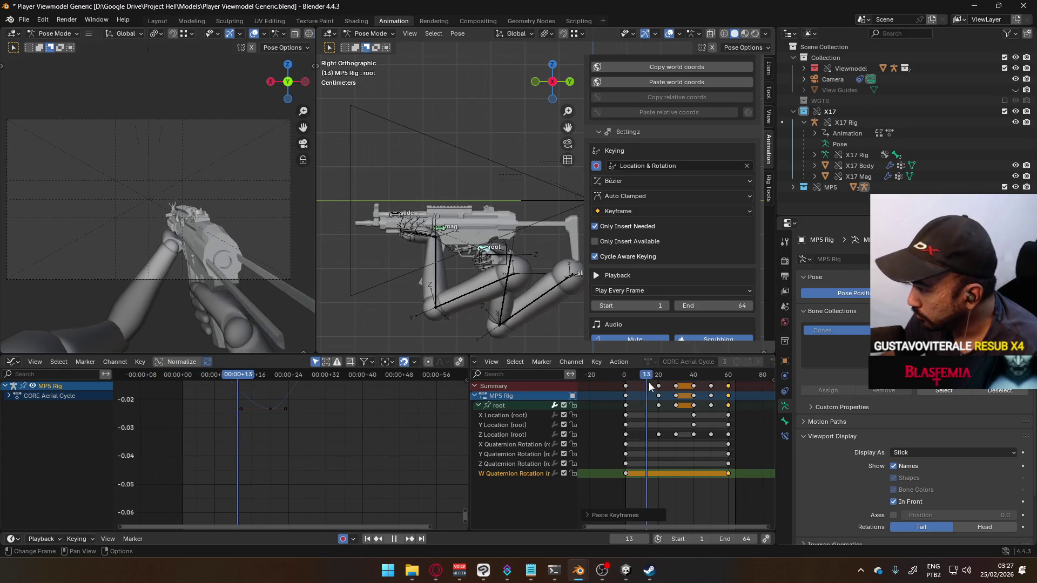
# - Set the scene's End frame to 30
pyautogui.moveTo(691, 389)
pyautogui.mouseDown()
pyautogui.moveTo(635, 389)
pyautogui.moveTo(675, 387)
pyautogui.mouseUp()
pyautogui.write('0')
pyautogui.press('Return')
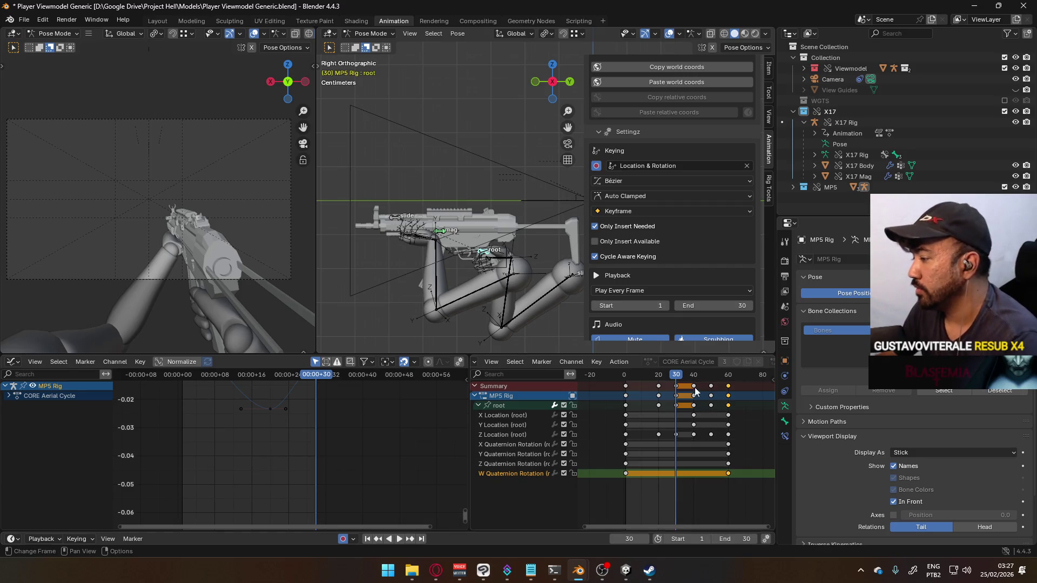
# - Key a root bone rotation at frame 10 and delete its Z Quaternion key
pyautogui.press('space')
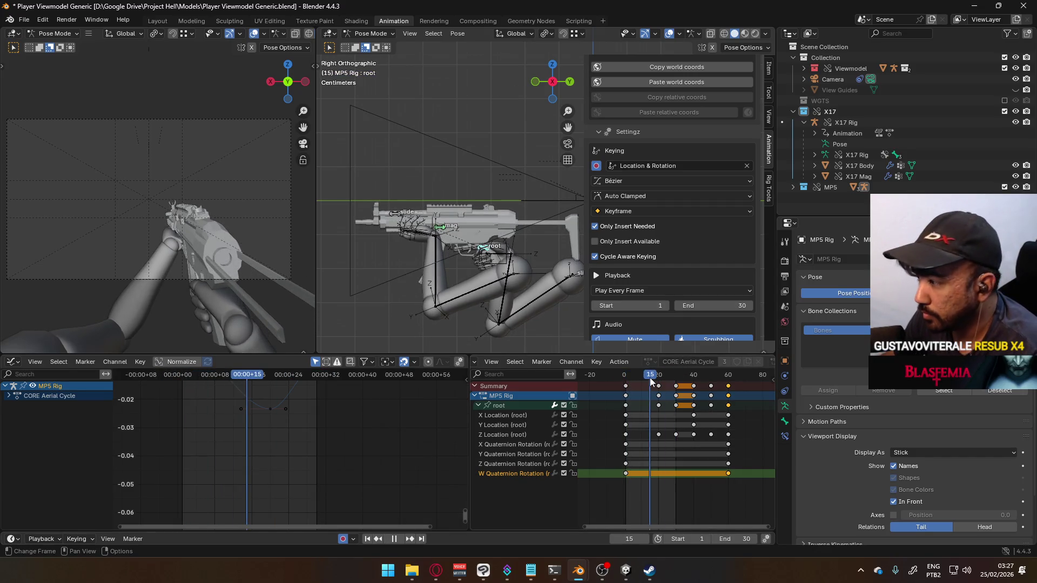
pyautogui.press('space')
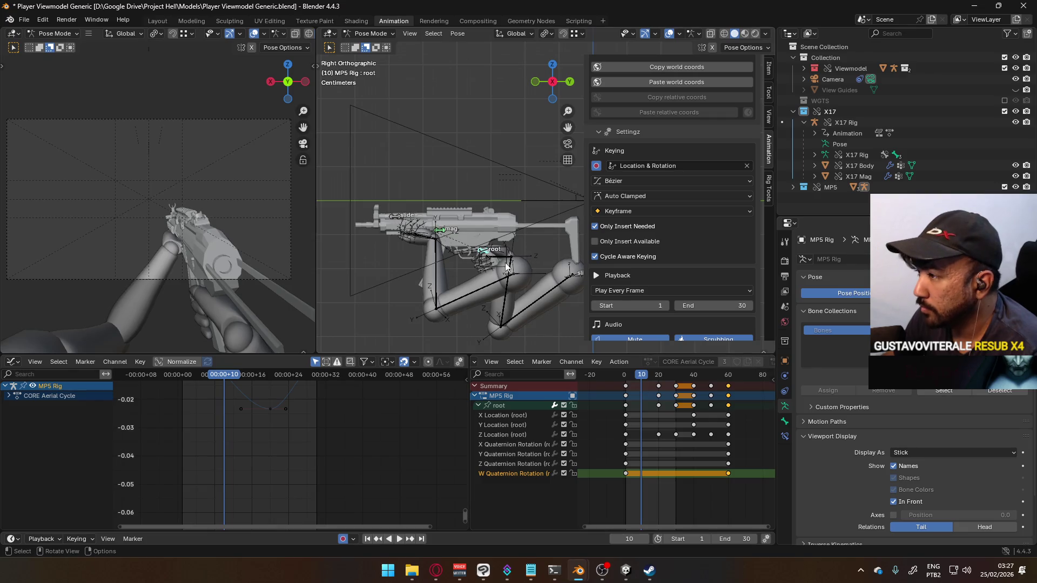
pyautogui.press('r')
pyautogui.click(518, 133)
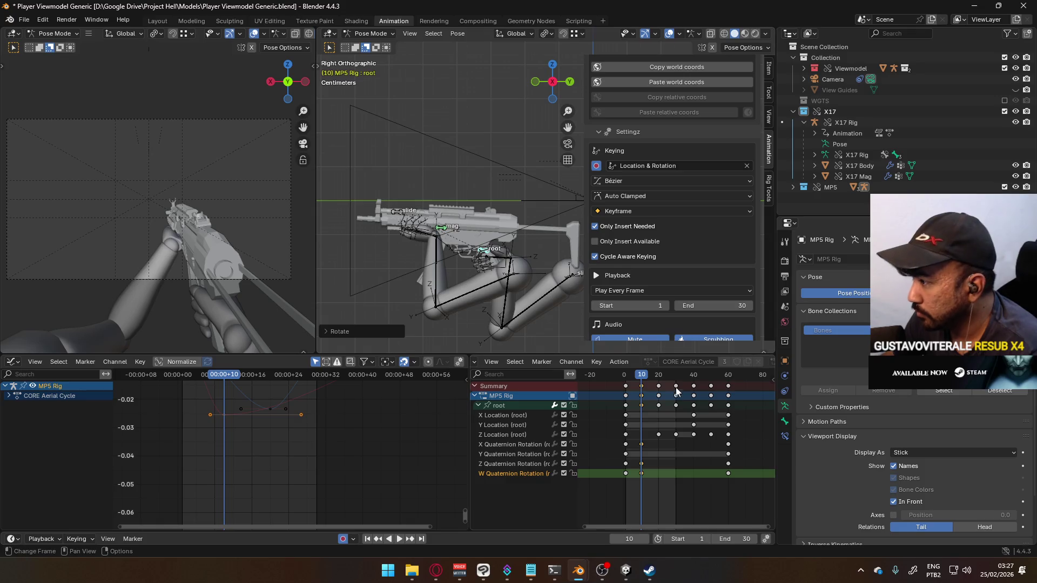
pyautogui.click(641, 463)
pyautogui.press('x')
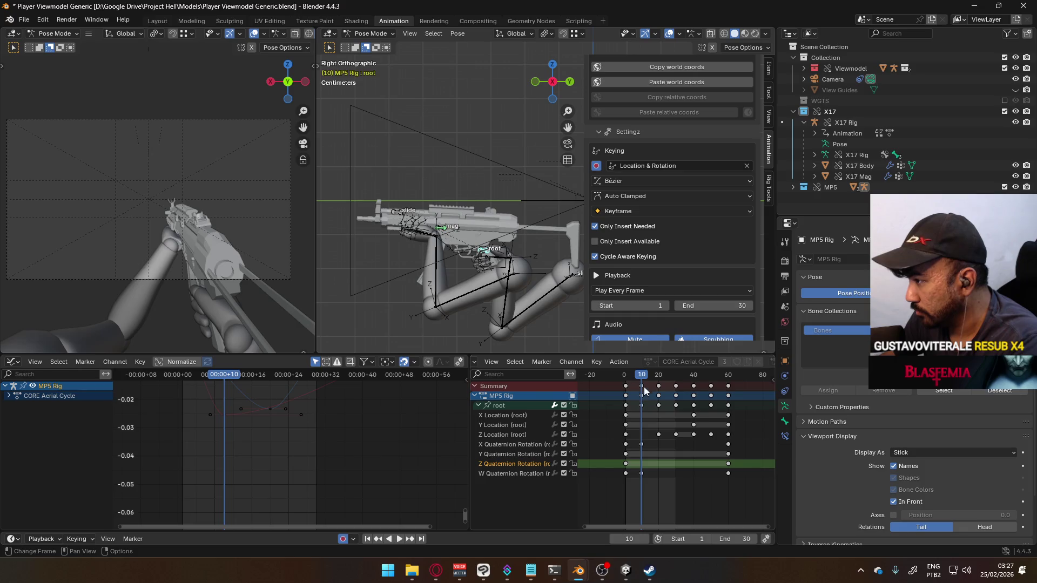
pyautogui.press('space')
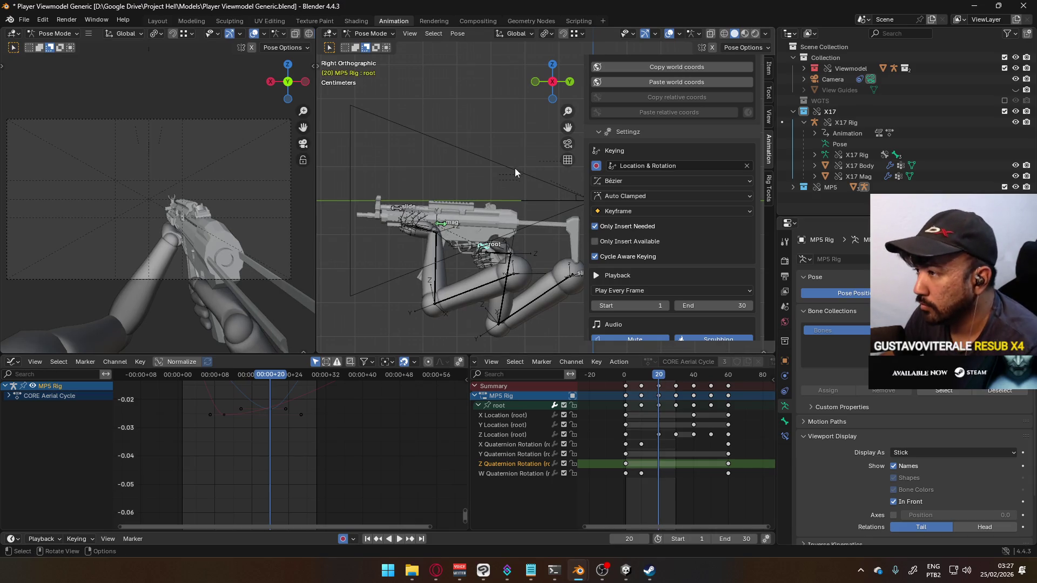
# - Key an X-axis rotation of the root at frame 20, undoing the extra Z key
pyautogui.press('r')
pyautogui.press('x')
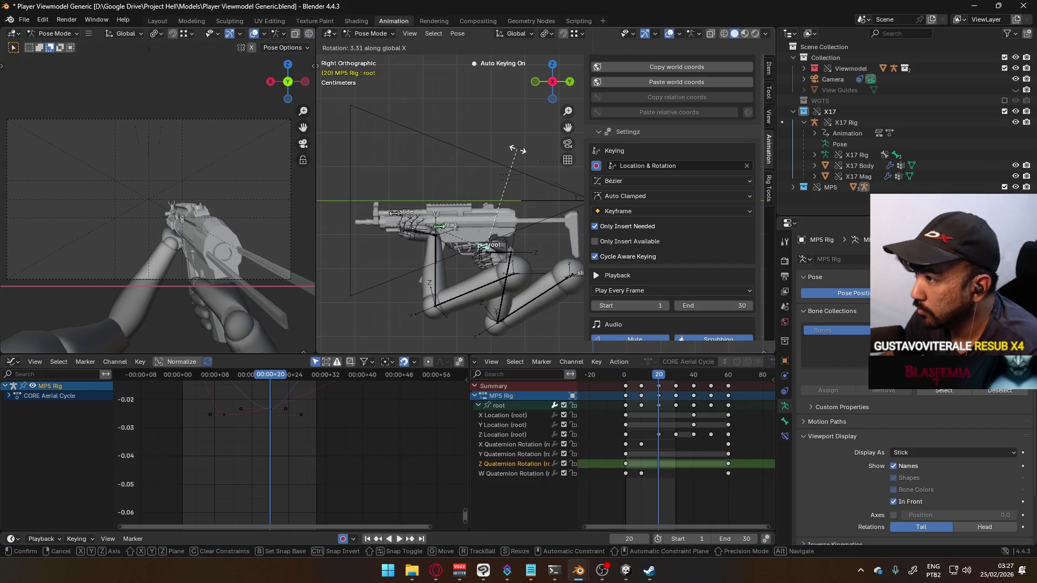
pyautogui.click(523, 163)
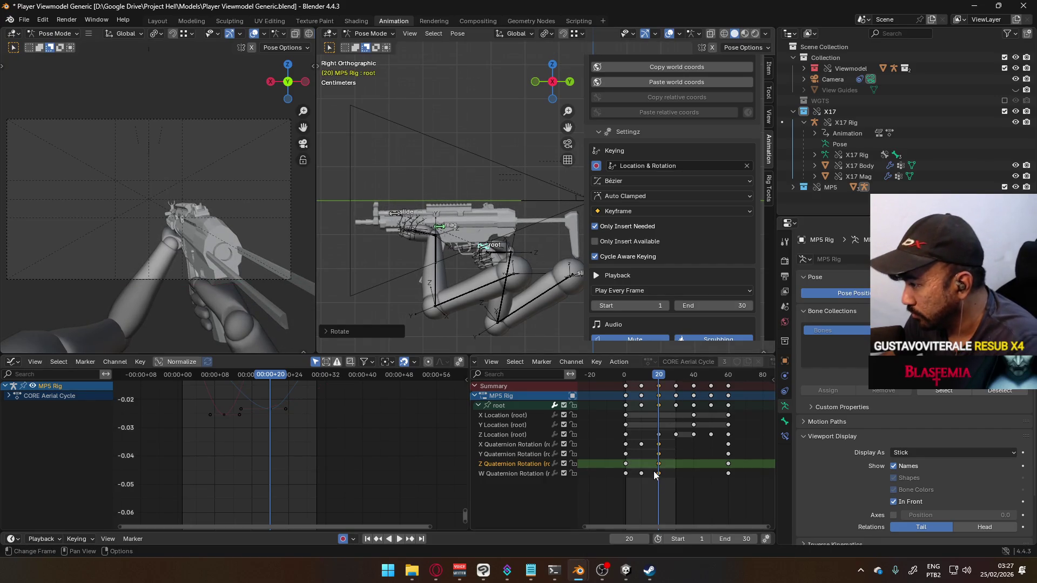
pyautogui.hotkey('ctrl', 'z')
pyautogui.press('space')
# - Review the cycle around frame 20, selecting the W and Y Quaternion rotation keys there
pyautogui.moveTo(660, 375); pyautogui.dragTo(640, 378)
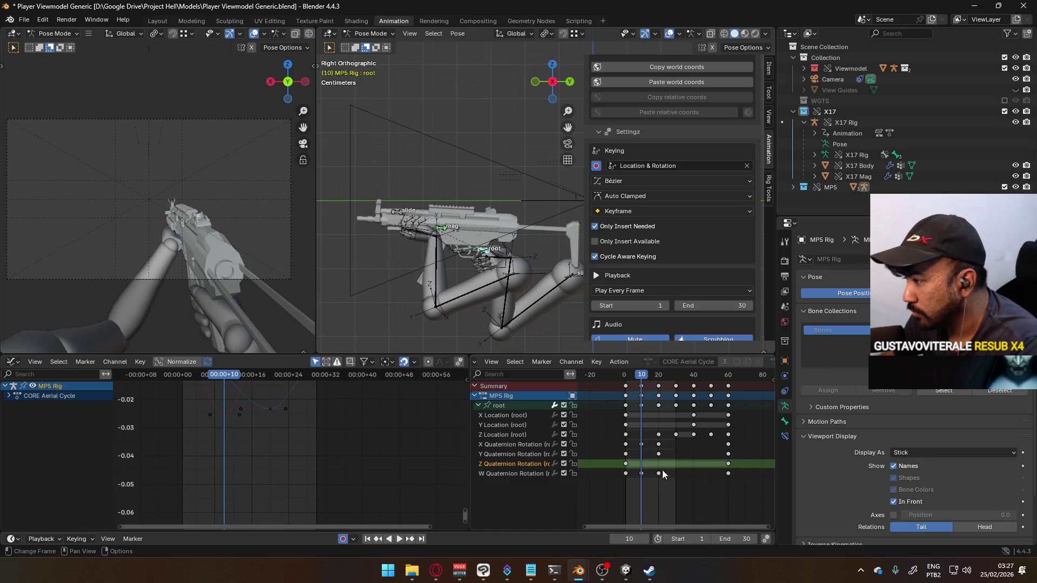
pyautogui.moveTo(673, 475); pyautogui.dragTo(646, 483)
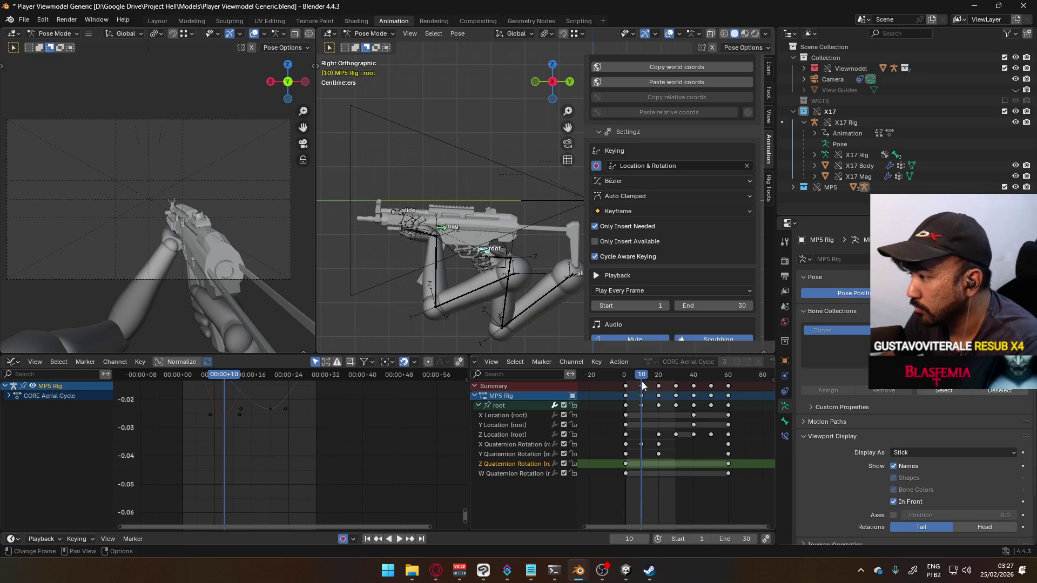
pyautogui.press('space')
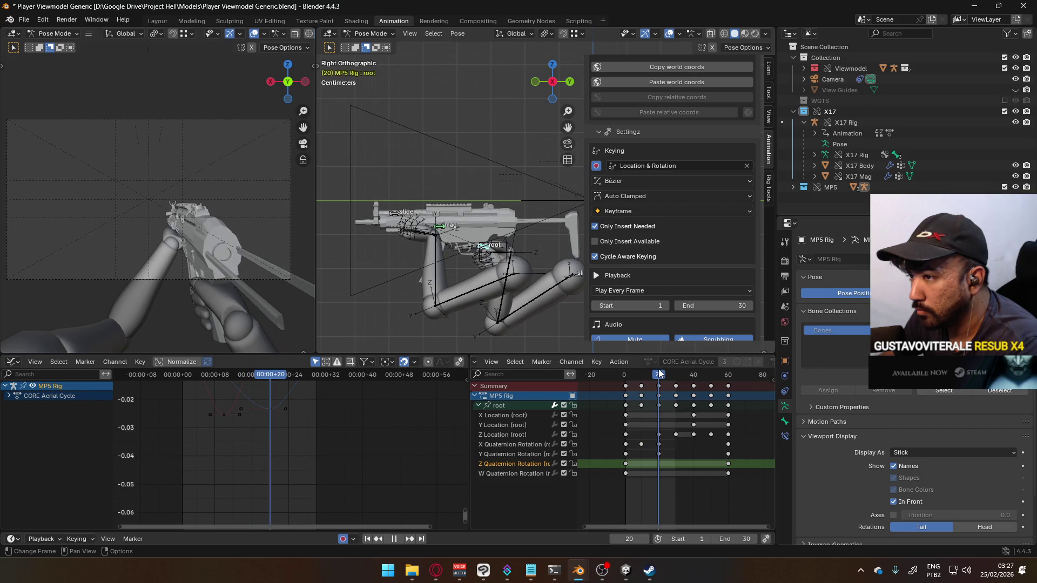
pyautogui.press('space')
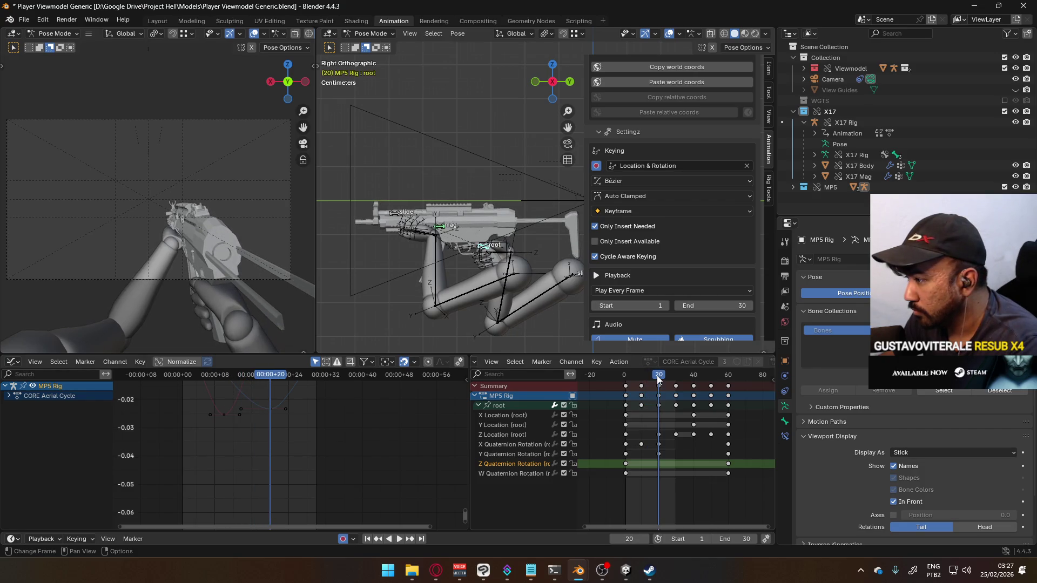
pyautogui.click(659, 453)
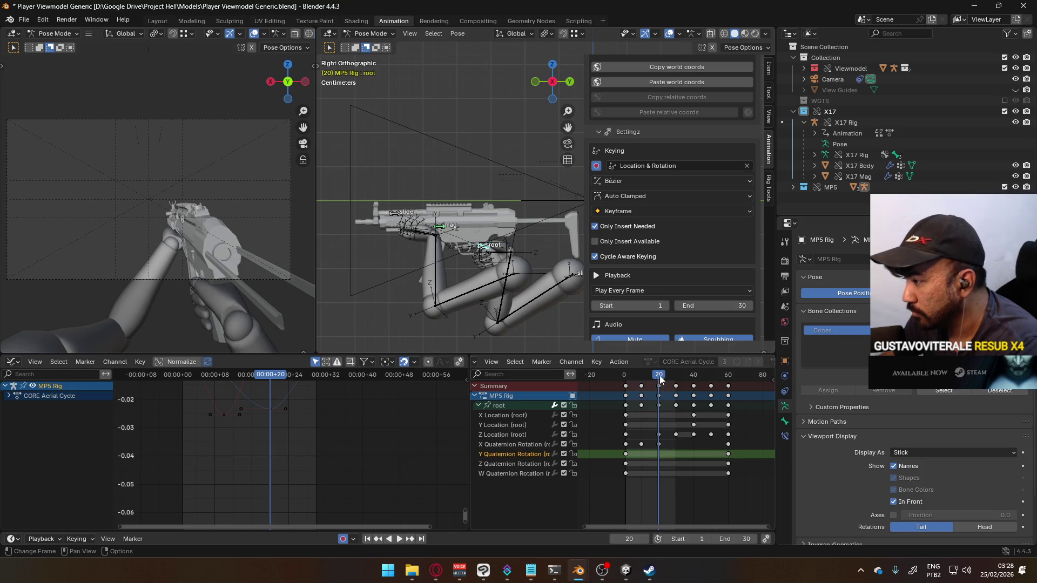
pyautogui.press('space')
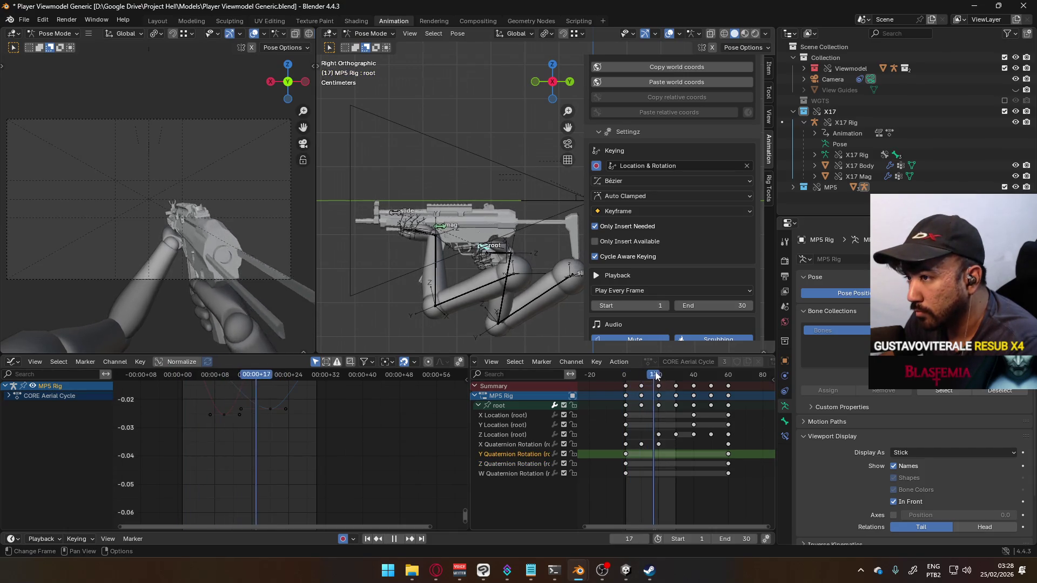
pyautogui.moveTo(655, 377)
pyautogui.mouseDown()
pyautogui.moveTo(626, 376)
pyautogui.moveTo(660, 376)
pyautogui.mouseUp()
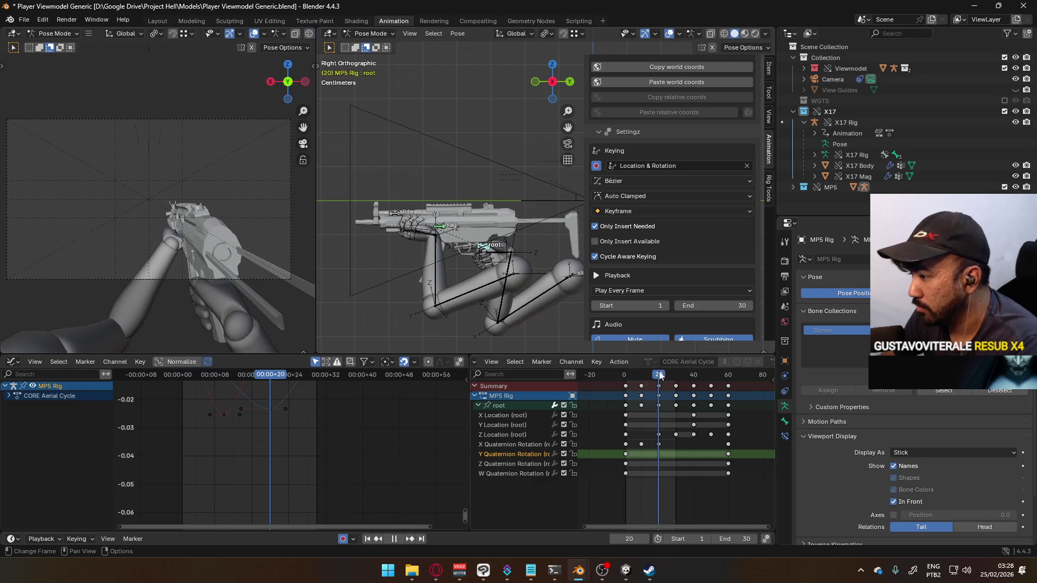
# - Delete the old X Quaternion keys and key a fresh local-X tilt at frame 20
pyautogui.click(660, 444)
pyautogui.press('Delete')
pyautogui.click(641, 444)
pyautogui.press('Delete')
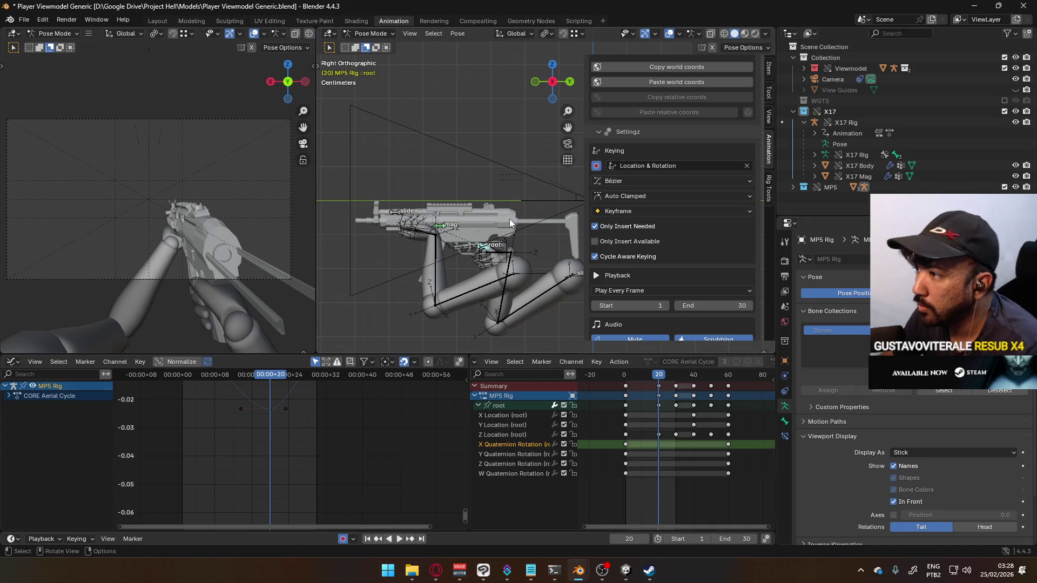
pyautogui.press('r')
pyautogui.press('x')
pyautogui.press('x')
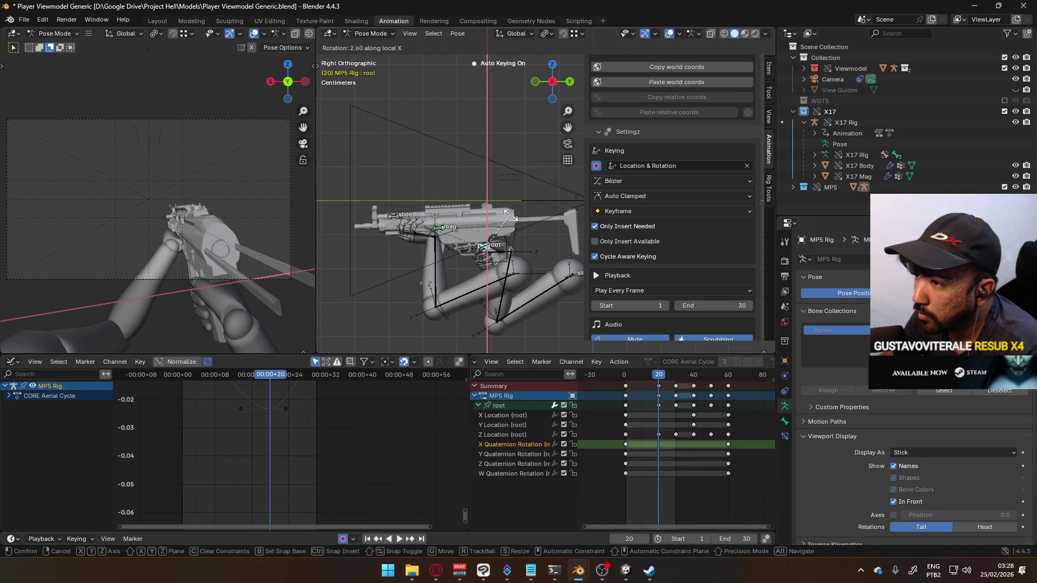
pyautogui.click(510, 215)
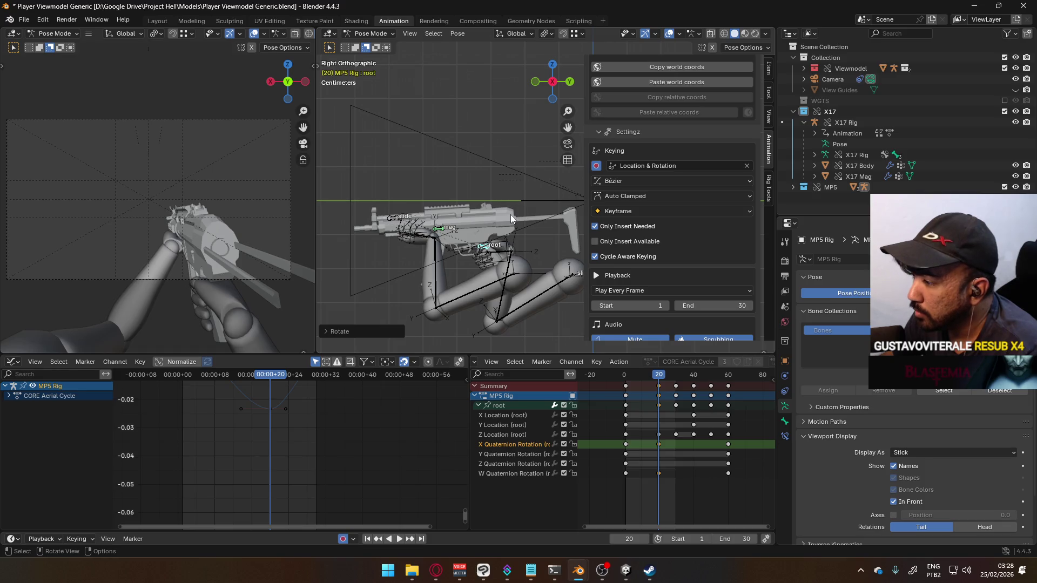
# - Readjust the local-X tilt at frame 20 and delete its W Quaternion Rotation key
pyautogui.press('space')
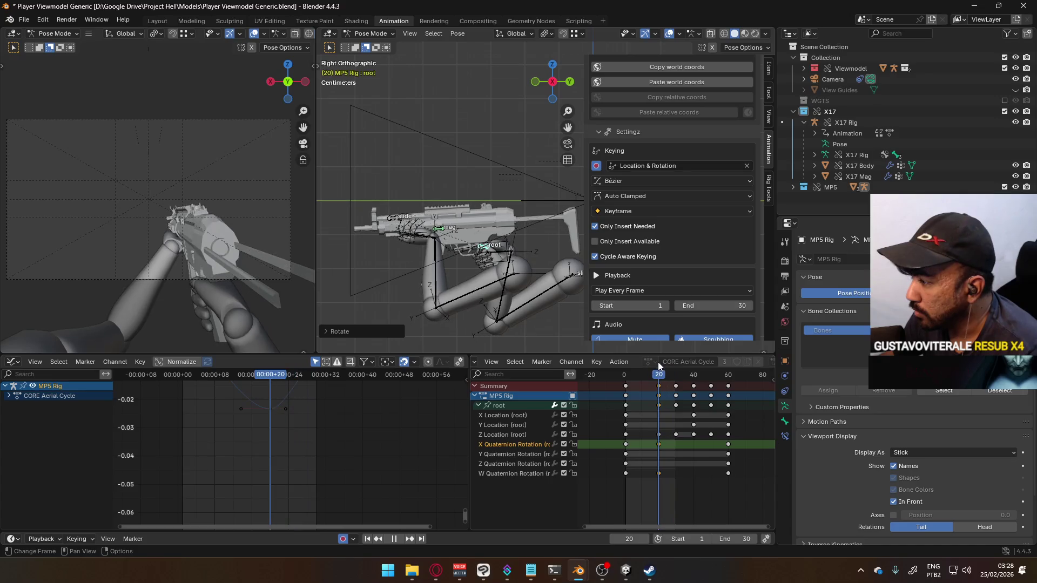
pyautogui.press('Escape')
pyautogui.press('r')
pyautogui.press('x')
pyautogui.press('x')
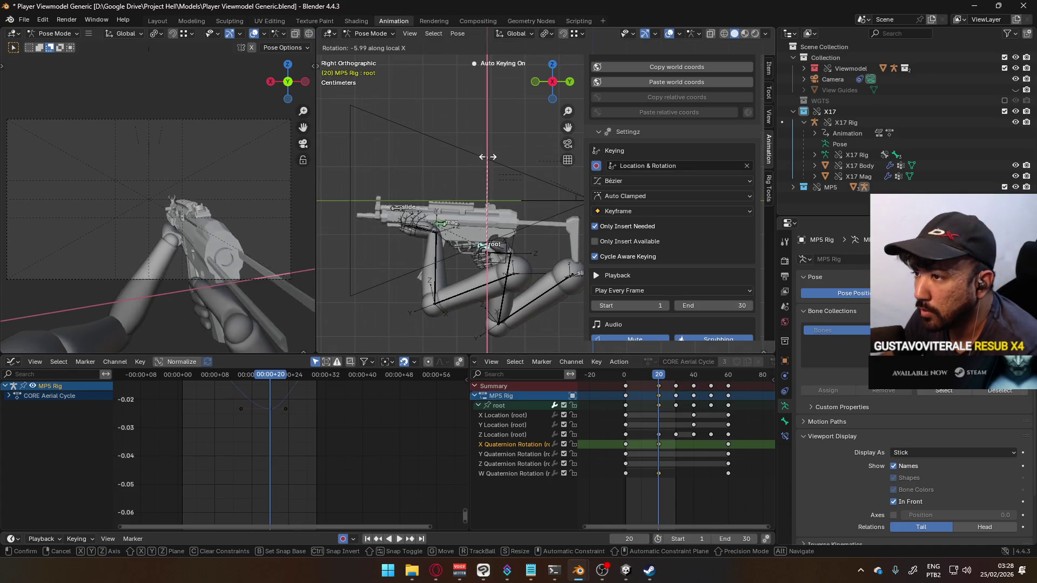
pyautogui.click(493, 159)
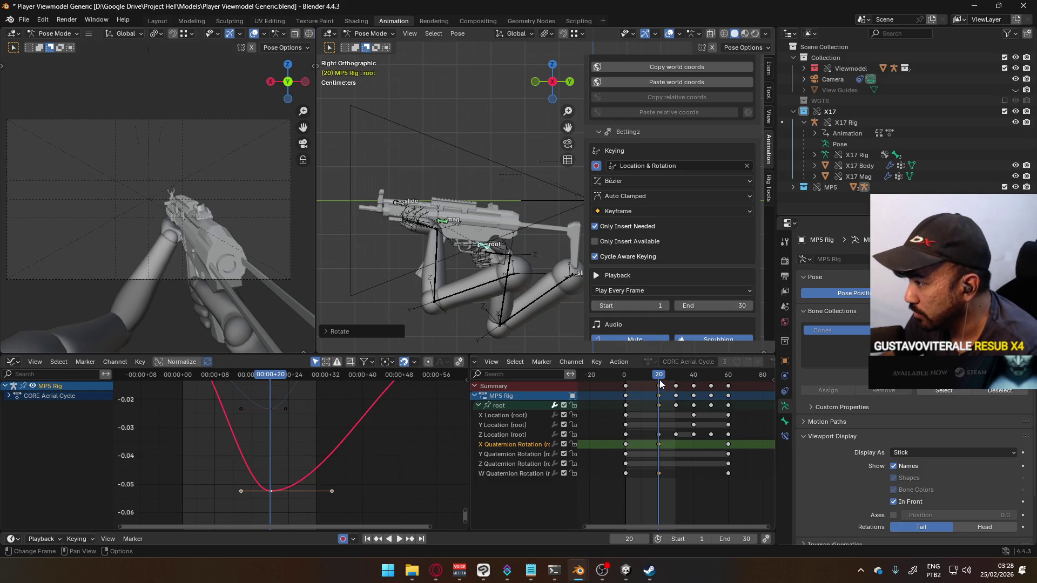
pyautogui.press('space')
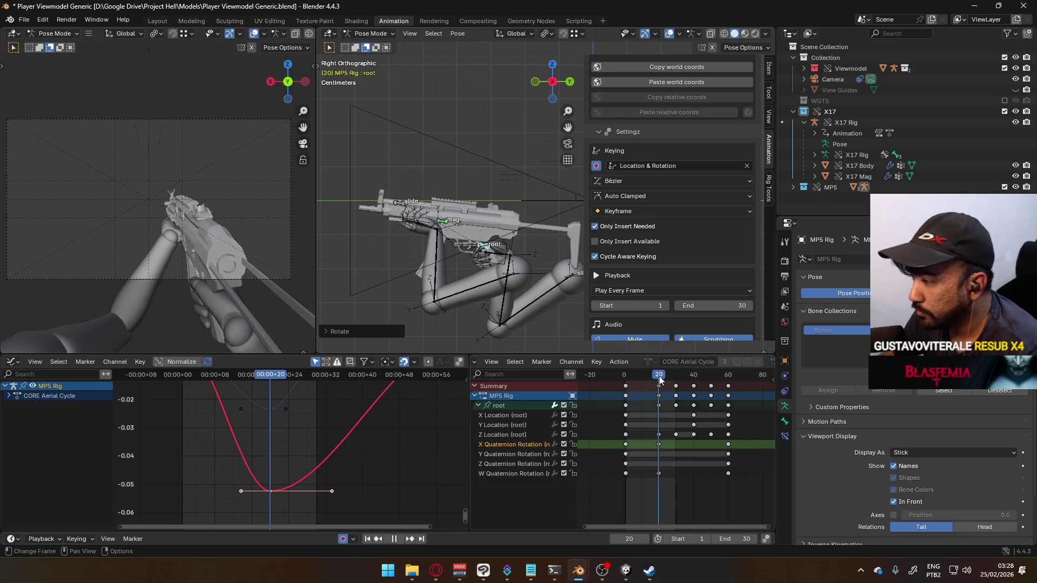
pyautogui.press('Escape')
pyautogui.click(663, 474)
pyautogui.press('Delete')
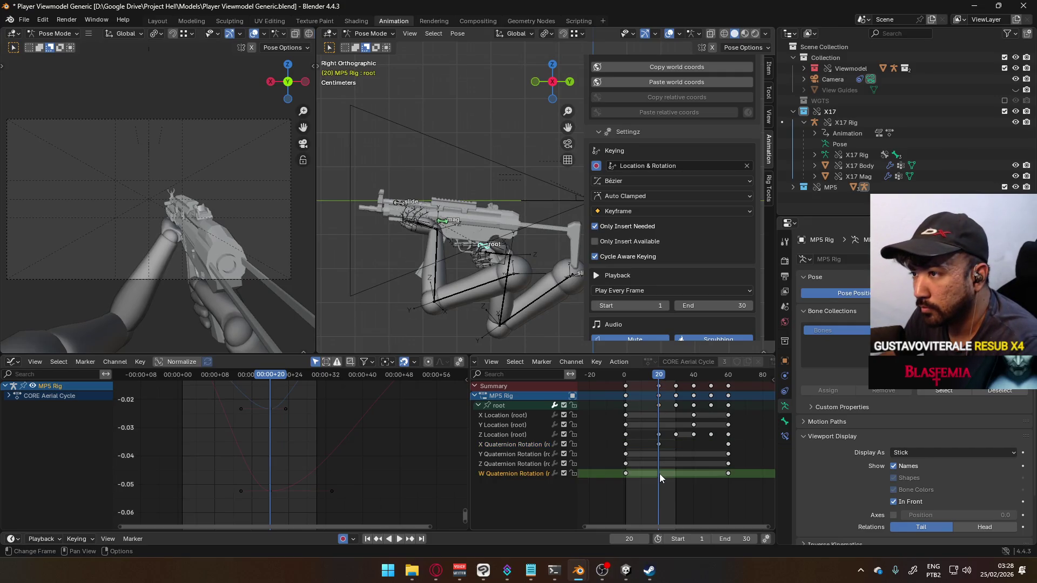
pyautogui.moveTo(659, 379); pyautogui.dragTo(676, 378)
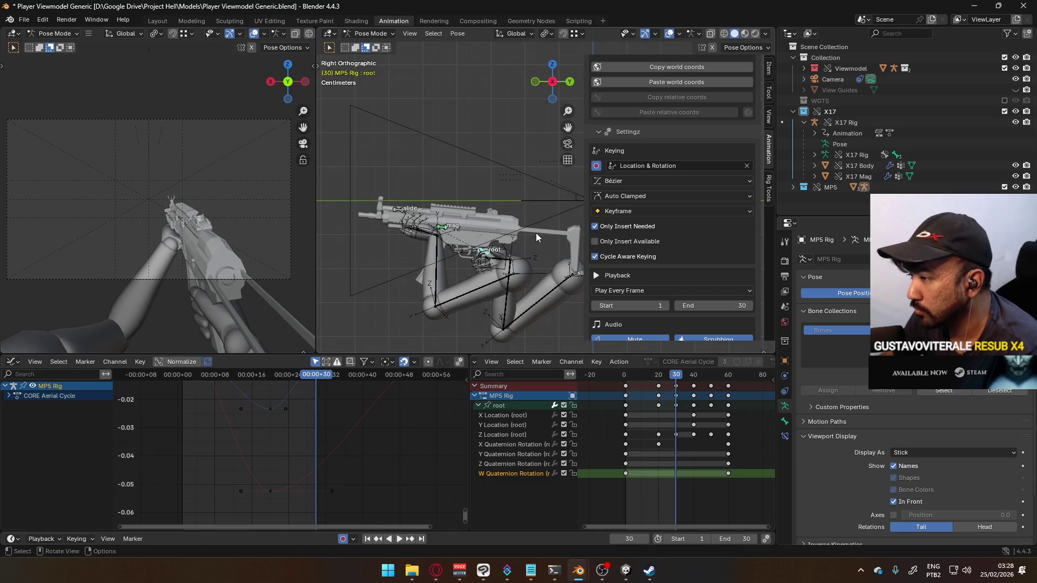
# - Key a local-X root tilt at frame 30, fit the graph, and hide the W Quaternion channel
pyautogui.press('r')
pyautogui.press('x')
pyautogui.press('x')
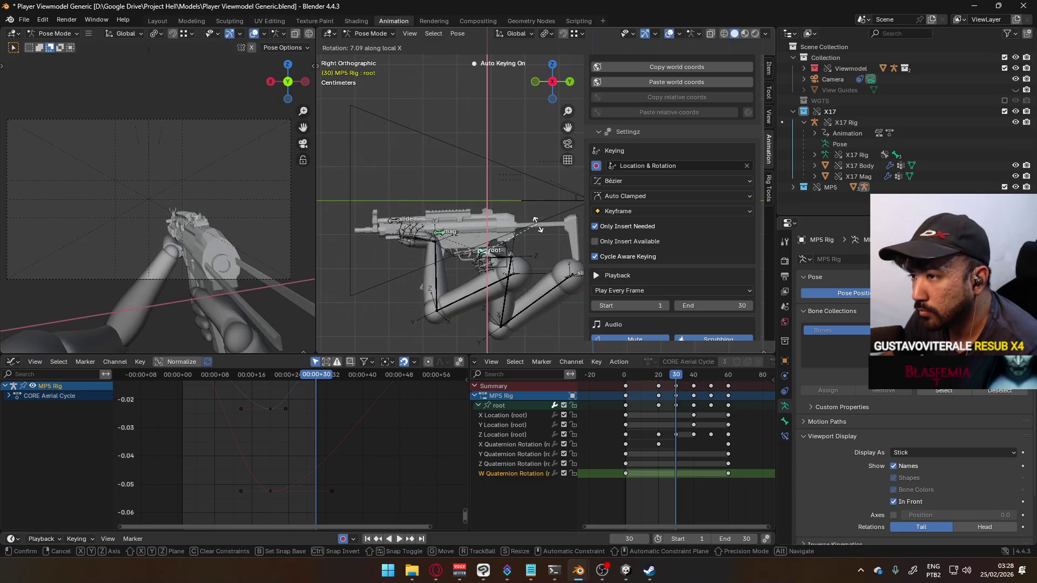
pyautogui.click(539, 225)
pyautogui.press('Home')
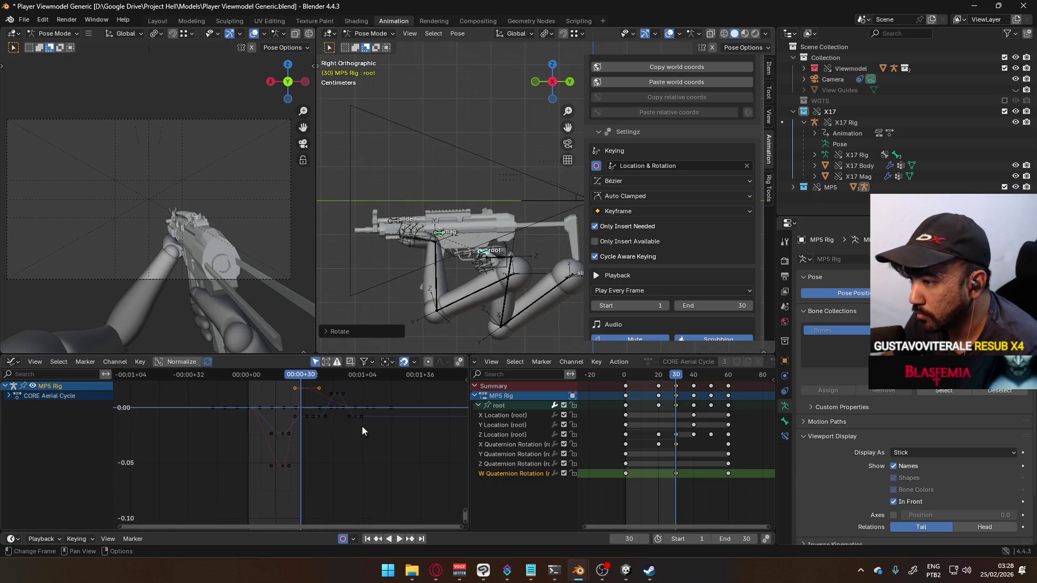
pyautogui.press('space')
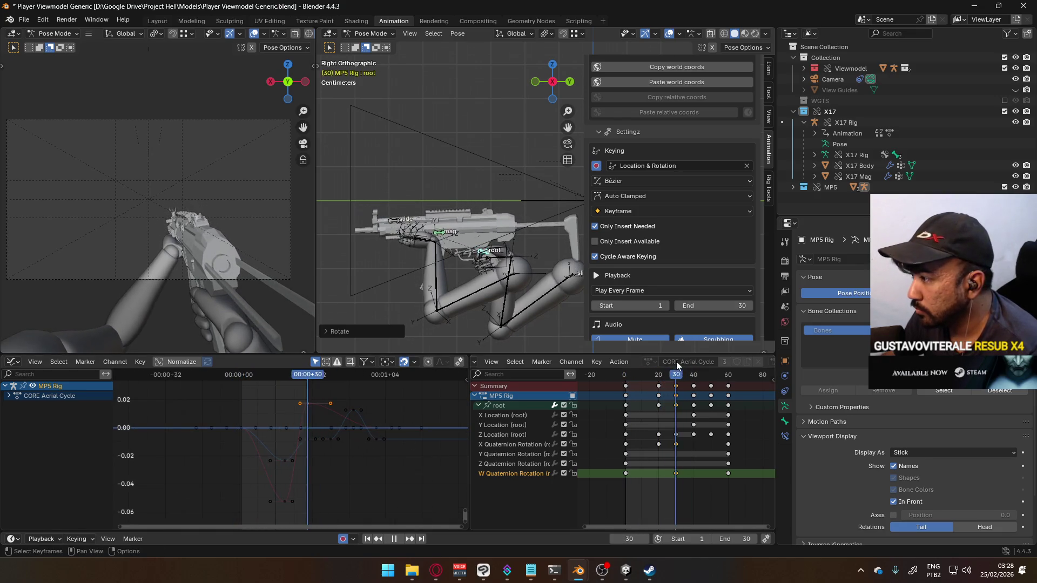
pyautogui.press('Escape')
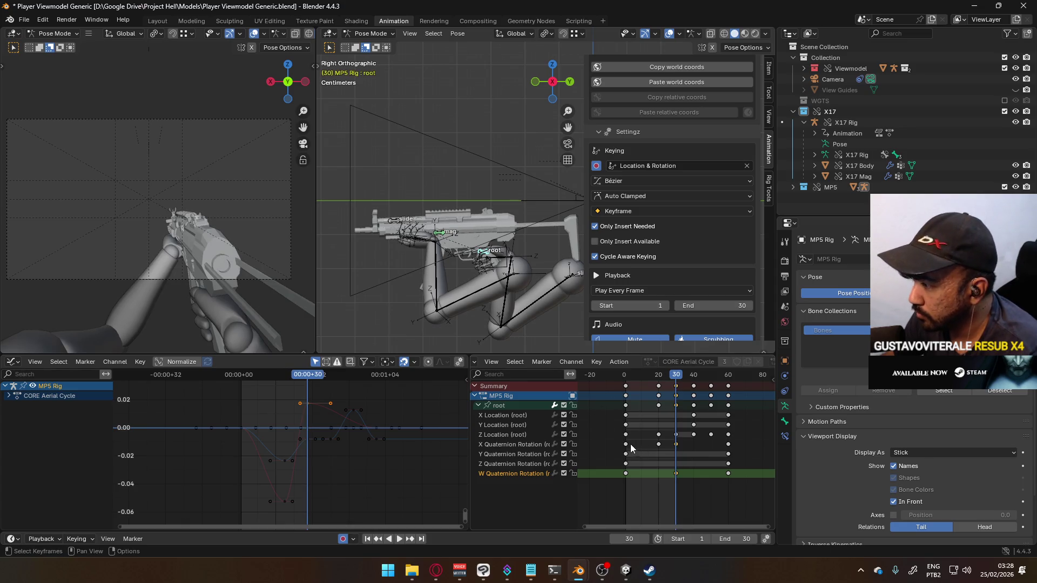
pyautogui.press('Delete')
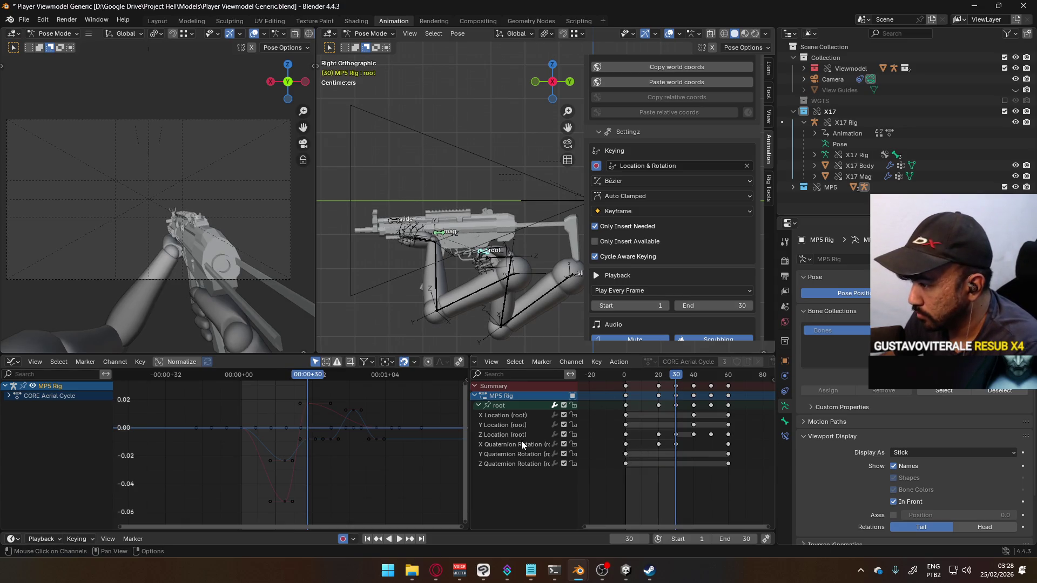
pyautogui.click(522, 441)
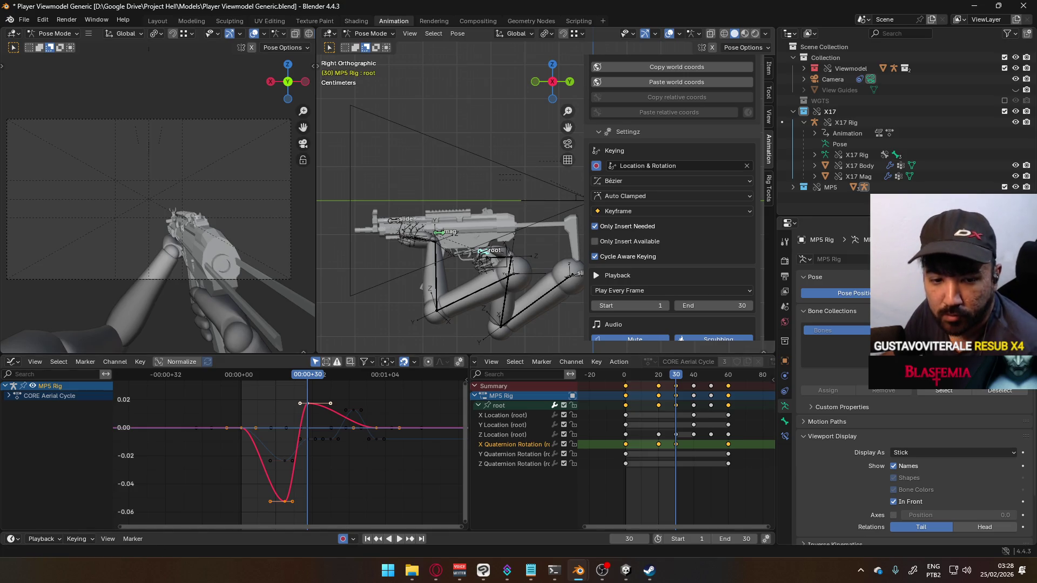
# - Start a Quake music mix in the YouTube browser tab, then return to Blender
pyautogui.hotkey('alt', 'Tab')
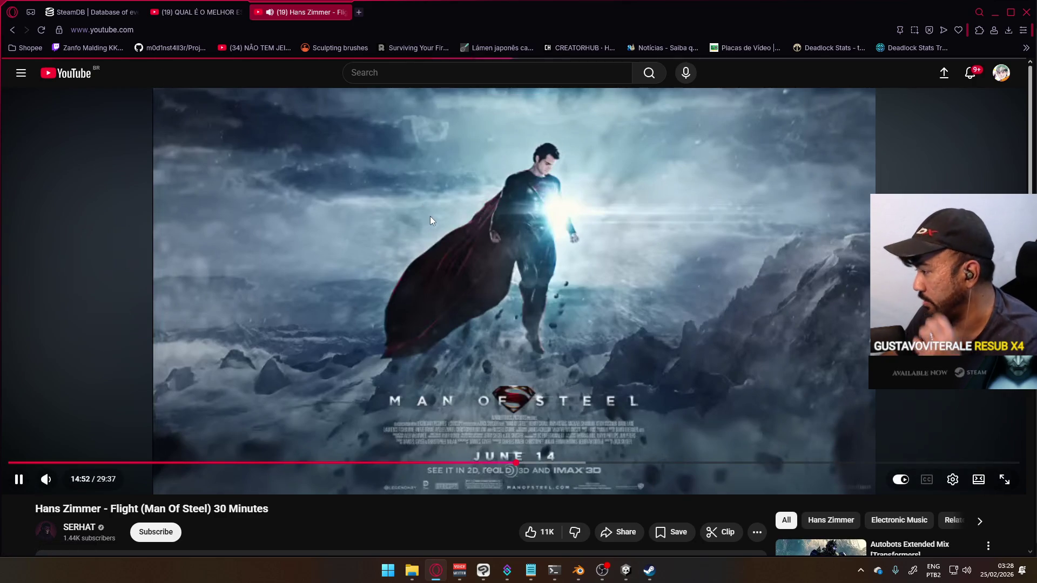
pyautogui.hotkey('alt', 'Left')
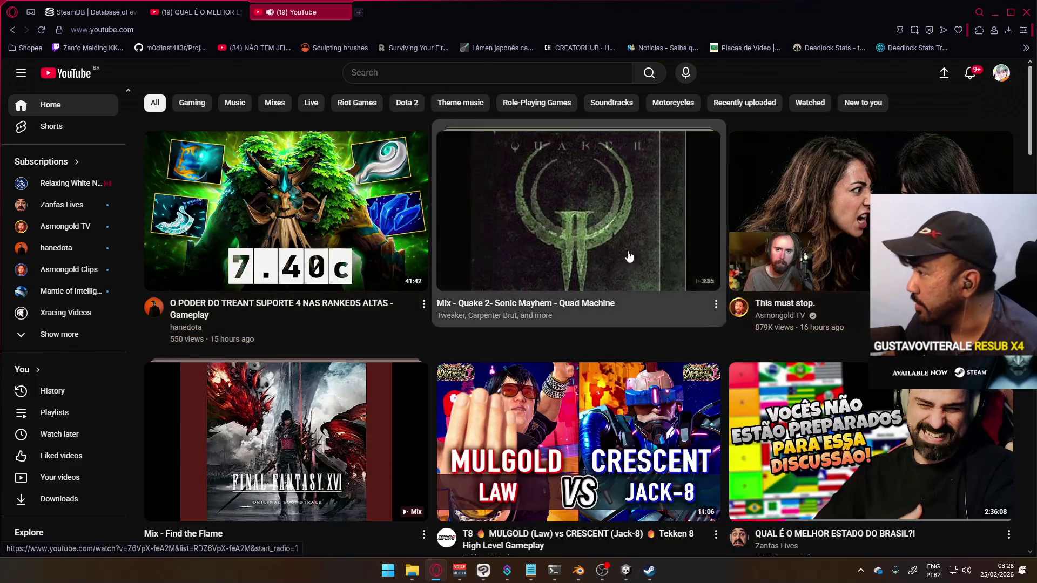
pyautogui.click(527, 231)
pyautogui.hotkey('alt', 'Tab')
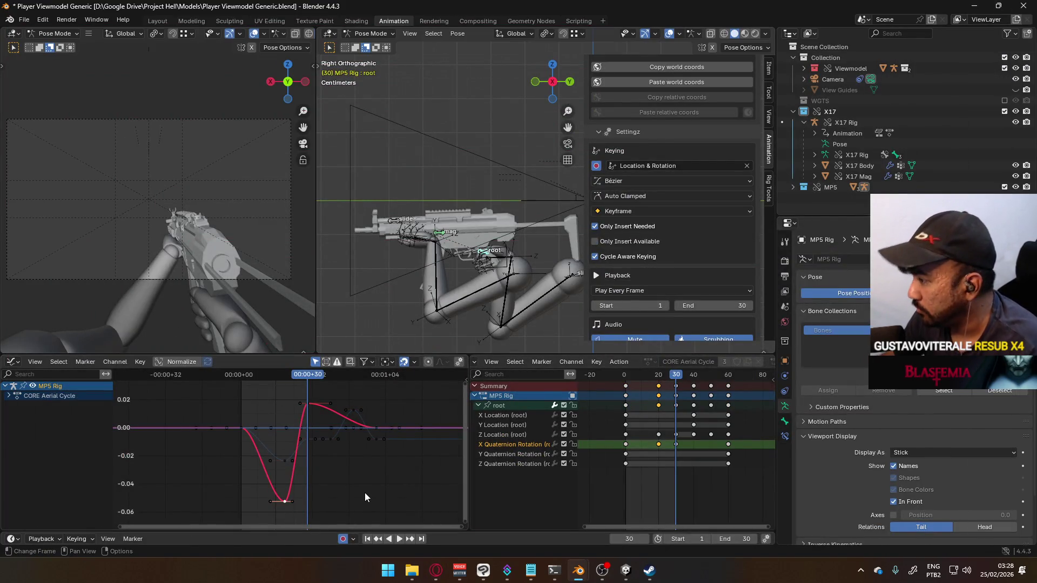
# - Move the X rotation peak key 6 frames earlier, then play and scrub frames 6–44
pyautogui.press('g')
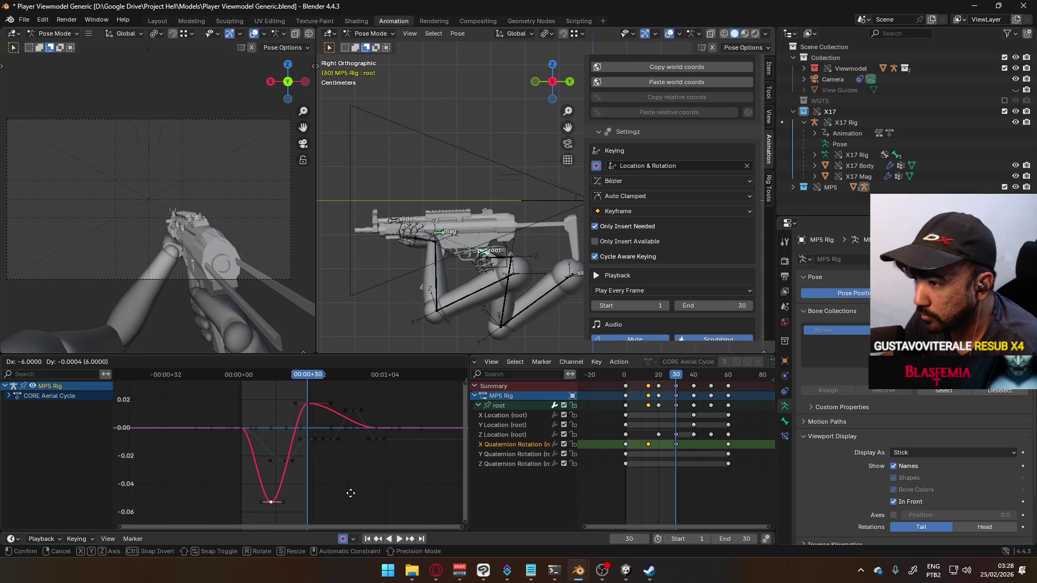
pyautogui.click(350, 493)
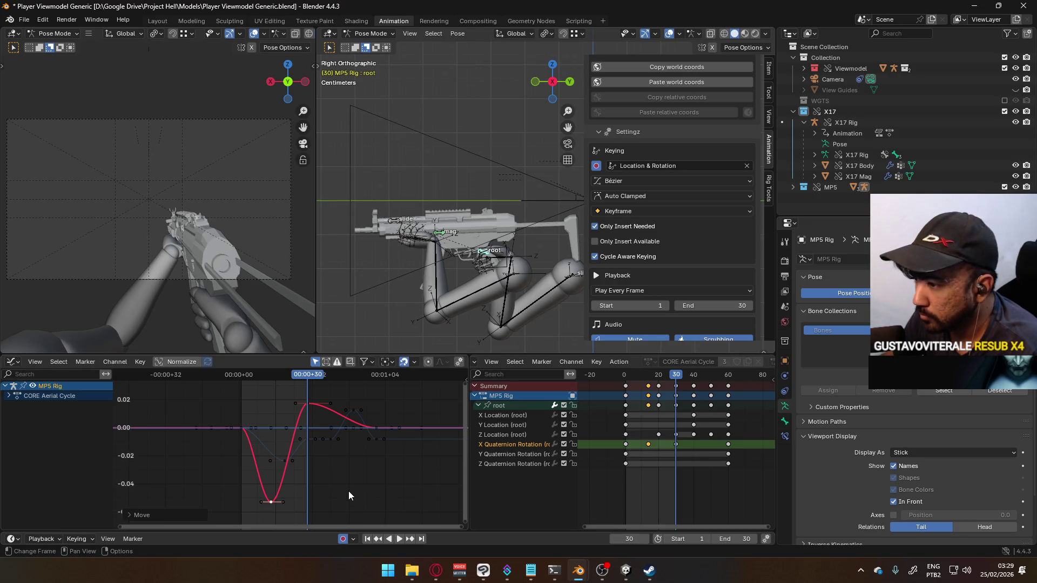
pyautogui.press('space')
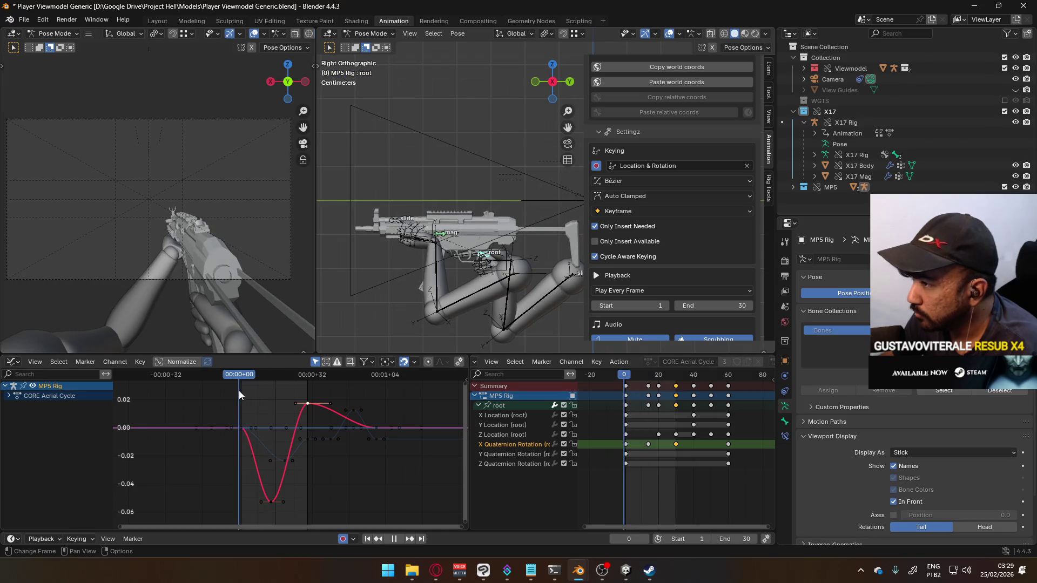
pyautogui.moveTo(254, 390)
pyautogui.mouseDown()
pyautogui.moveTo(352, 374)
pyautogui.moveTo(309, 378)
pyautogui.mouseUp()
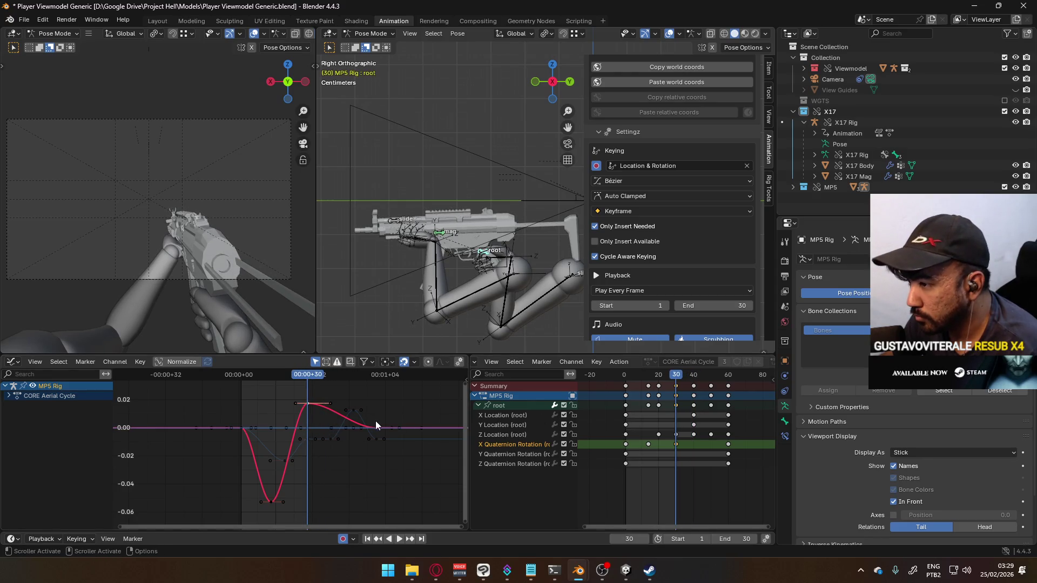
# - Move the last X Quaternion Rotation key to frame 30, nudge the frame-20 key later, and replay
pyautogui.moveTo(731, 448); pyautogui.dragTo(698, 444)
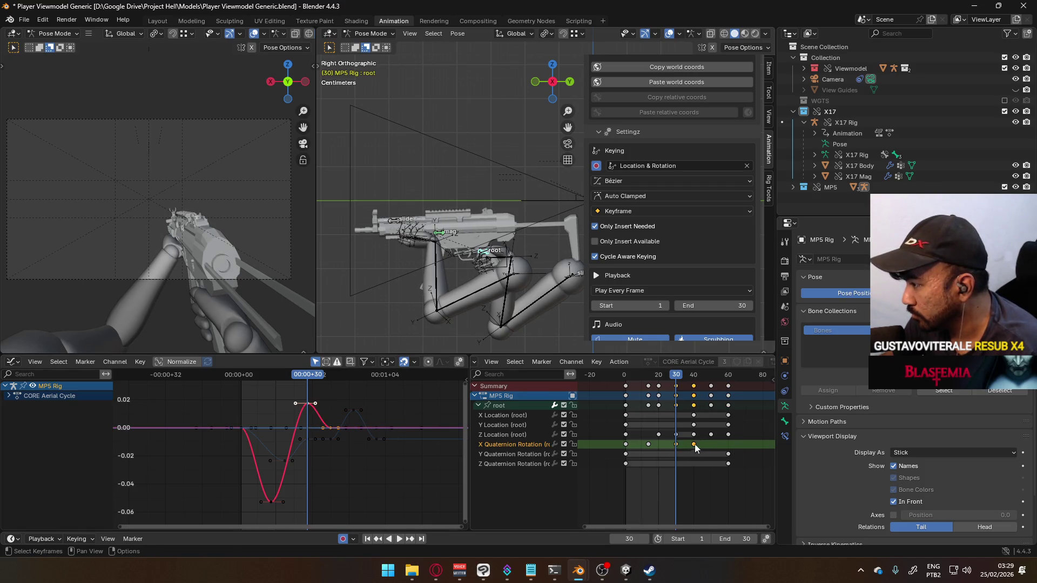
pyautogui.press('g')
pyautogui.click(677, 445)
pyautogui.press('space')
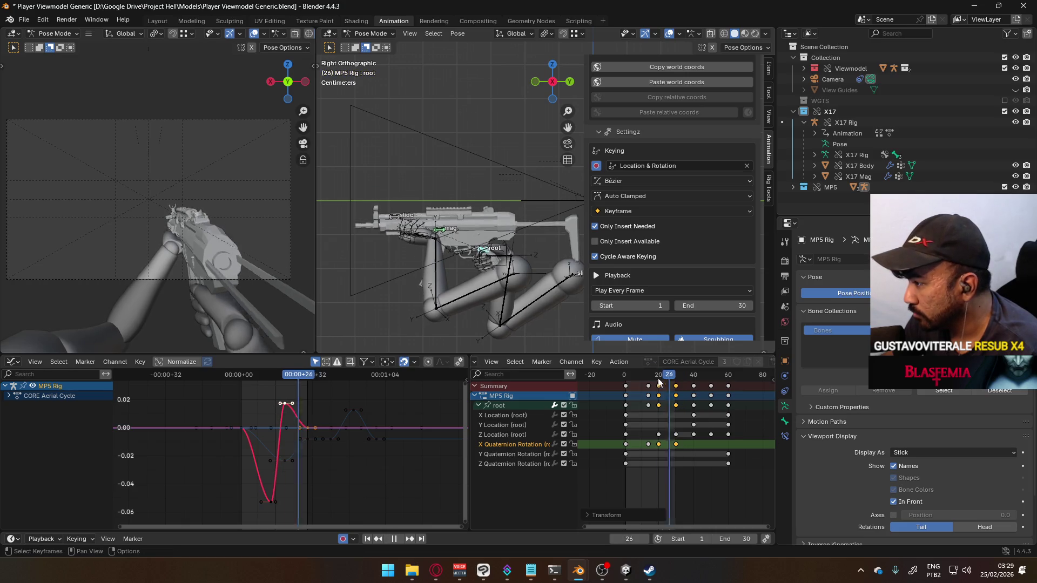
pyautogui.moveTo(649, 377)
pyautogui.mouseDown()
pyautogui.moveTo(672, 373)
pyautogui.moveTo(658, 373)
pyautogui.mouseUp()
pyautogui.press('space')
pyautogui.moveTo(660, 444); pyautogui.dragTo(666, 445)
pyautogui.press('space')
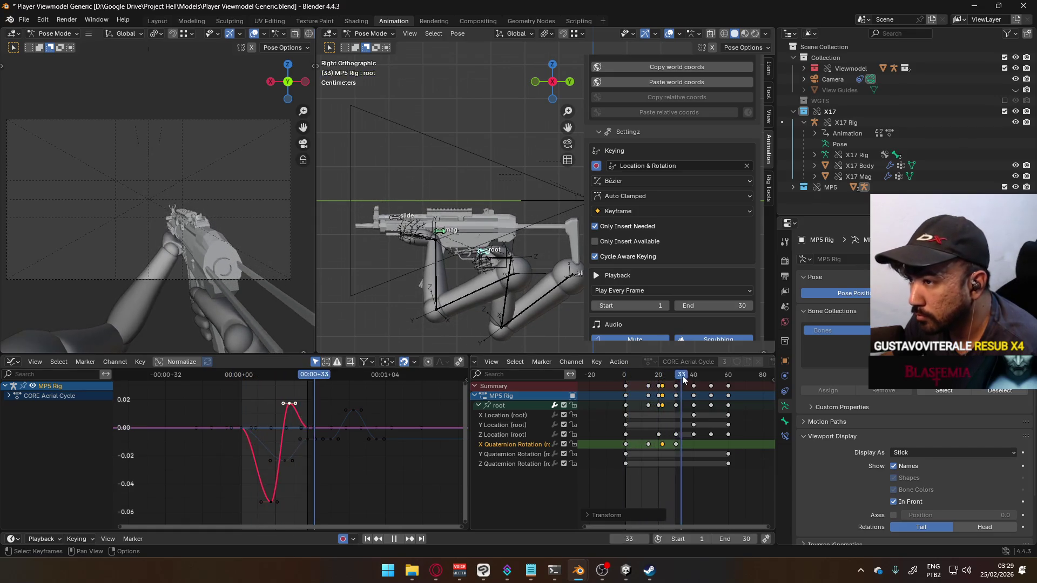
pyautogui.press('Escape')
# - Move the frame-14 X rotation key to frame 10 and begin raising the lowest key
pyautogui.moveTo(649, 444); pyautogui.dragTo(641, 444)
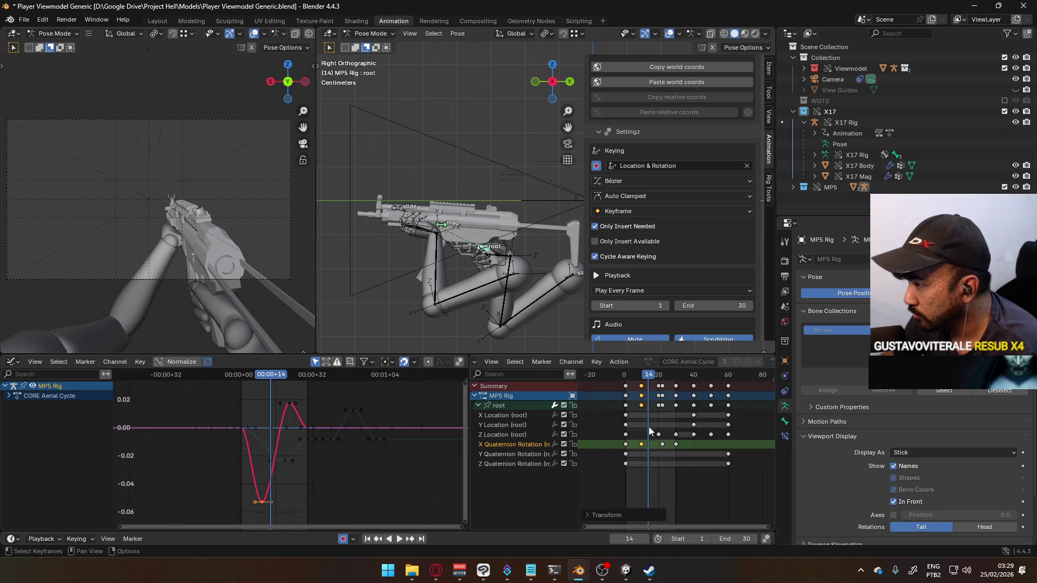
pyautogui.press('space')
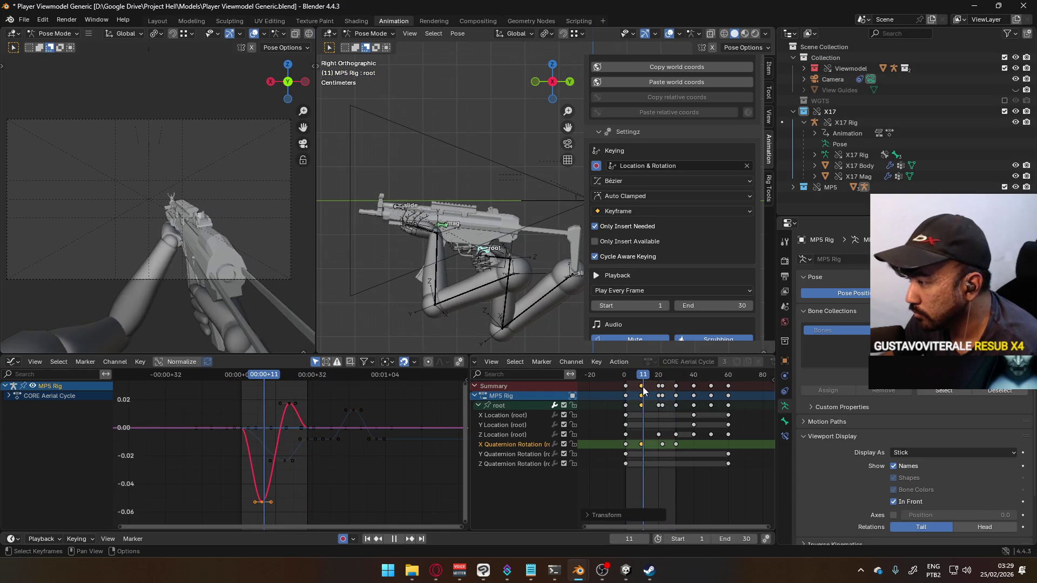
pyautogui.press('space')
pyautogui.press('g')
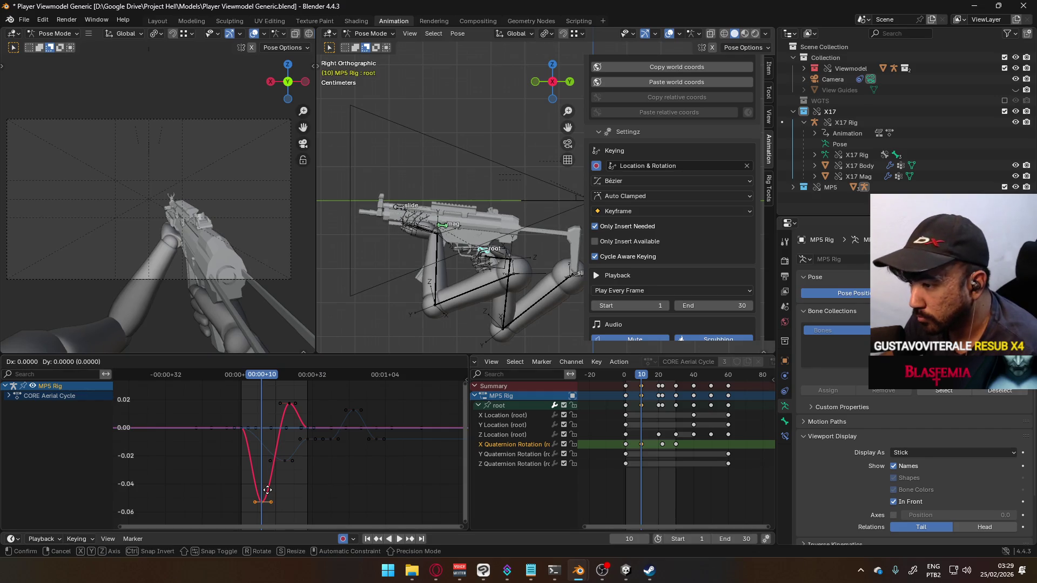
pyautogui.moveTo(267, 475); pyautogui.dragTo(269, 465)
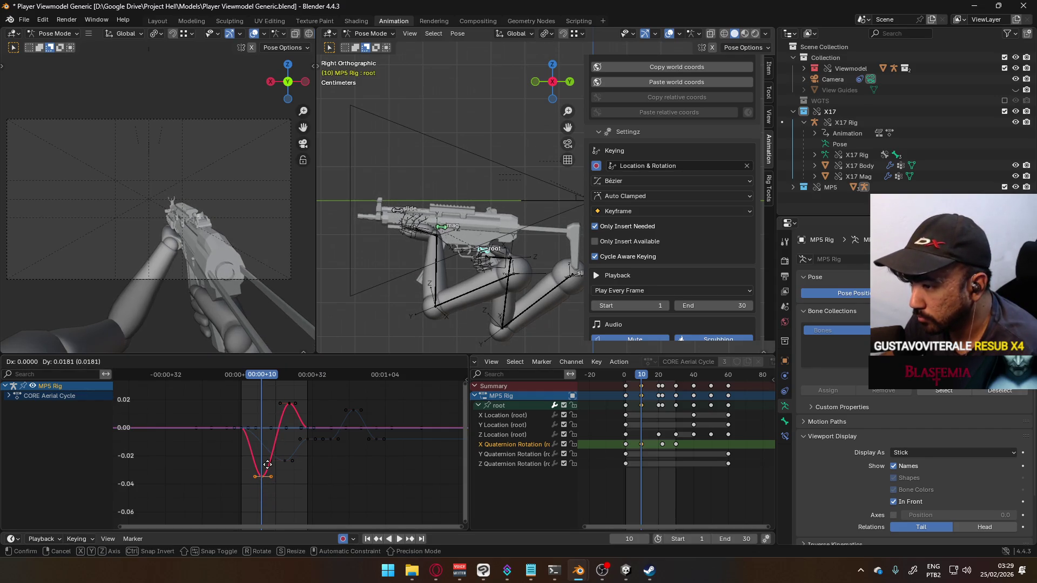
# - Confirm the shallower X rotation dip, lower the peak key slightly, and review at frame 22
pyautogui.click(268, 459)
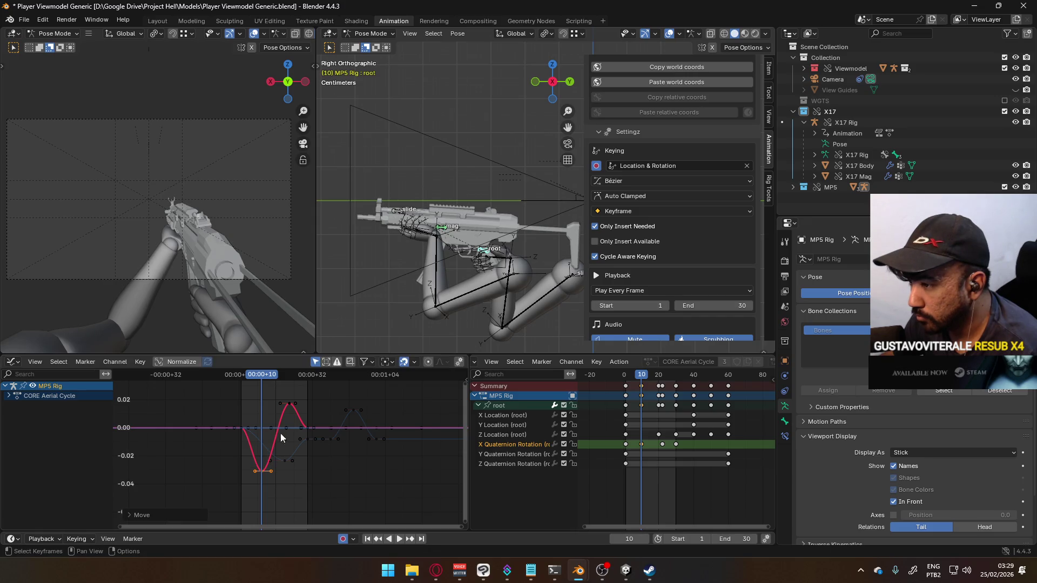
pyautogui.press('g')
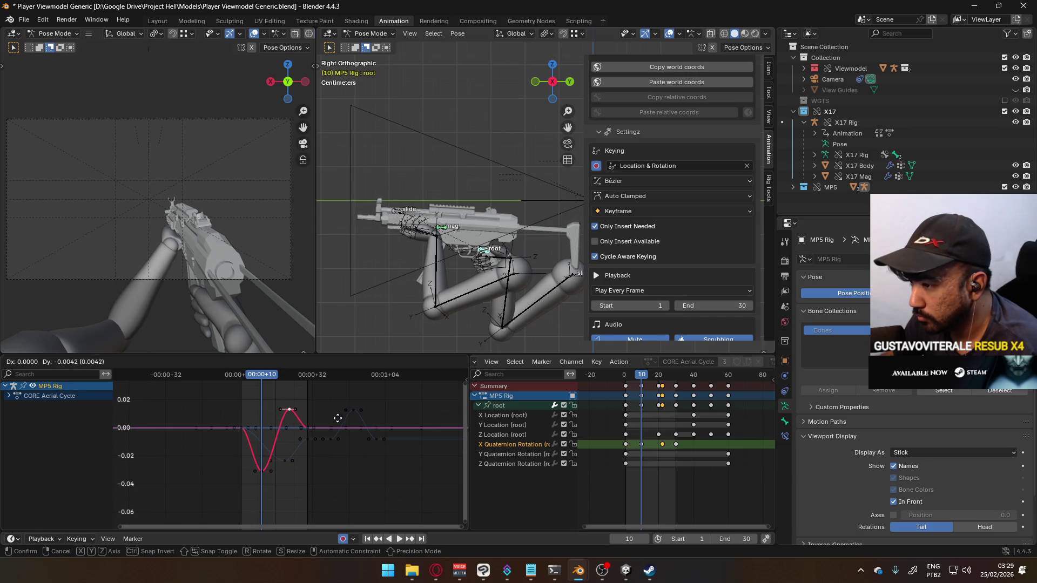
pyautogui.click(337, 418)
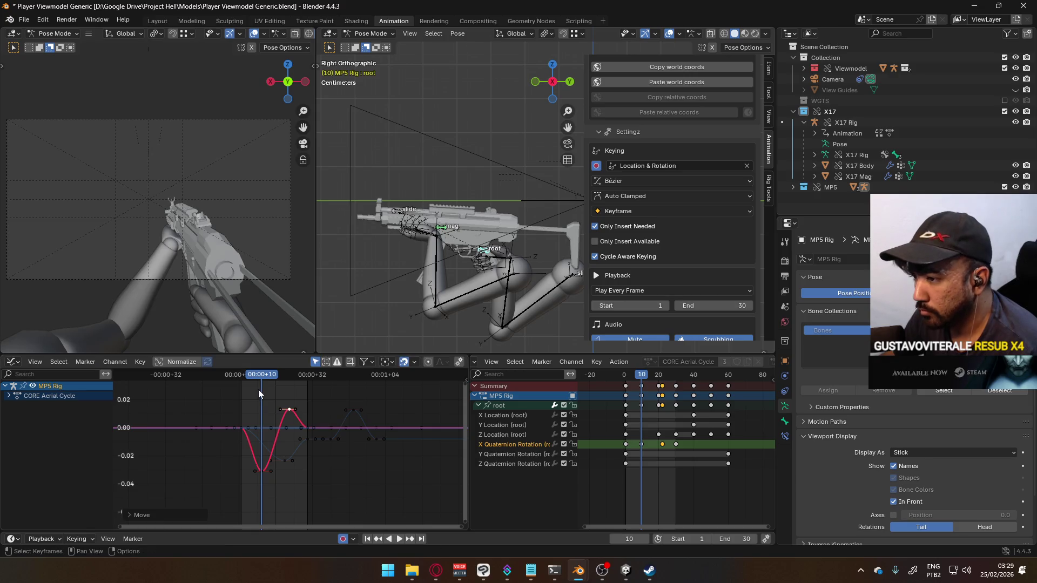
pyautogui.press('space')
pyautogui.moveTo(274, 378)
pyautogui.mouseDown()
pyautogui.moveTo(294, 376)
pyautogui.moveTo(242, 388)
pyautogui.mouseUp()
# - Move the Z Location (root) dip key left and lower, then review the cycle at frame 22
pyautogui.click(286, 461)
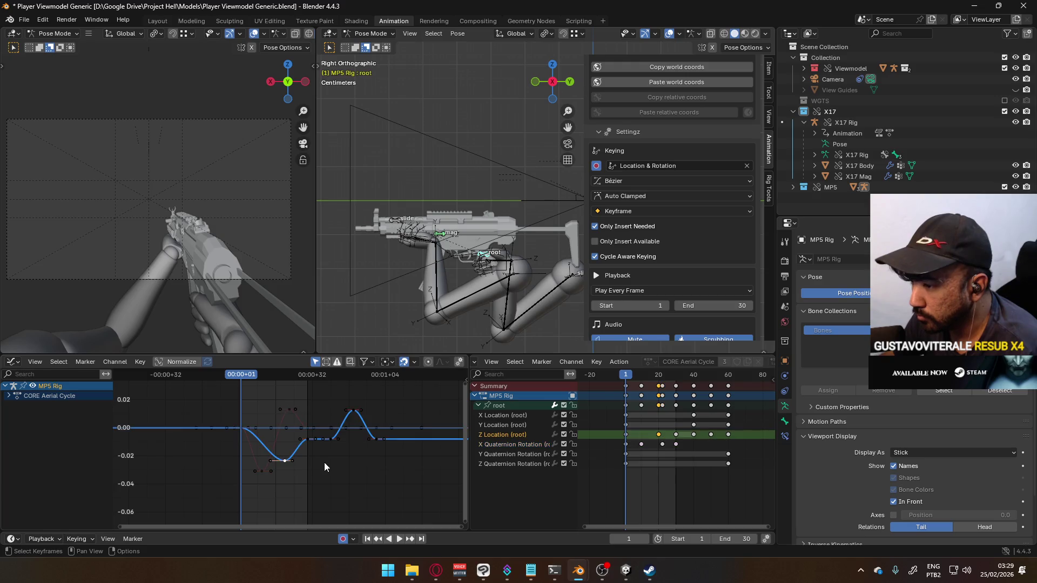
pyautogui.press('g')
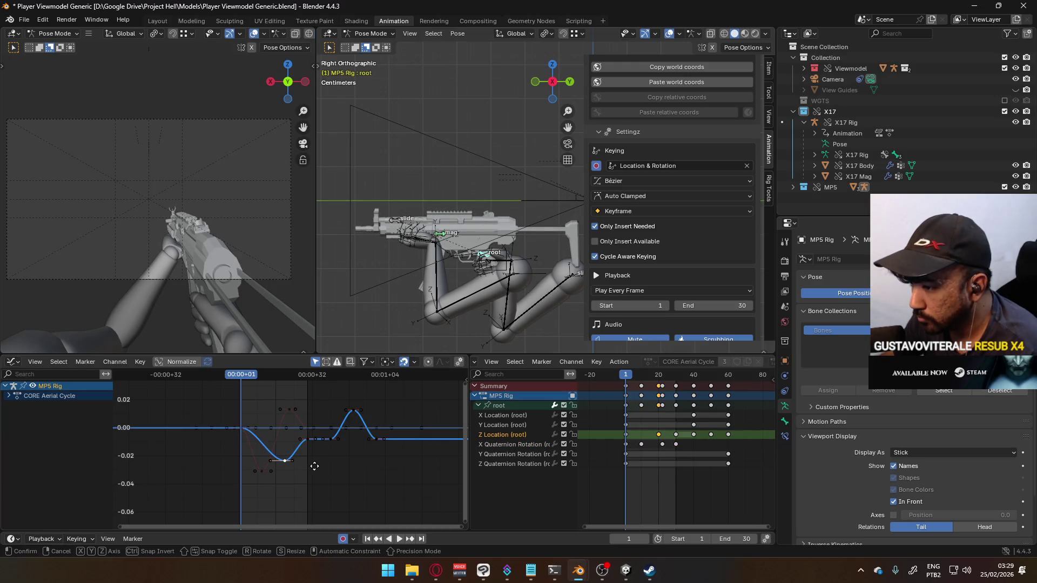
pyautogui.rightClick(303, 465)
pyautogui.press('g')
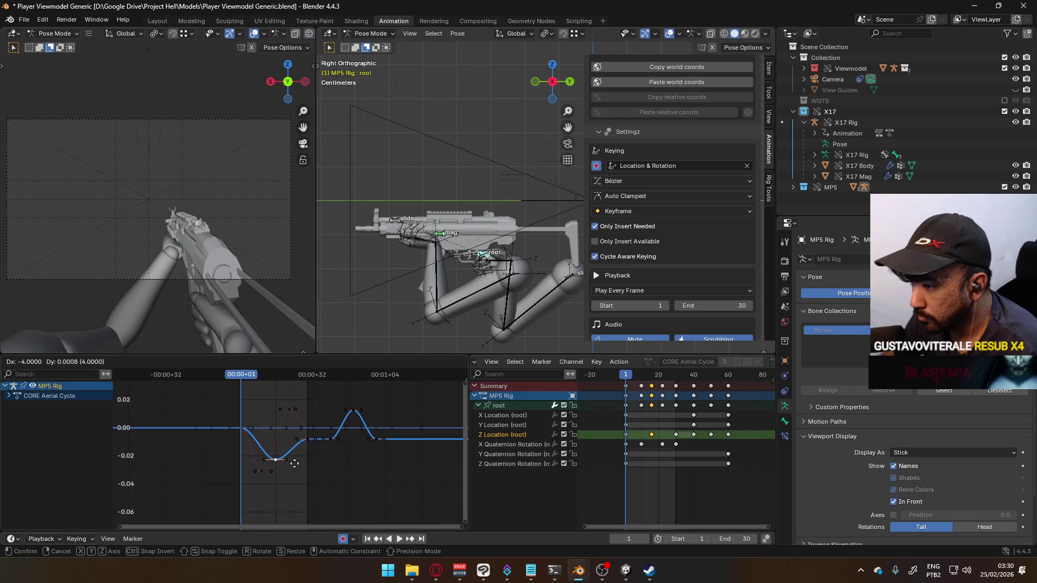
pyautogui.click(291, 464)
pyautogui.press('g')
pyautogui.click(291, 472)
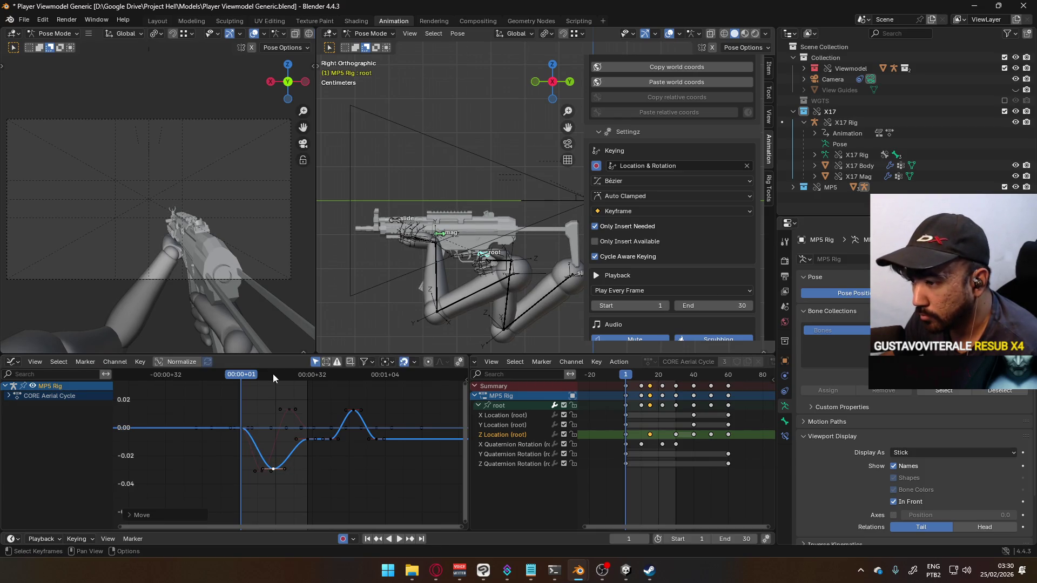
pyautogui.press('space')
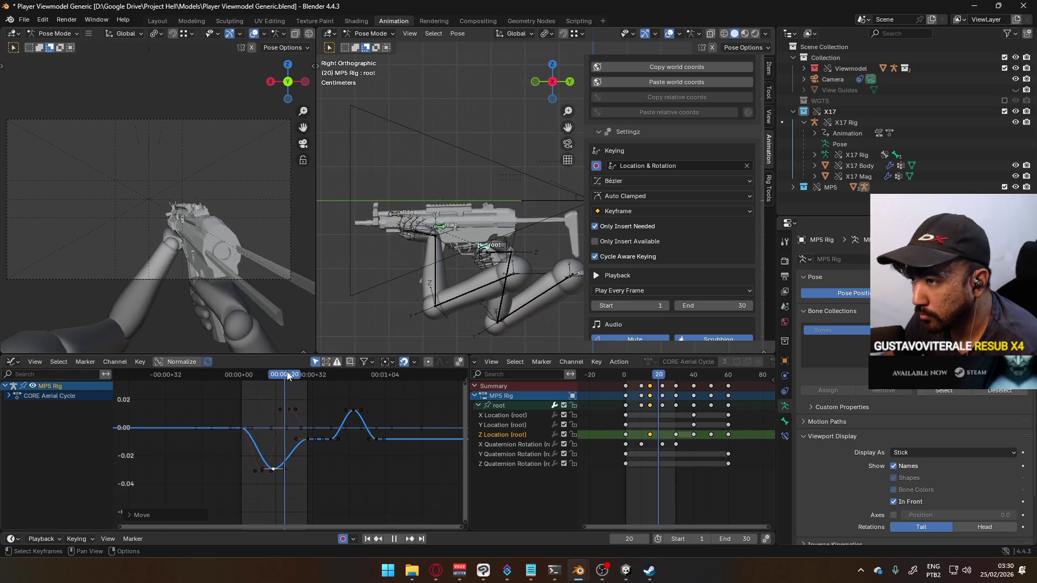
pyautogui.moveTo(251, 377)
pyautogui.mouseDown()
pyautogui.moveTo(321, 377)
pyautogui.moveTo(235, 375)
pyautogui.moveTo(261, 375)
pyautogui.moveTo(313, 344)
pyautogui.moveTo(238, 355)
pyautogui.moveTo(361, 330)
pyautogui.moveTo(330, 338)
pyautogui.mouseUp()
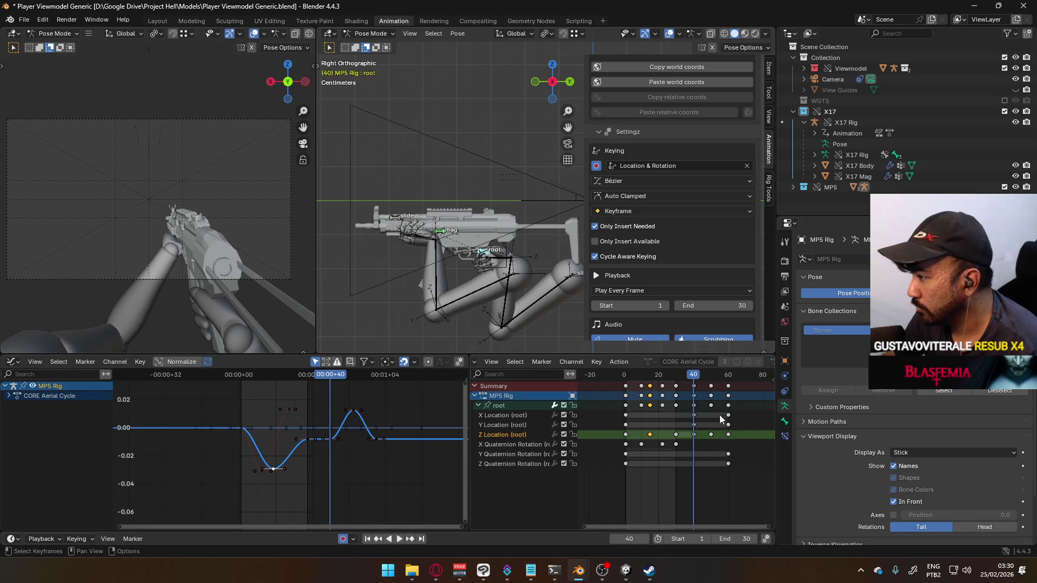
# - Paste the X, then the Y and Z Quaternion Rotation keys at frame 40 and play the loop
pyautogui.click(676, 445)
pyautogui.hotkey('ctrl', 'v')
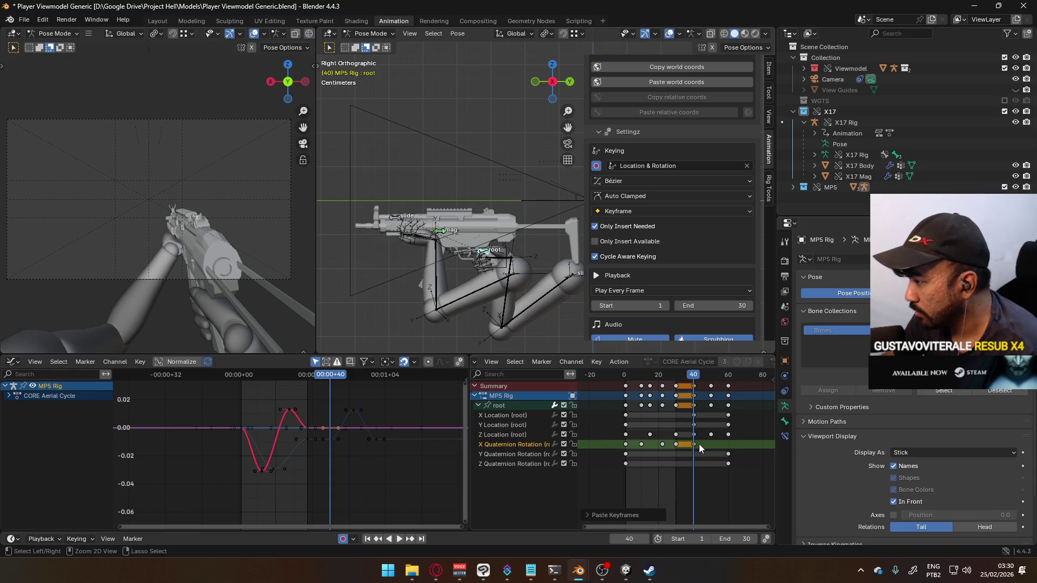
pyautogui.moveTo(641, 455); pyautogui.dragTo(676, 467)
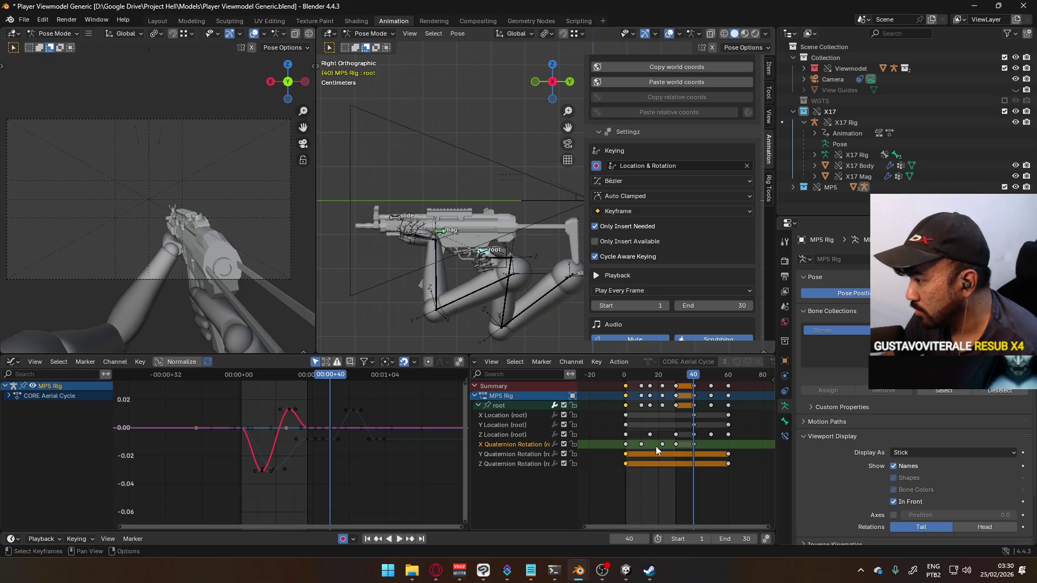
pyautogui.click(528, 454)
pyautogui.keyDown('shift'); pyautogui.click(527, 464); pyautogui.keyUp('shift')
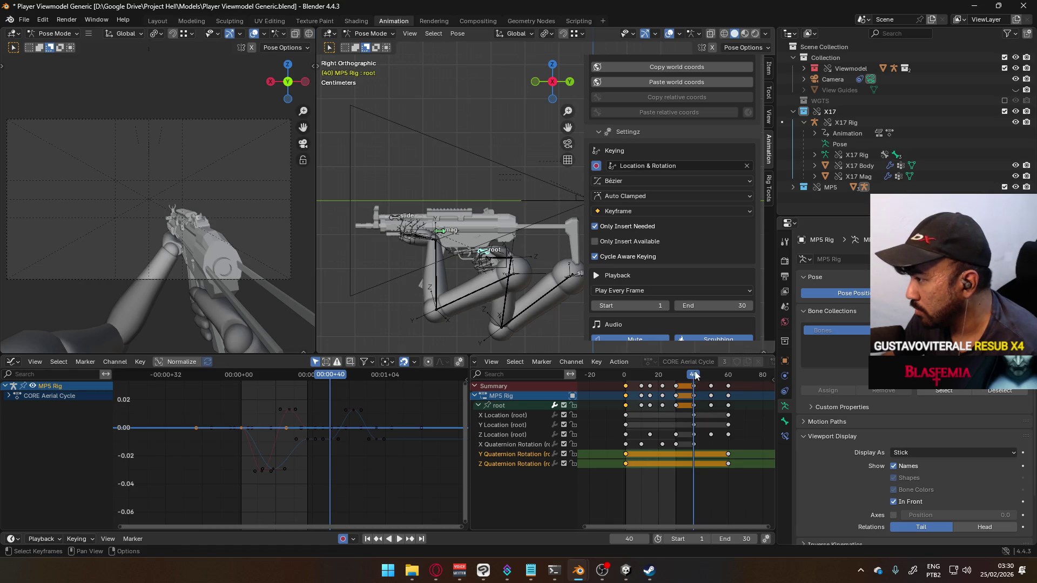
pyautogui.press('space')
pyautogui.press('space')
pyautogui.hotkey('ctrl', 'v')
pyautogui.moveTo(683, 386)
pyautogui.mouseDown()
pyautogui.moveTo(620, 384)
pyautogui.moveTo(692, 378)
pyautogui.mouseUp()
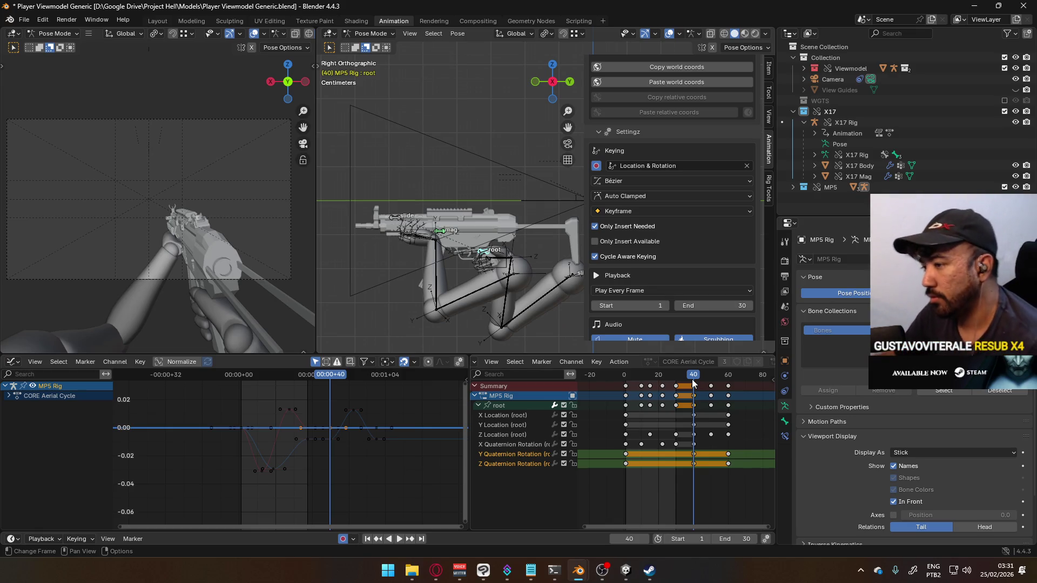
pyautogui.press('space')
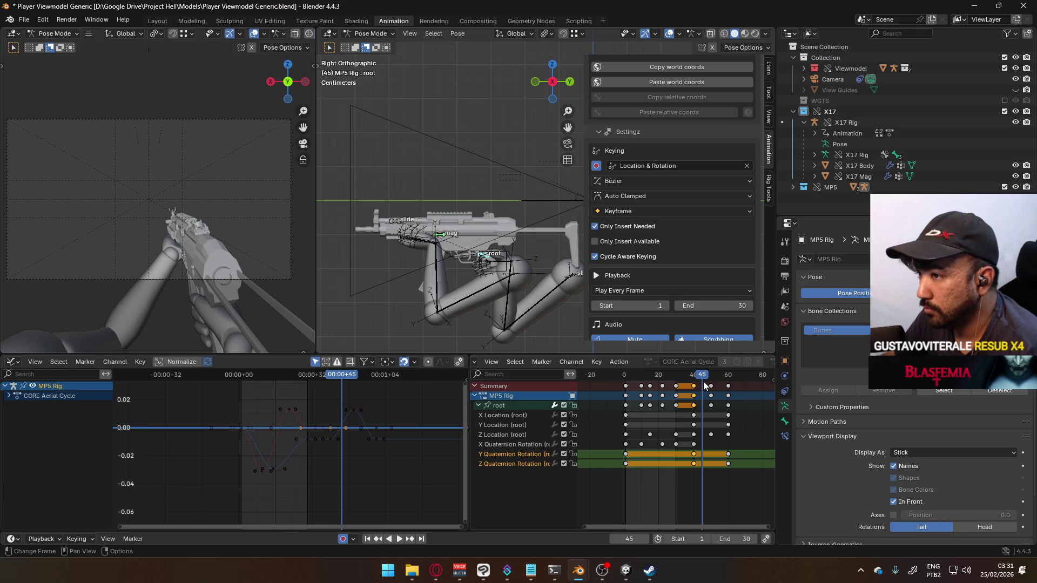
# - Isolate the Z Location curve, resize the peak's right handle, and scrub to review the bump
pyautogui.moveTo(707, 381); pyautogui.dragTo(711, 375)
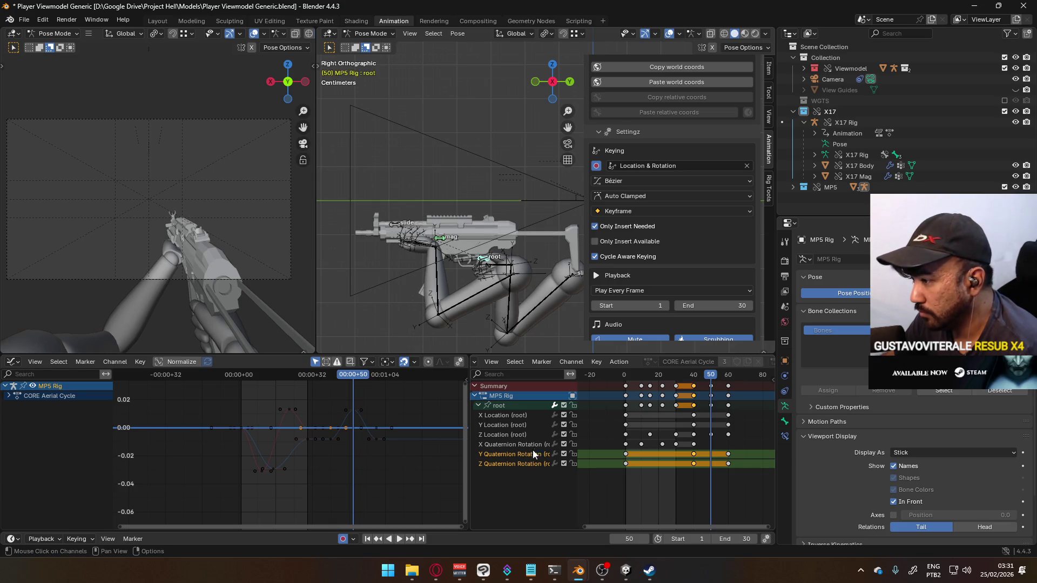
pyautogui.click(524, 435)
pyautogui.press('Home')
pyautogui.click(381, 400)
pyautogui.press('s')
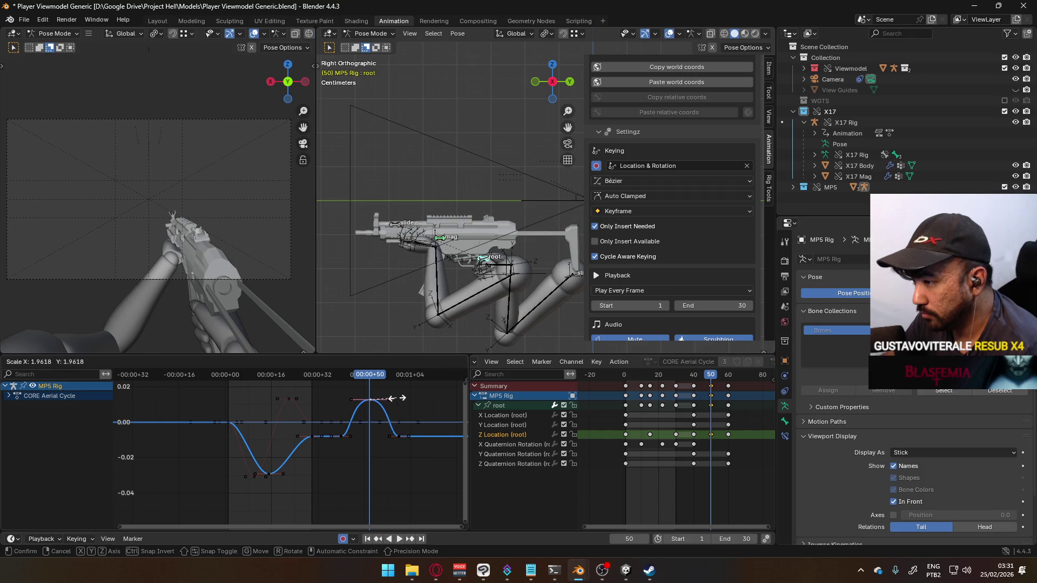
pyautogui.click(382, 397)
pyautogui.press('space')
pyautogui.moveTo(359, 385)
pyautogui.mouseDown()
pyautogui.moveTo(411, 387)
pyautogui.moveTo(344, 392)
pyautogui.mouseUp()
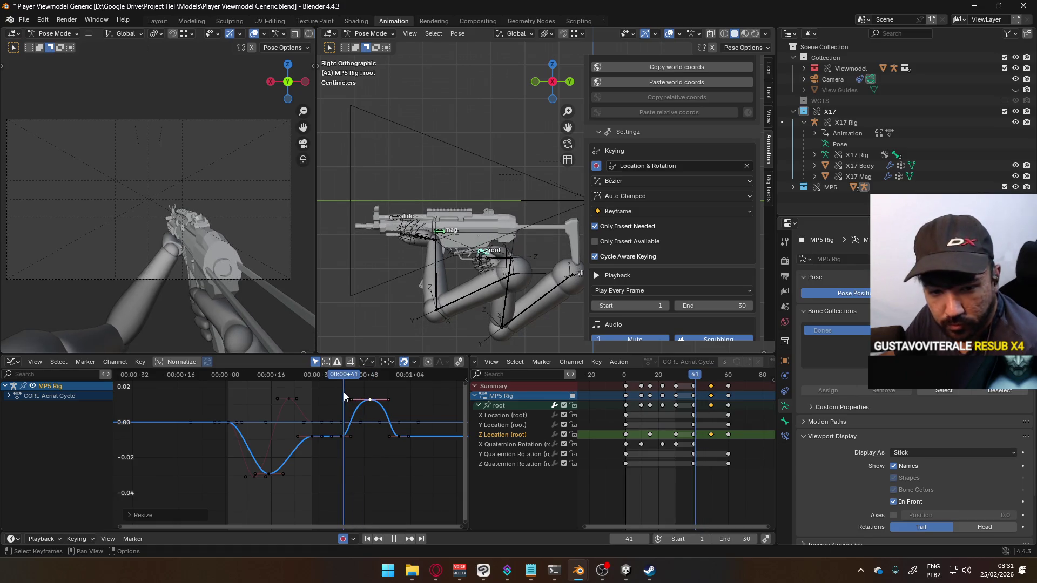
pyautogui.press('space')
# - Insert Z Location keyframes between frames 30 and 40, set handles to Free, and pull the frame-40 handle up
pyautogui.click(343, 435)
pyautogui.rightClick(343, 435)
pyautogui.click(348, 431)
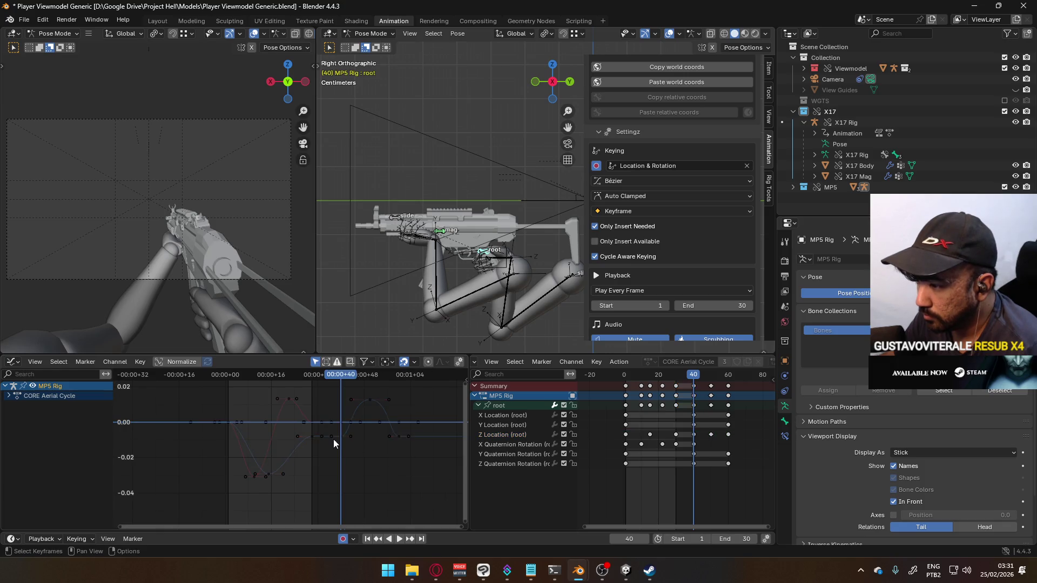
pyautogui.scroll(2, 332, 439)
pyautogui.rightClick(365, 430)
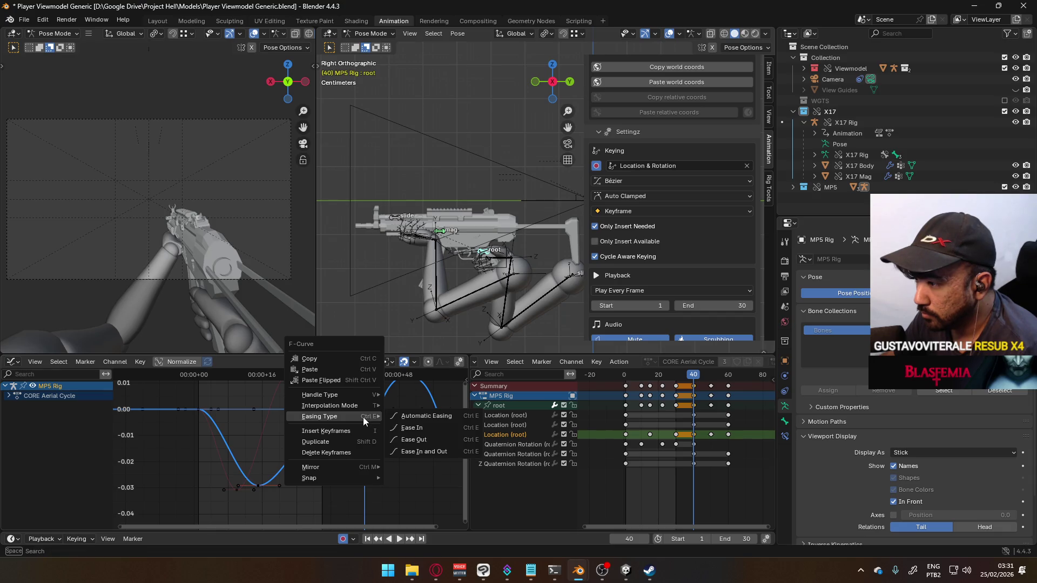
pyautogui.moveTo(363, 408)
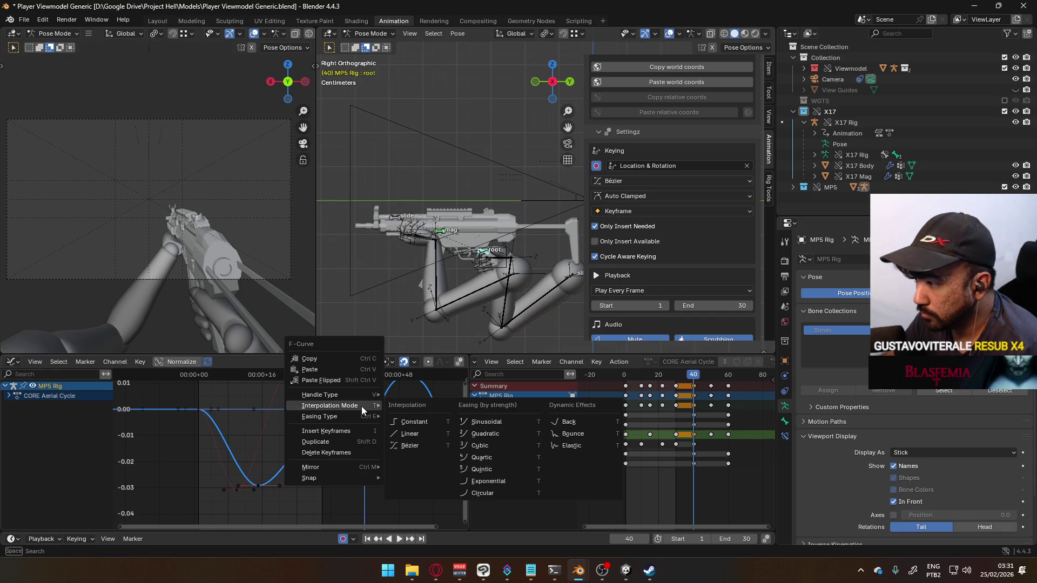
pyautogui.click(415, 398)
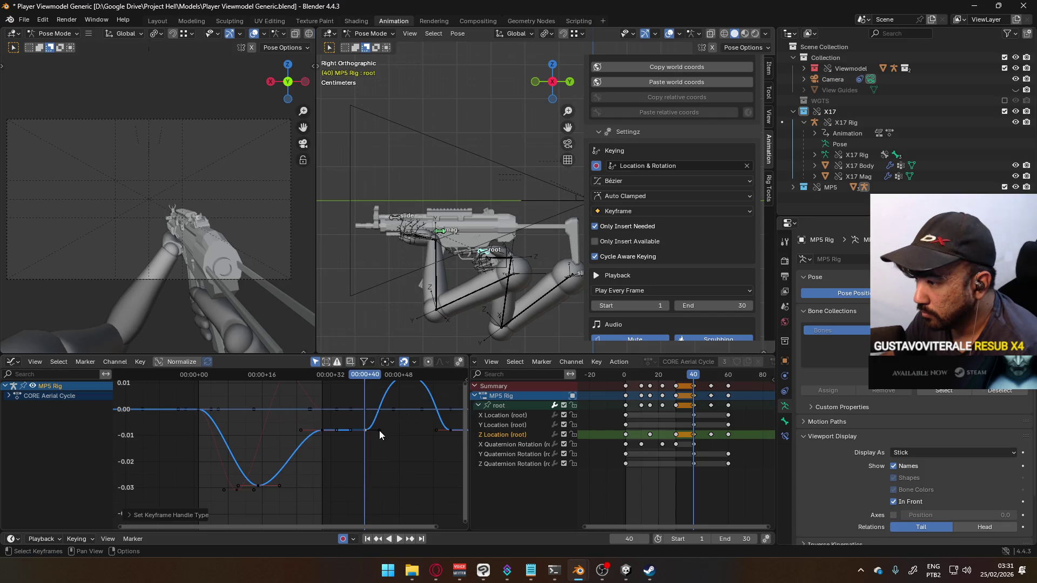
pyautogui.moveTo(406, 430); pyautogui.dragTo(371, 459, button='middle')
pyautogui.moveTo(344, 463); pyautogui.dragTo(338, 433)
pyautogui.moveTo(335, 377)
pyautogui.mouseDown()
pyautogui.moveTo(414, 393)
pyautogui.moveTo(329, 397)
pyautogui.mouseUp()
# - Move the Z Location key to frame 44 and shorten the peak keyframe's handles
pyautogui.moveTo(339, 436); pyautogui.dragTo(347, 440)
pyautogui.click(373, 405)
pyautogui.press('s')
pyautogui.click(409, 399)
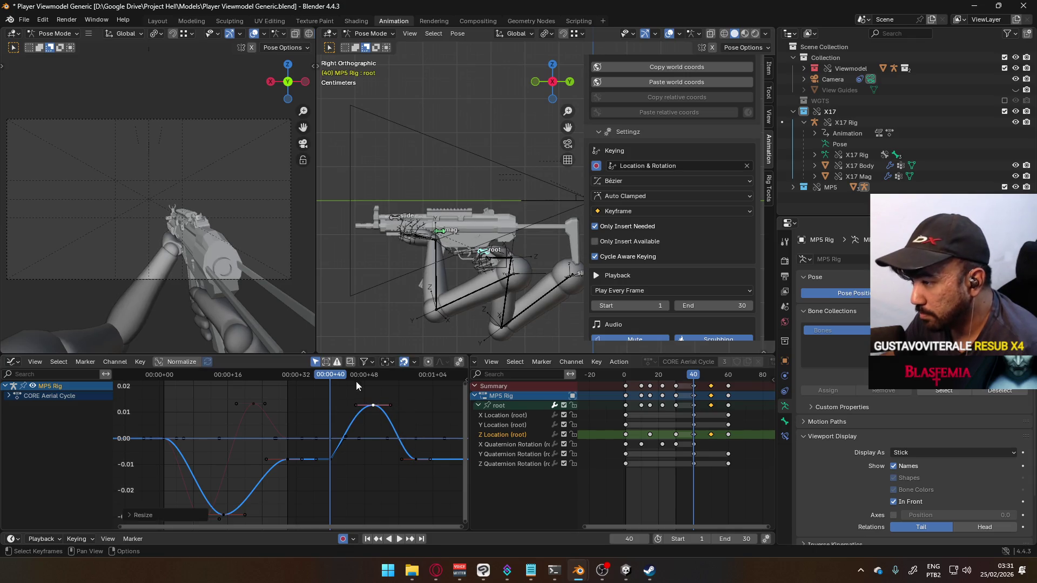
pyautogui.moveTo(332, 380)
pyautogui.mouseDown()
pyautogui.moveTo(407, 382)
pyautogui.moveTo(287, 400)
pyautogui.mouseUp()
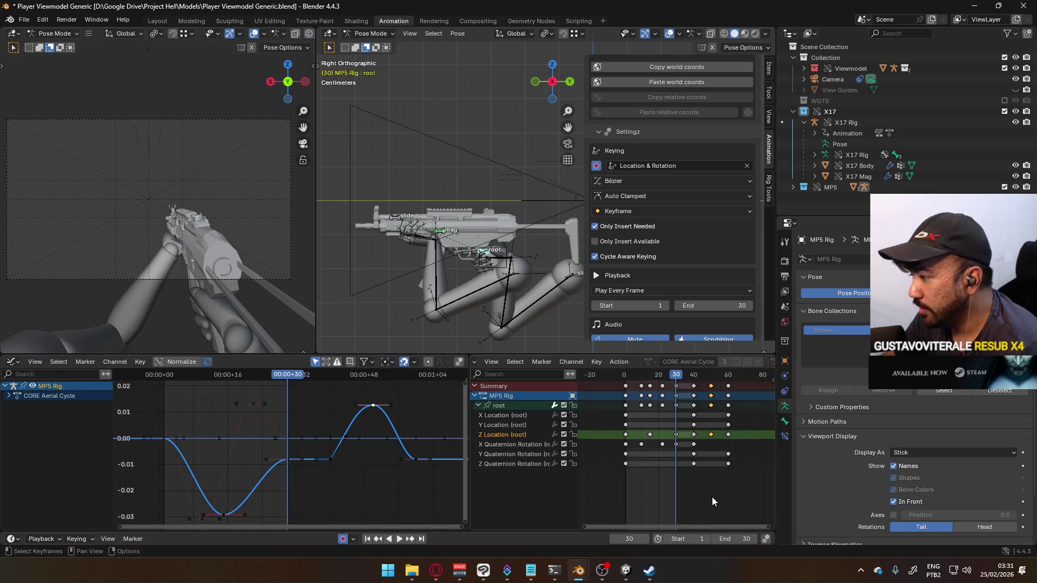
# - Set the playback Start to 40 and End to 101, previewing the motion around frame 48
pyautogui.moveTo(686, 539); pyautogui.dragTo(758, 539)
pyautogui.click(706, 539)
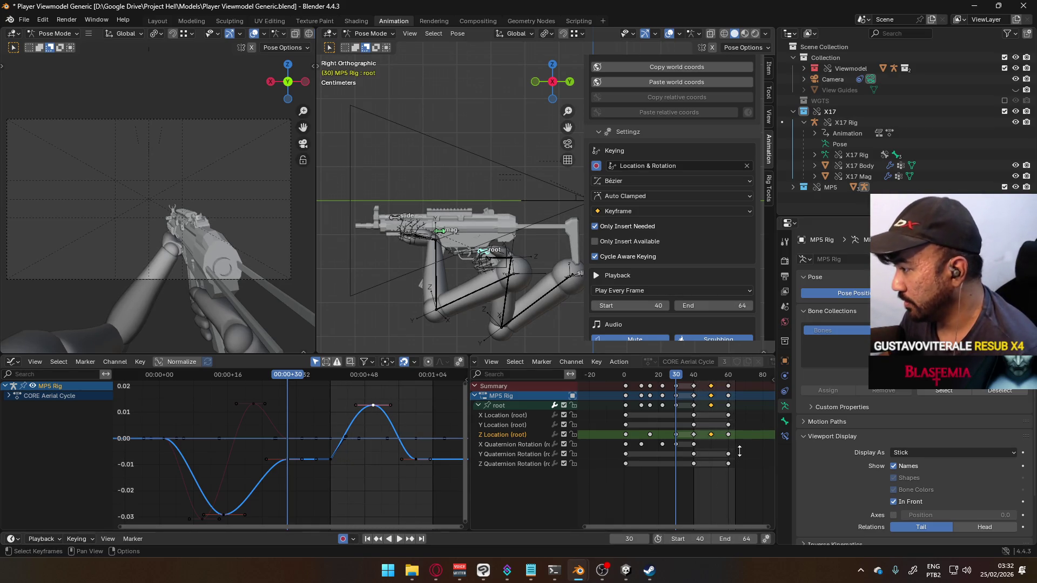
pyautogui.click(717, 540)
pyautogui.click(717, 540)
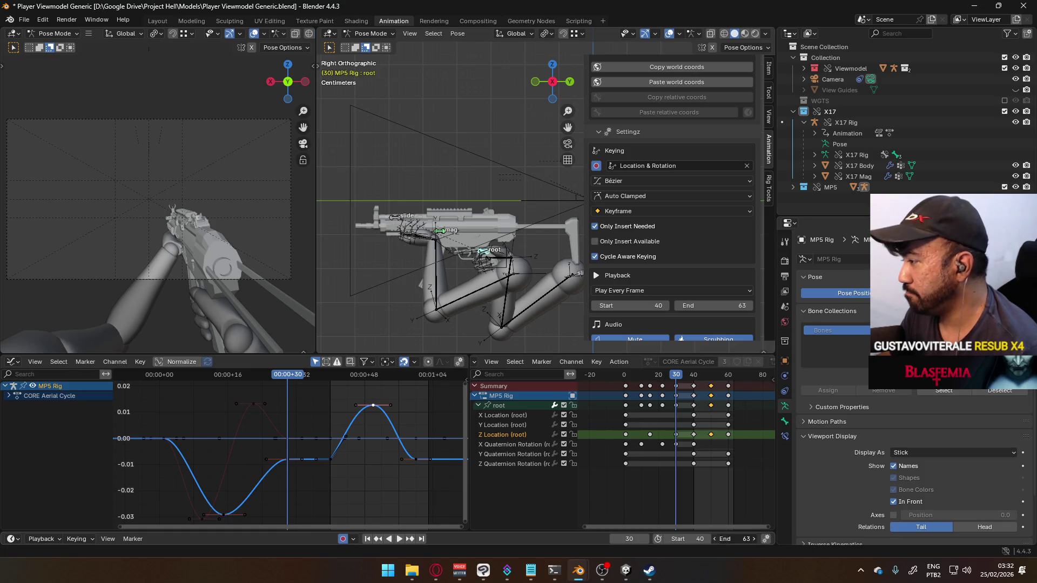
pyautogui.click(718, 540)
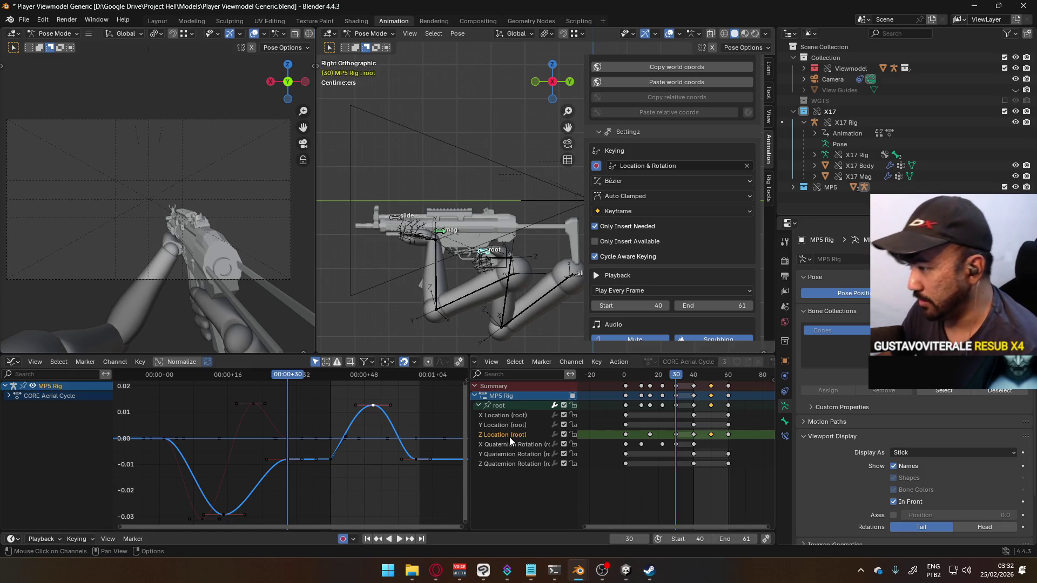
pyautogui.click(717, 539)
pyautogui.press('space')
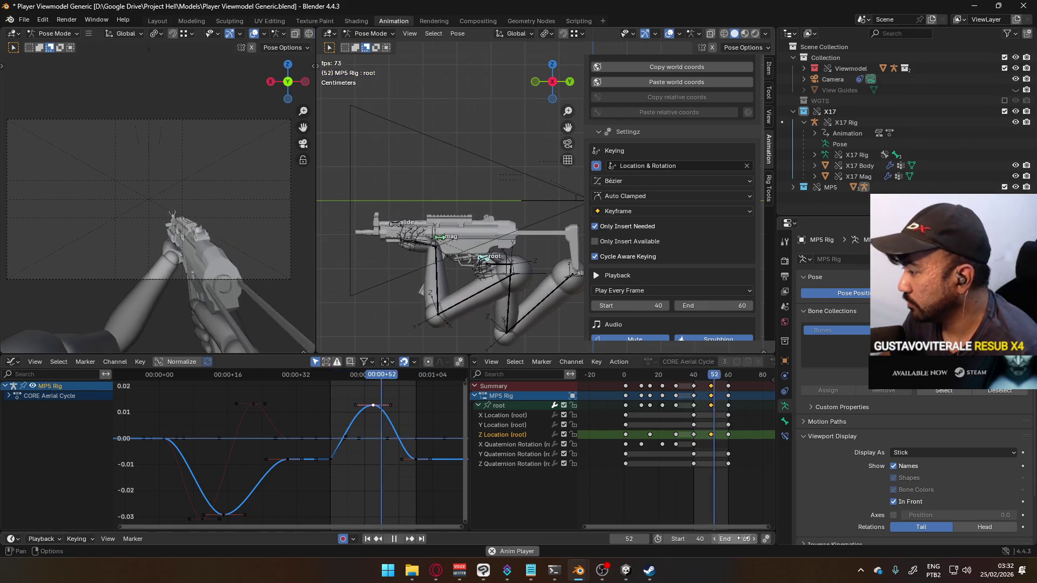
pyautogui.moveTo(732, 539)
pyautogui.mouseDown()
pyautogui.moveTo(753, 539)
pyautogui.moveTo(732, 533)
pyautogui.mouseUp()
pyautogui.write('101')
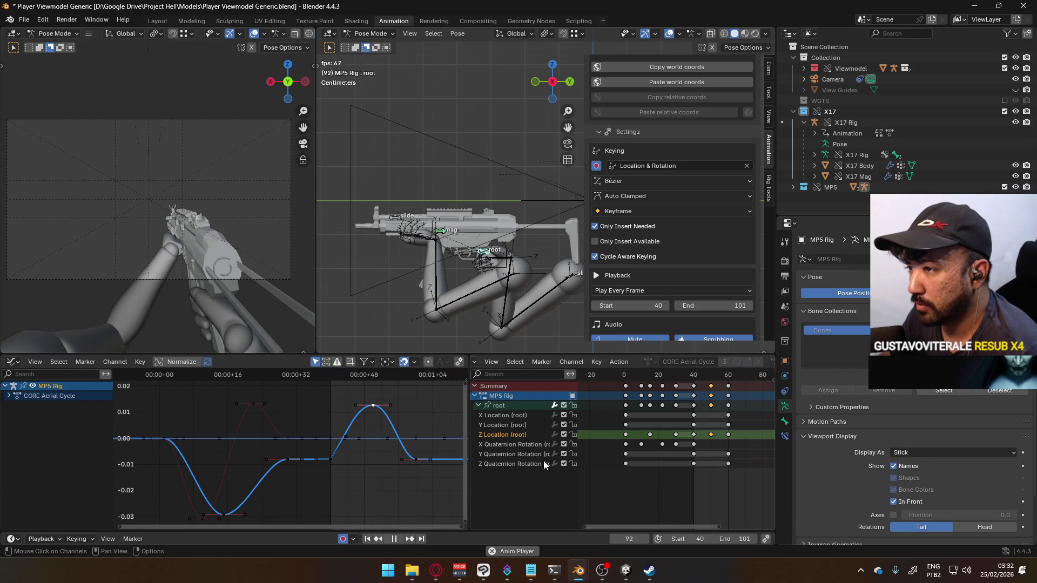
pyautogui.moveTo(363, 379)
pyautogui.mouseDown()
pyautogui.moveTo(330, 377)
pyautogui.moveTo(372, 378)
pyautogui.mouseUp()
pyautogui.click(524, 445)
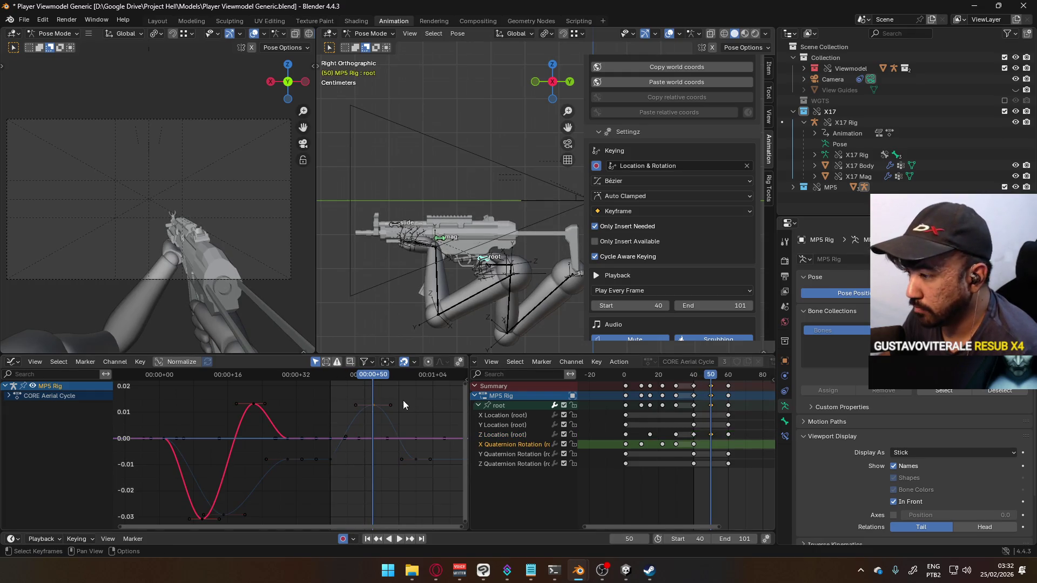
# - Rotate the root bone slightly on its X axis at frame 50 to auto-key a tilt
pyautogui.press('r')
pyautogui.press('x')
pyautogui.press('x')
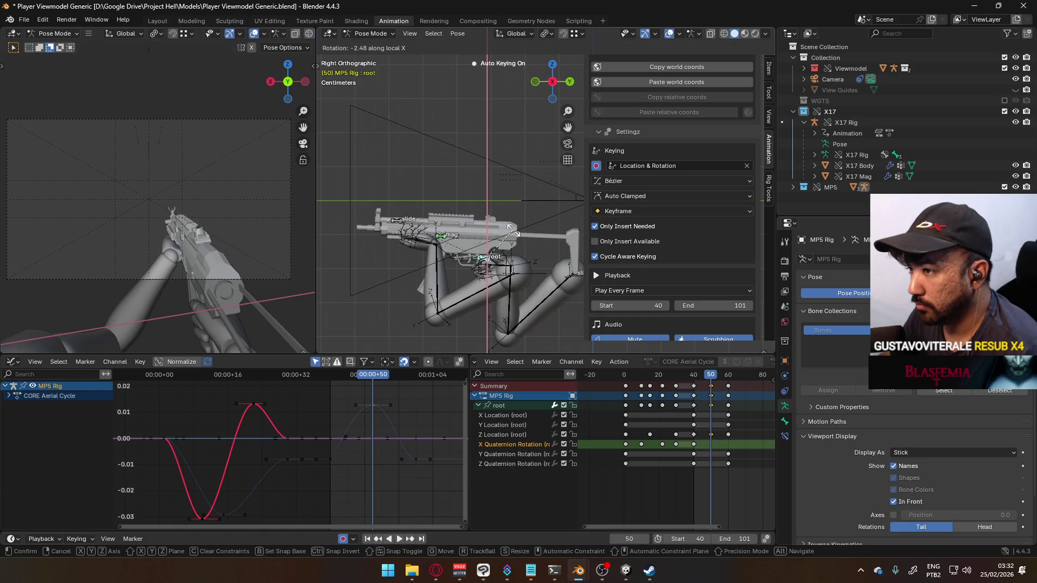
pyautogui.press('x')
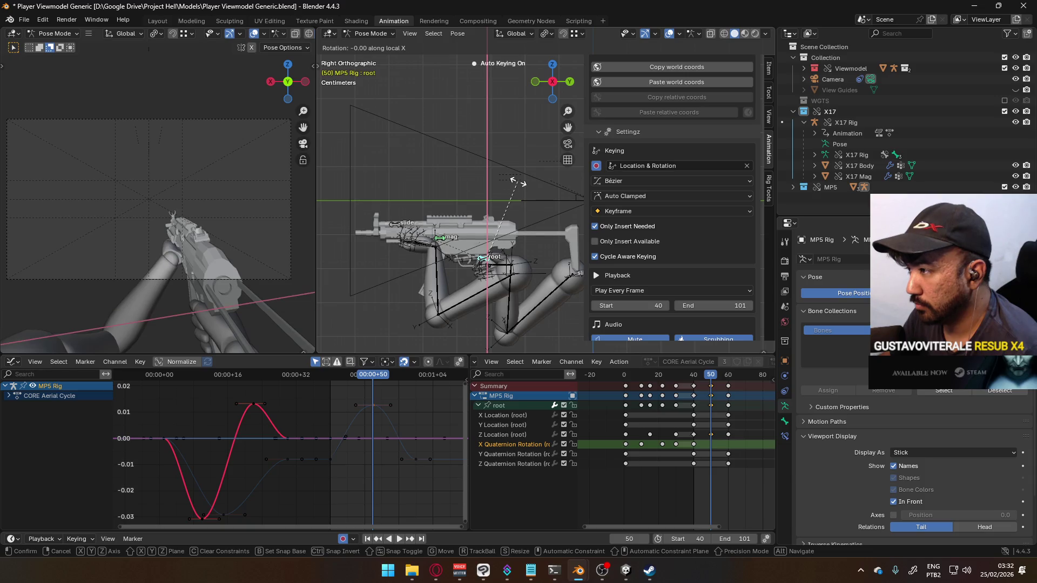
pyautogui.press('Return')
pyautogui.press('space')
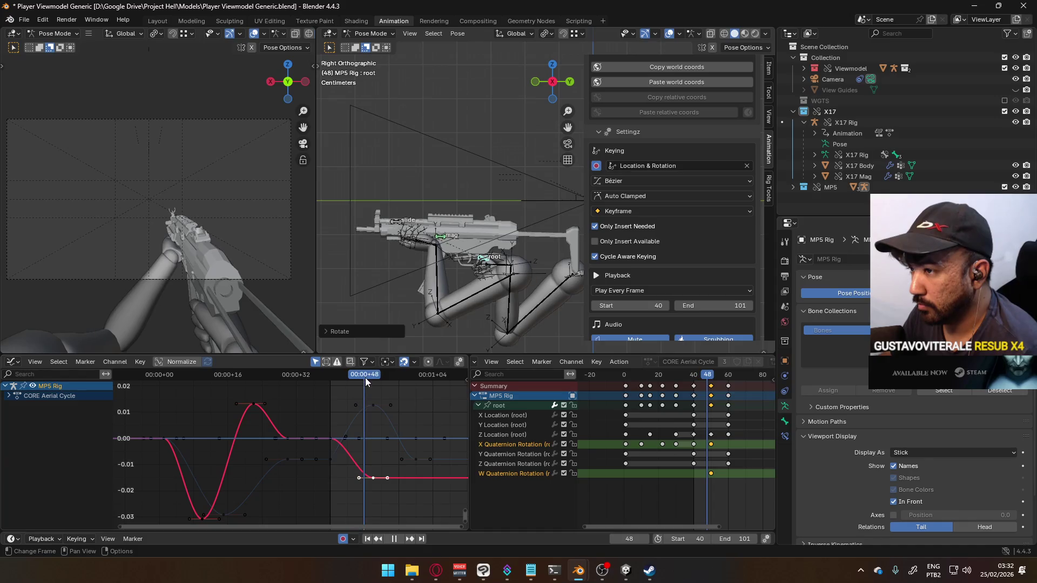
pyautogui.press('space')
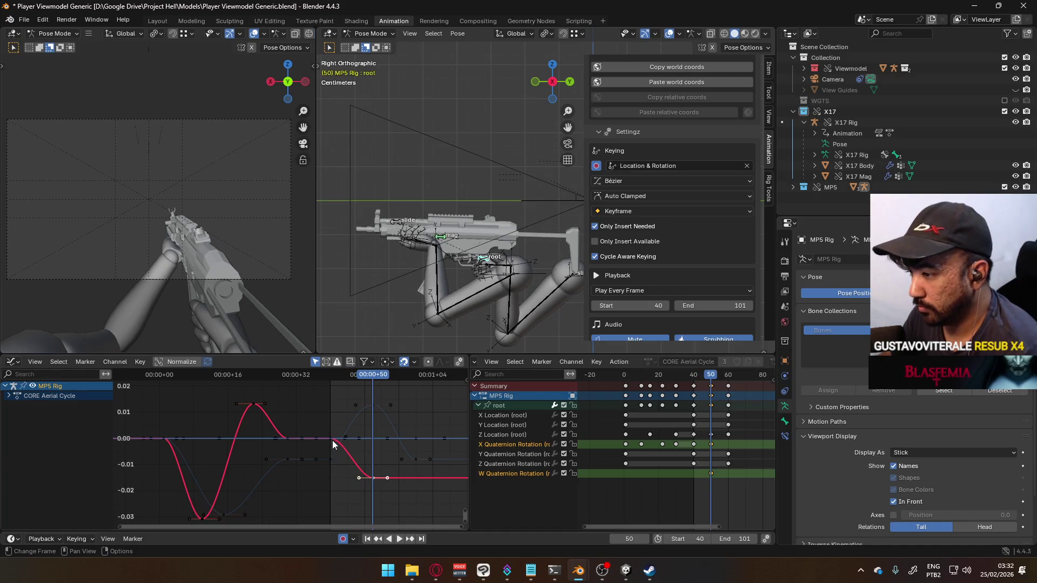
# - Review the X rotation keys between frames 40 and 60, trying and cancelling a frame-50 handle resize
pyautogui.click(331, 438)
pyautogui.press('space')
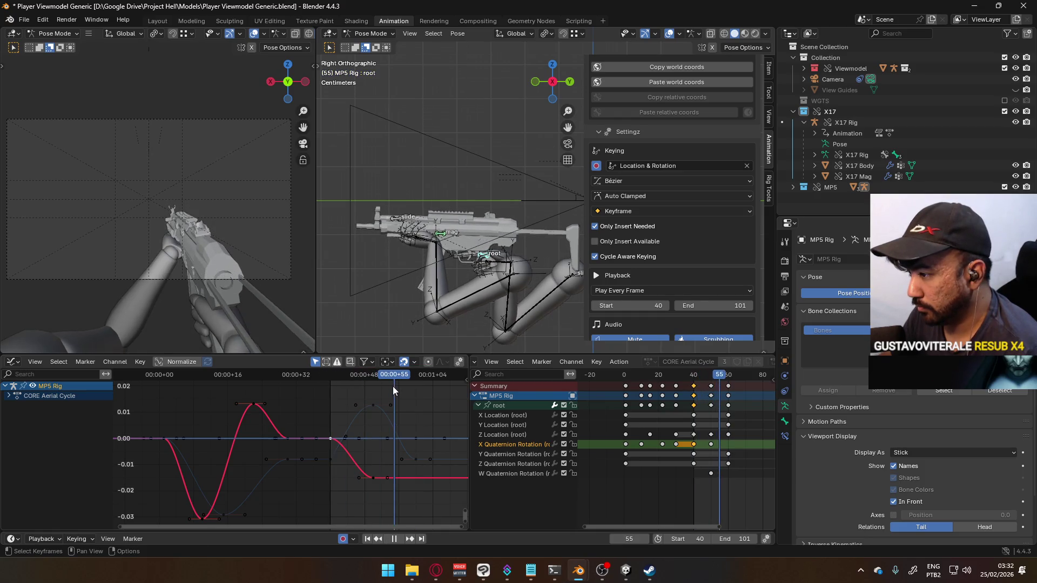
pyautogui.press('space')
pyautogui.moveTo(416, 387)
pyautogui.mouseDown()
pyautogui.moveTo(397, 386)
pyautogui.moveTo(417, 375)
pyautogui.moveTo(348, 375)
pyautogui.moveTo(384, 376)
pyautogui.moveTo(372, 381)
pyautogui.mouseUp()
pyautogui.press('space')
pyautogui.press('space')
pyautogui.click(370, 476)
pyautogui.moveTo(416, 488); pyautogui.dragTo(352, 469)
pyautogui.press('s')
pyautogui.rightClick(427, 481)
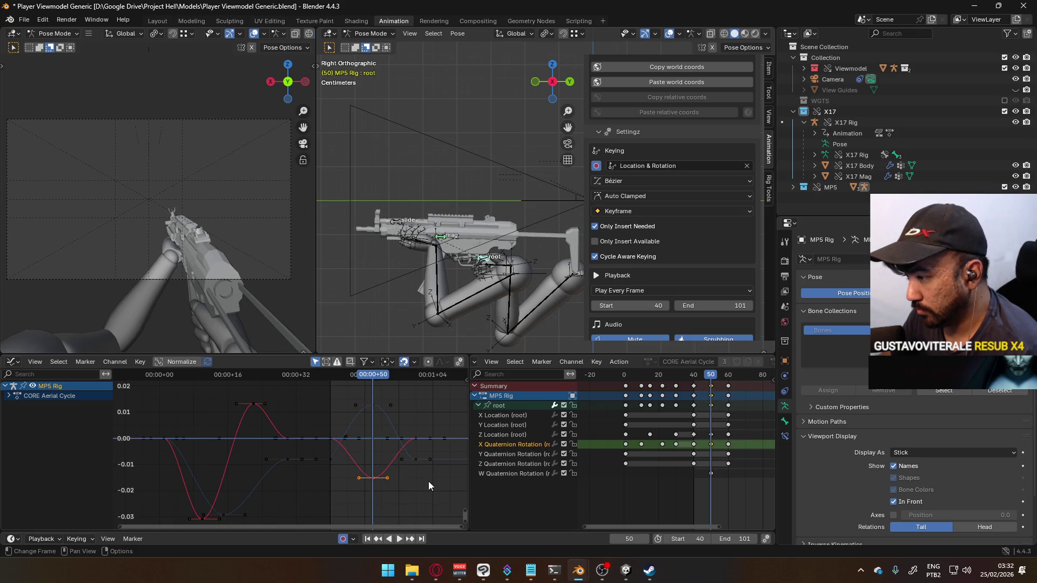
# - Try shifting the X rotation keys slightly later, then undo the shift
pyautogui.moveTo(701, 446); pyautogui.dragTo(704, 445)
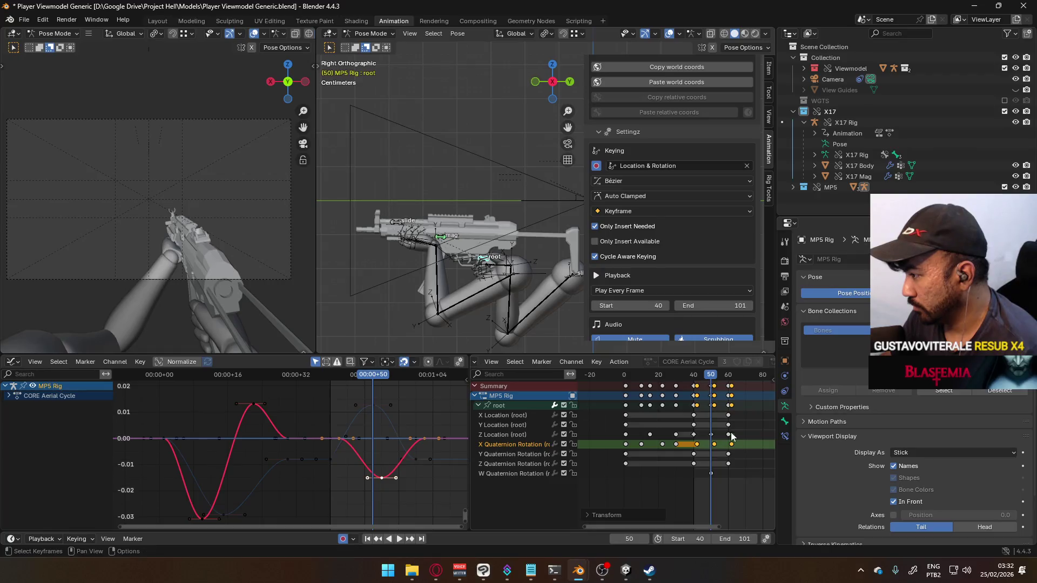
pyautogui.press('space')
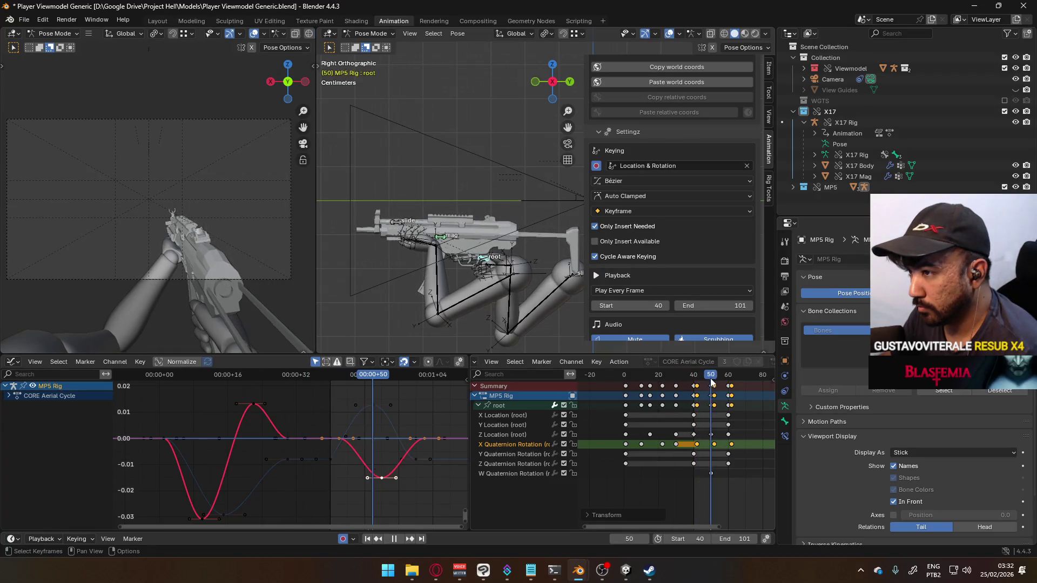
pyautogui.press('Escape')
pyautogui.hotkey('ctrl', 'z')
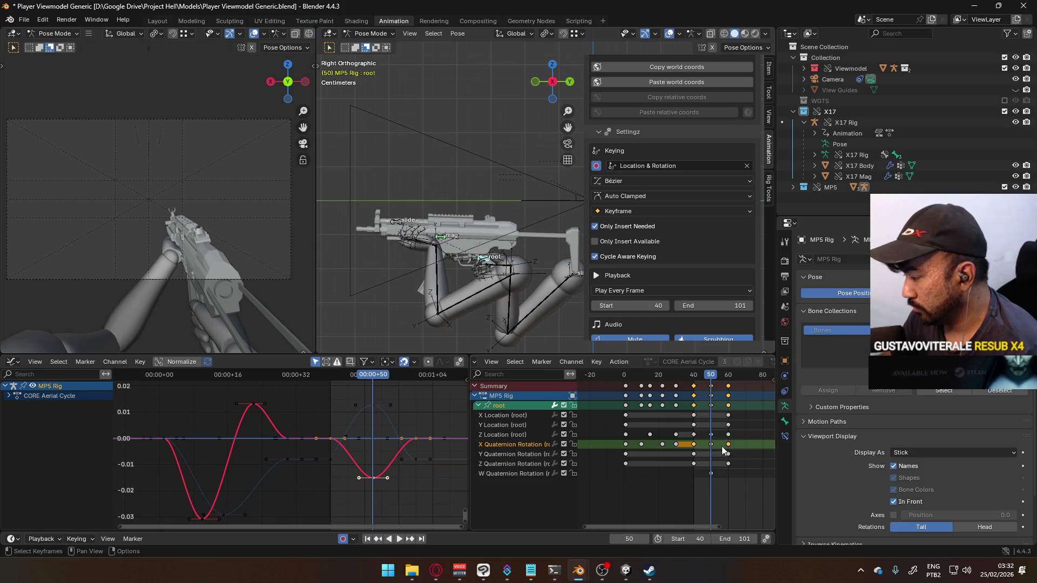
pyautogui.click(713, 447)
pyautogui.hotkey('ctrl', 'z')
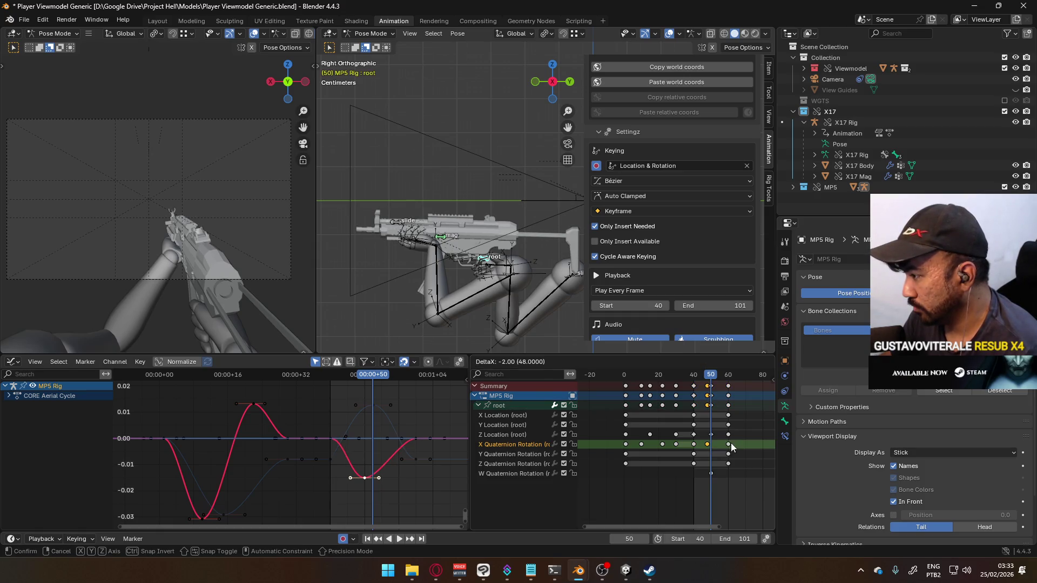
# - Pull the frame-60 and frame-48 X Quaternion Rotation keys a few frames earlier
pyautogui.press('g')
pyautogui.click(737, 445)
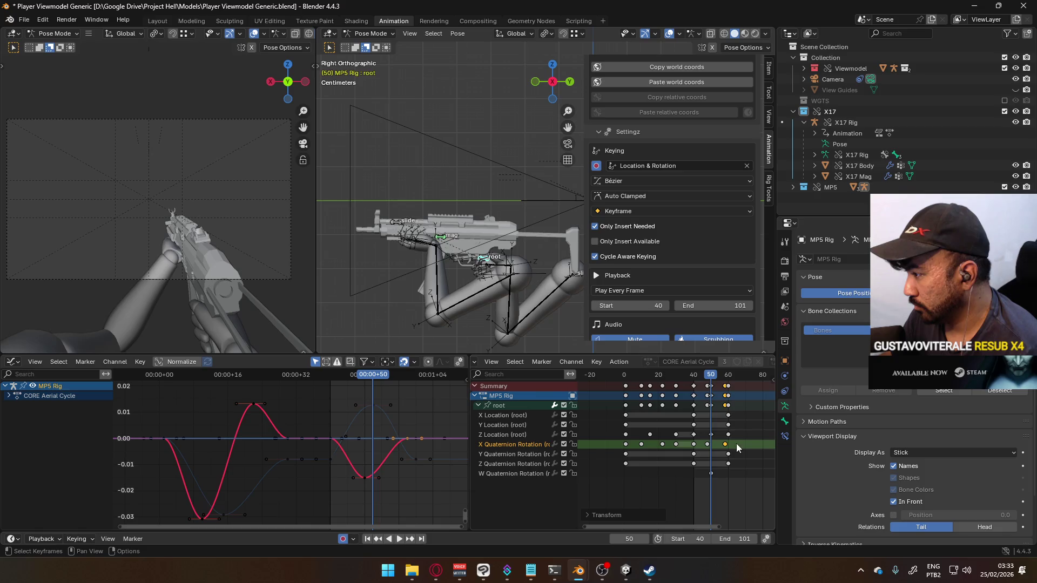
pyautogui.moveTo(715, 374)
pyautogui.mouseDown()
pyautogui.moveTo(701, 375)
pyautogui.moveTo(725, 380)
pyautogui.moveTo(707, 377)
pyautogui.mouseUp()
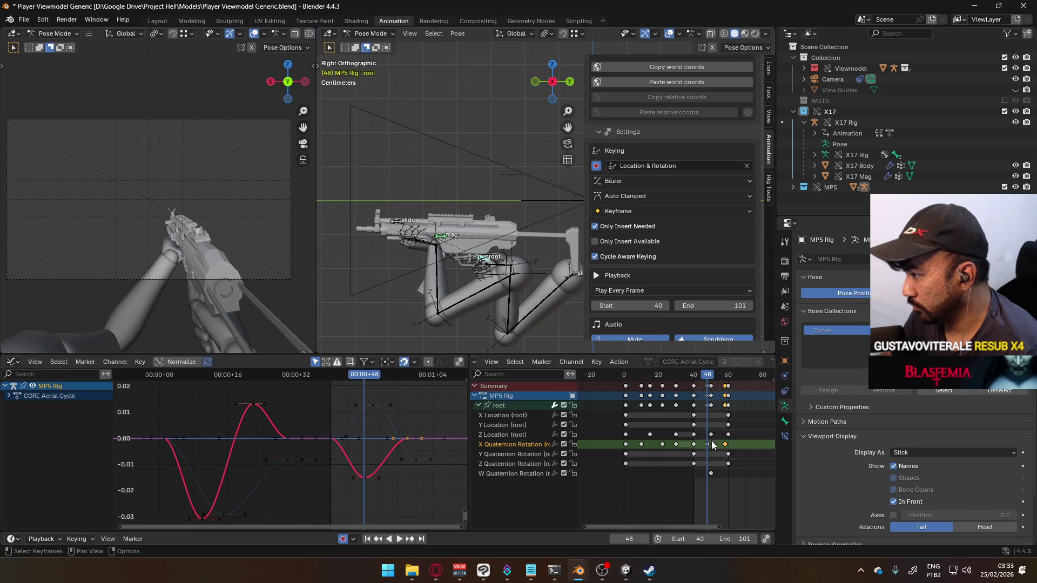
pyautogui.moveTo(707, 445); pyautogui.dragTo(705, 446)
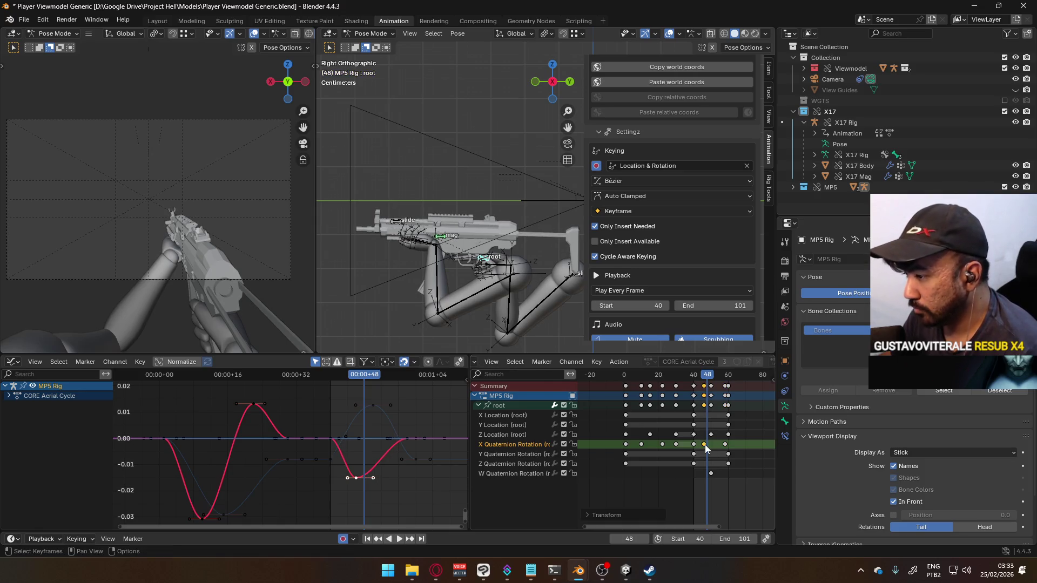
pyautogui.press('g')
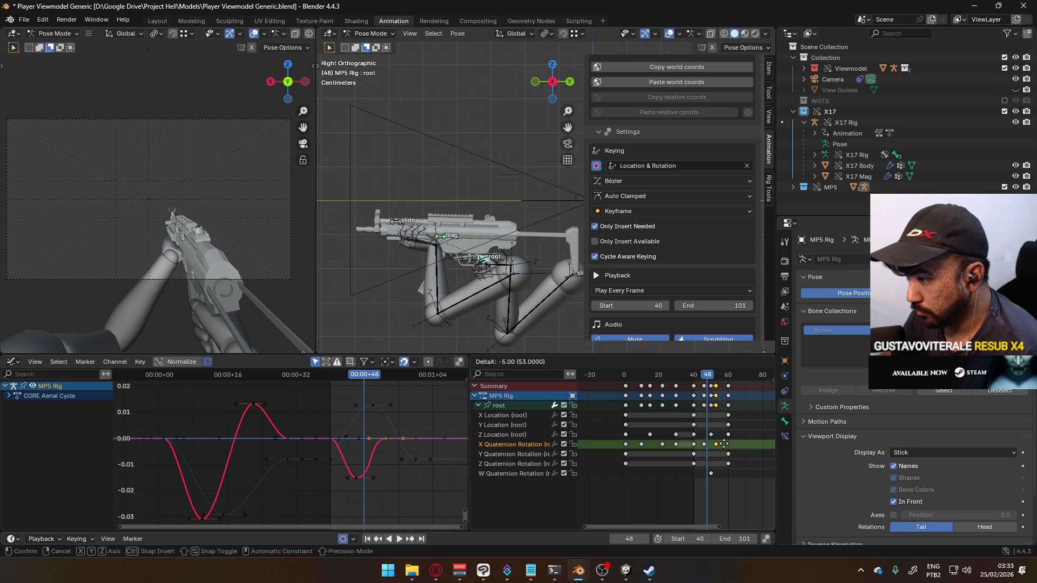
pyautogui.click(724, 444)
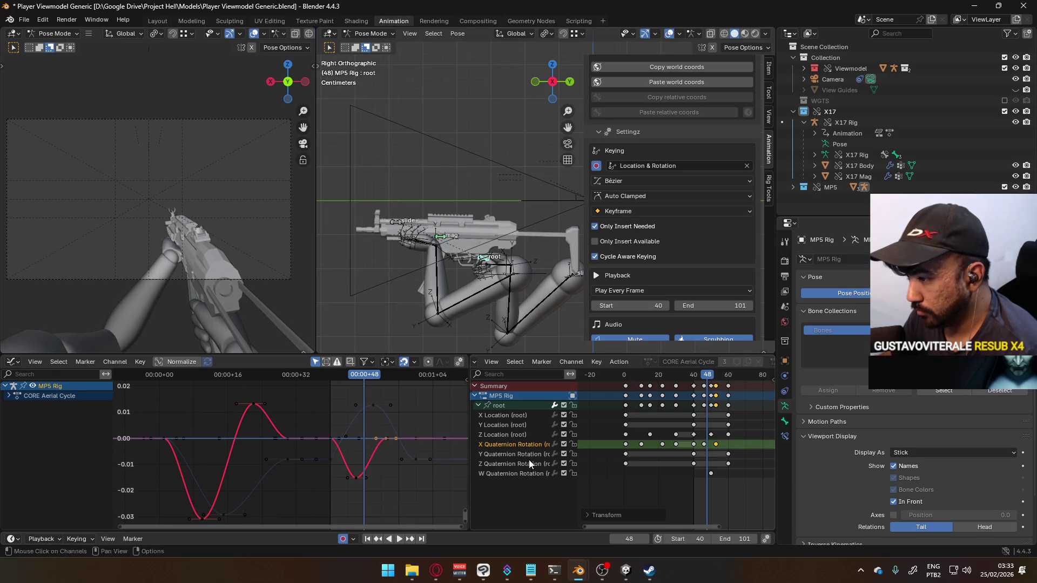
# - Change the handle type of the selected late rotation keys
pyautogui.rightClick(358, 478)
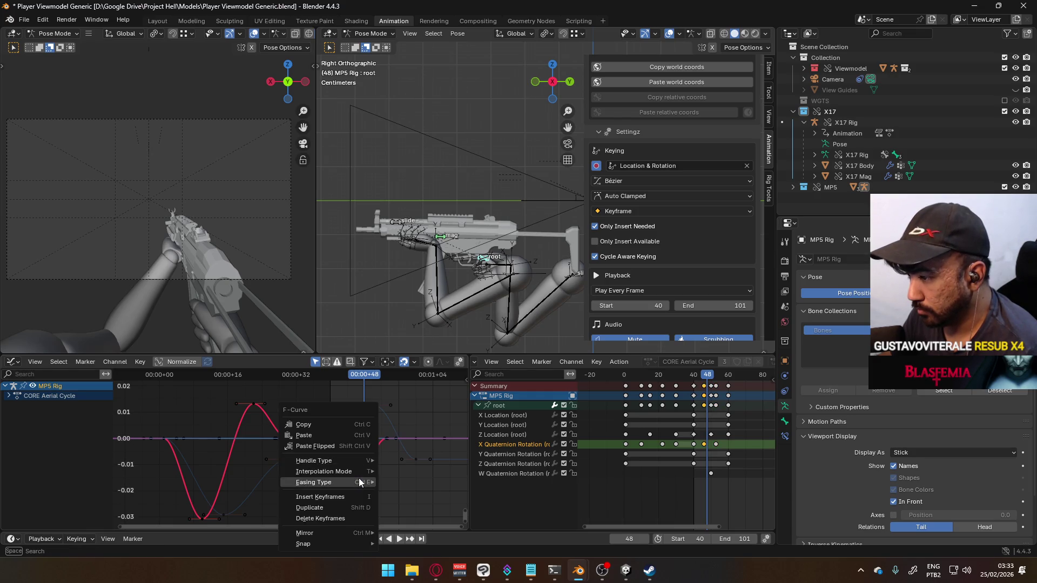
pyautogui.moveTo(359, 478)
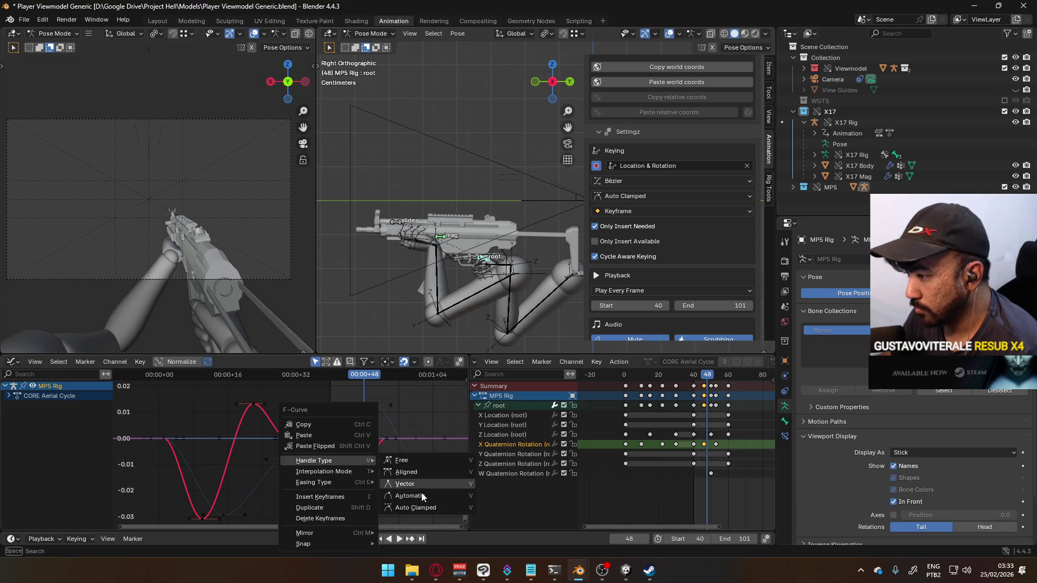
pyautogui.click(425, 506)
# - Nudge a red-curve key along the time axis so rotation returns to zero near frame 52, then play back
pyautogui.click(386, 439)
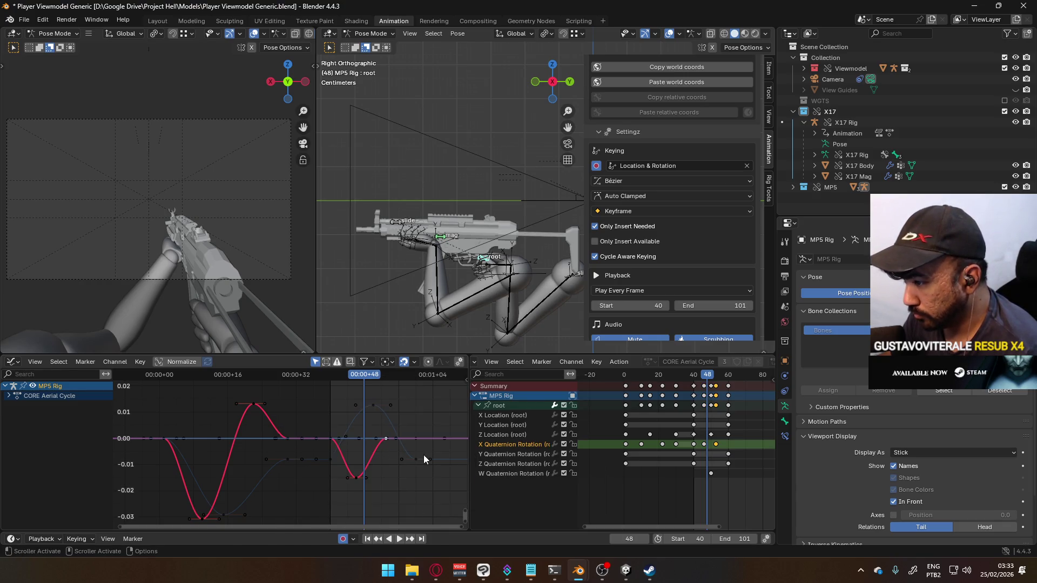
pyautogui.press('g')
pyautogui.press('x')
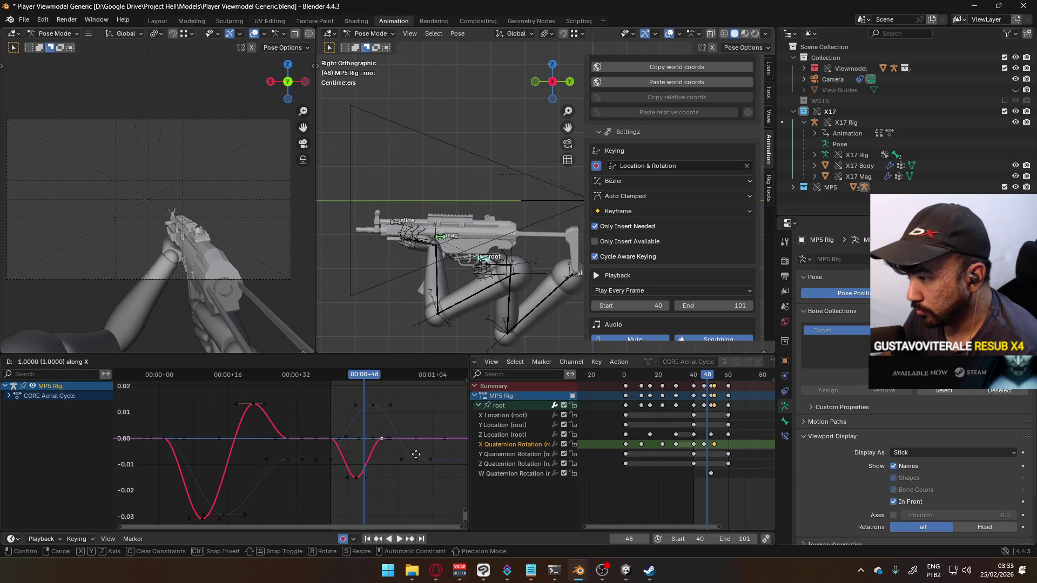
pyautogui.click(416, 453)
pyautogui.press('g')
pyautogui.press('x')
pyautogui.click(383, 424)
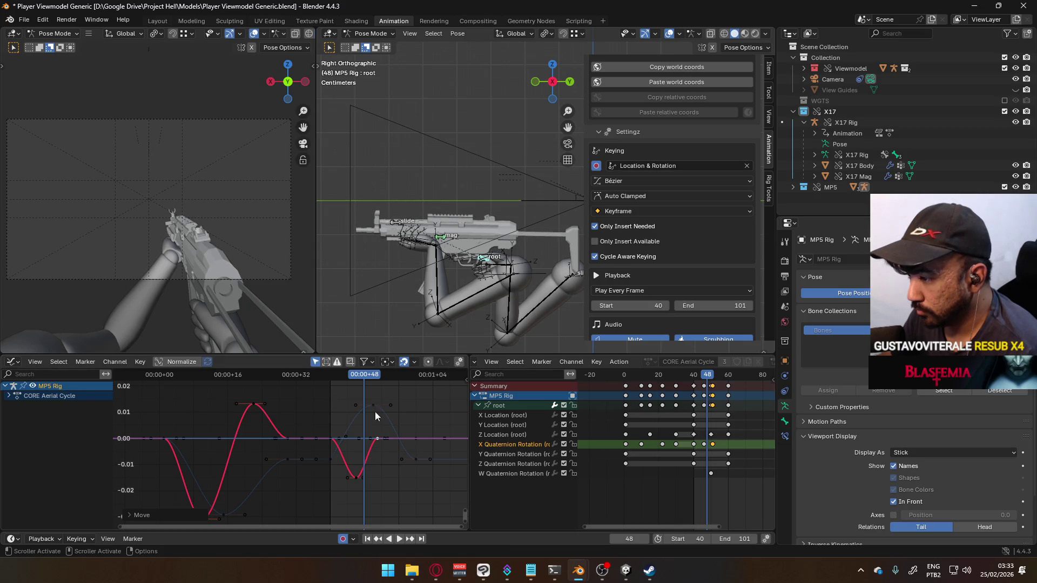
pyautogui.press('space')
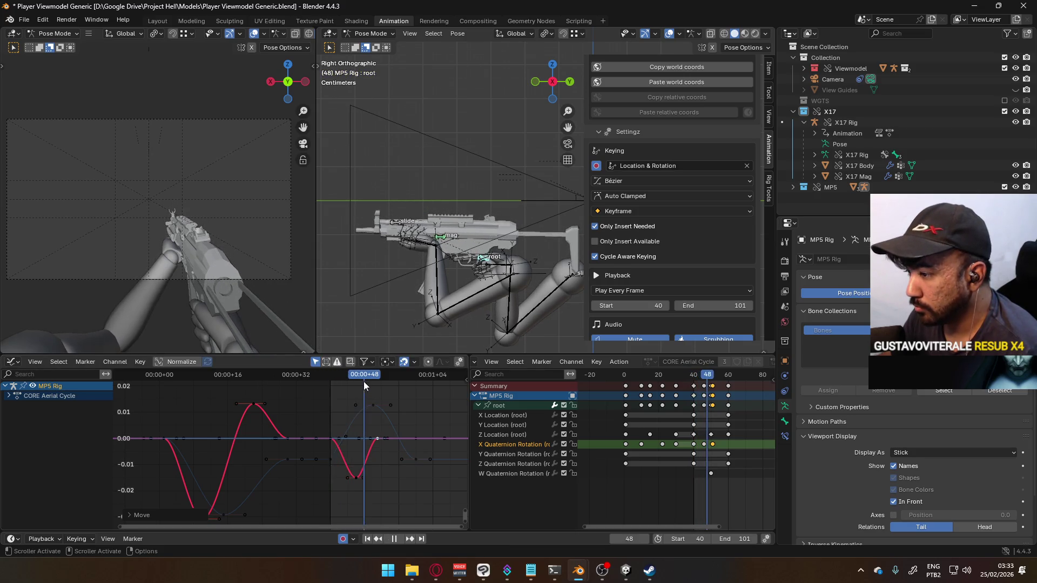
pyautogui.press('Escape')
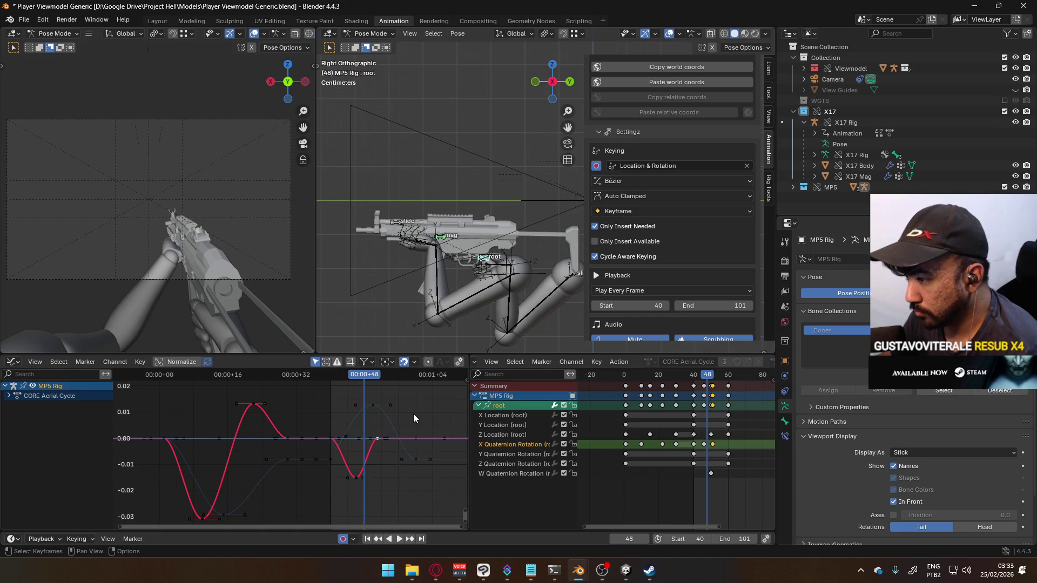
pyautogui.press('space')
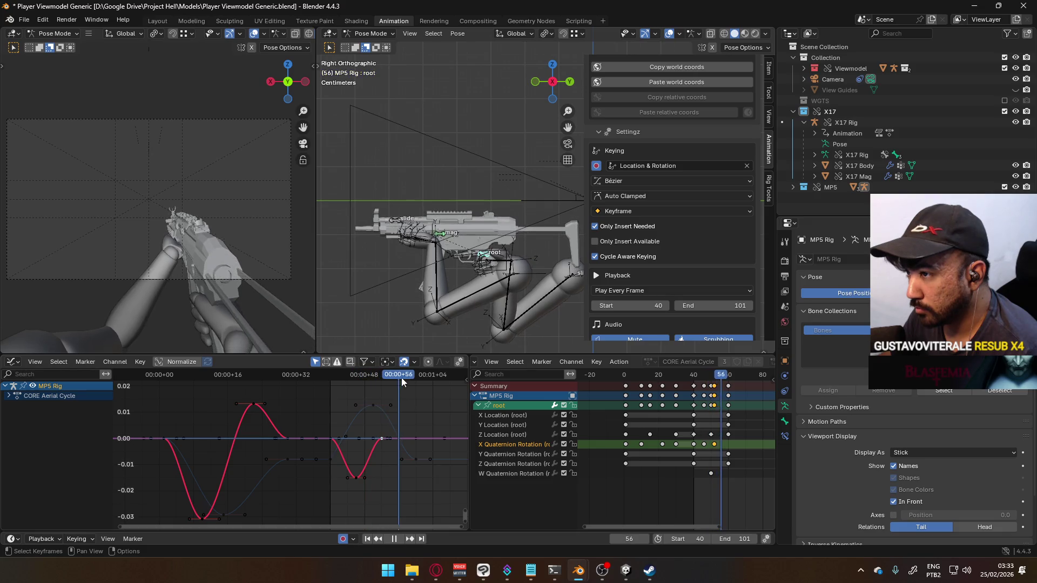
# - Replay the cycle from frame 40, then box-select all root location and rotation keys in frames 40–60
pyautogui.moveTo(341, 386); pyautogui.dragTo(380, 385)
pyautogui.press('space')
pyautogui.hotkey('ctrl', 'z')
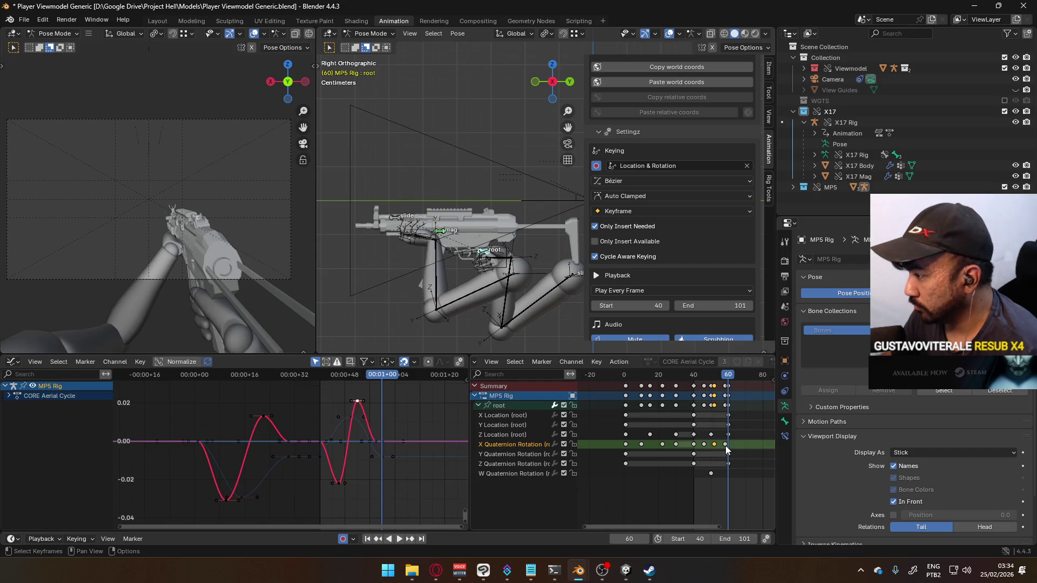
pyautogui.moveTo(717, 374); pyautogui.dragTo(693, 378)
pyautogui.press('space')
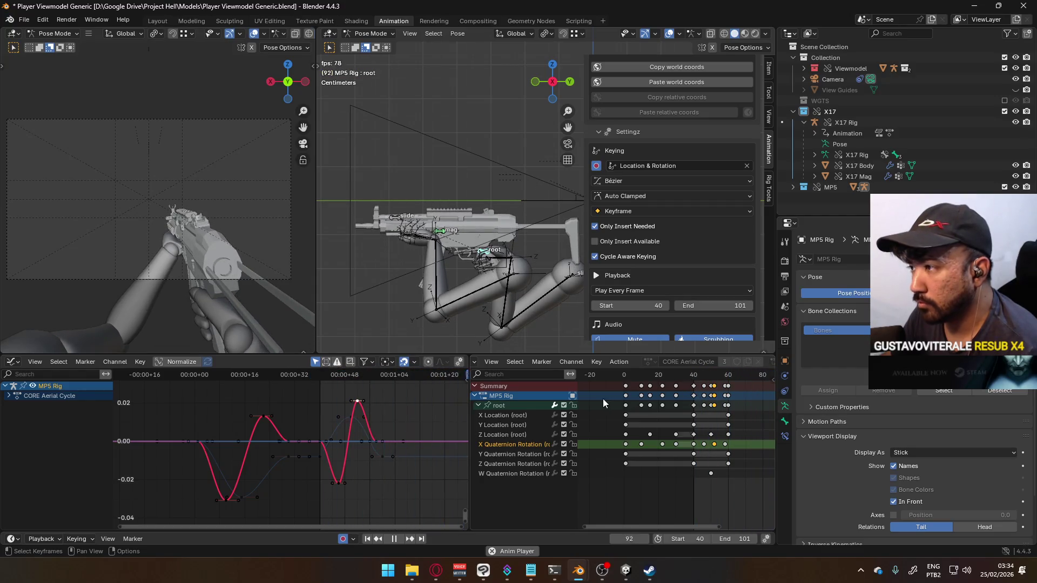
pyautogui.click(323, 376)
pyautogui.press('Escape')
pyautogui.moveTo(326, 389); pyautogui.dragTo(420, 501)
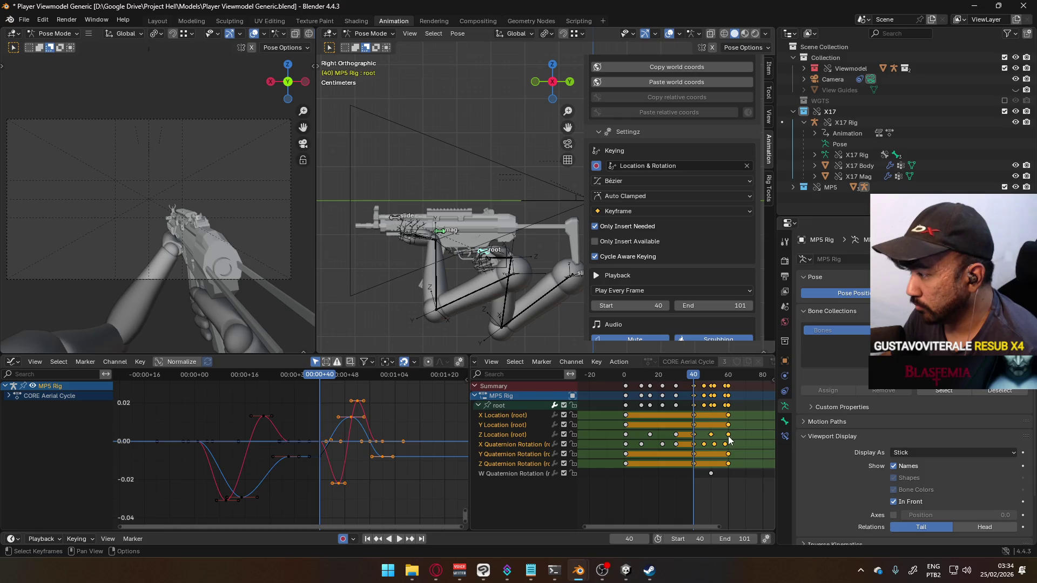
# - Delete the lone W Quaternion Rotation key
pyautogui.click(712, 473)
pyautogui.press('g')
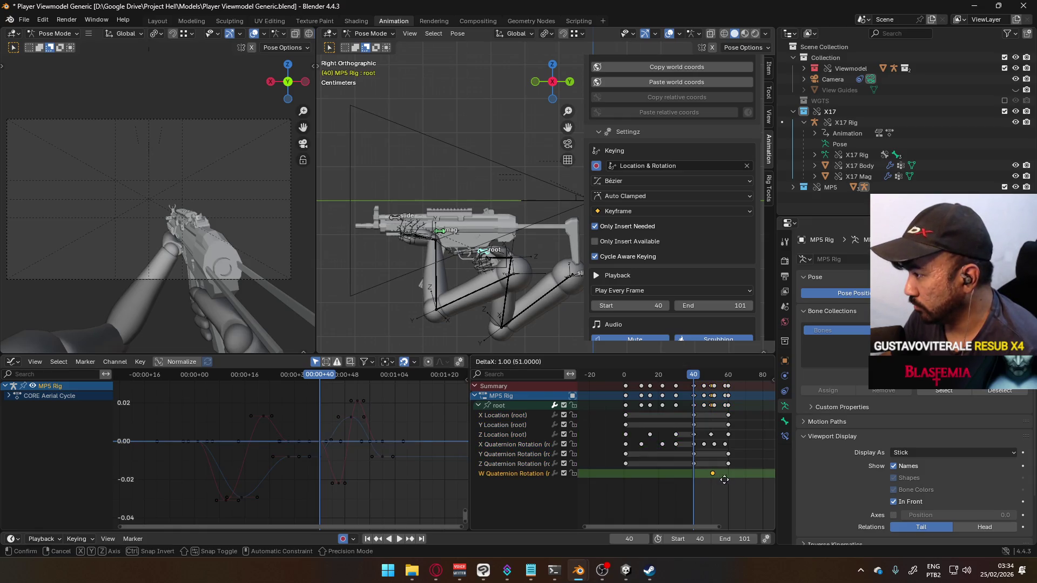
pyautogui.click(734, 480)
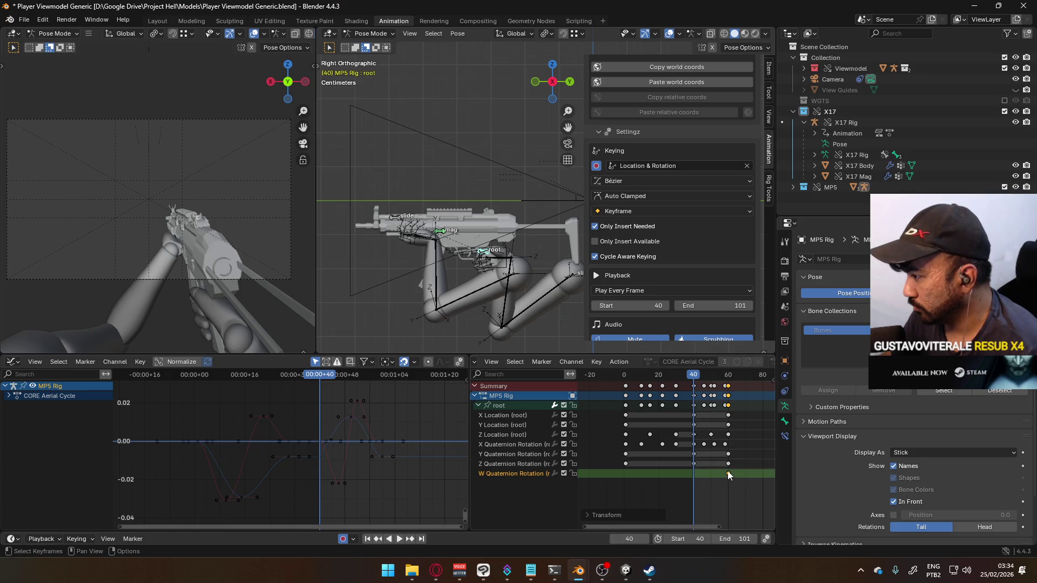
pyautogui.press('Delete')
# - Scale the root keys after frame 40 by 2 so the cycle reaches about frame 80, then play
pyautogui.moveTo(742, 470)
pyautogui.mouseDown()
pyautogui.moveTo(708, 385)
pyautogui.moveTo(693, 378)
pyautogui.mouseUp()
pyautogui.moveTo(748, 472); pyautogui.dragTo(693, 387)
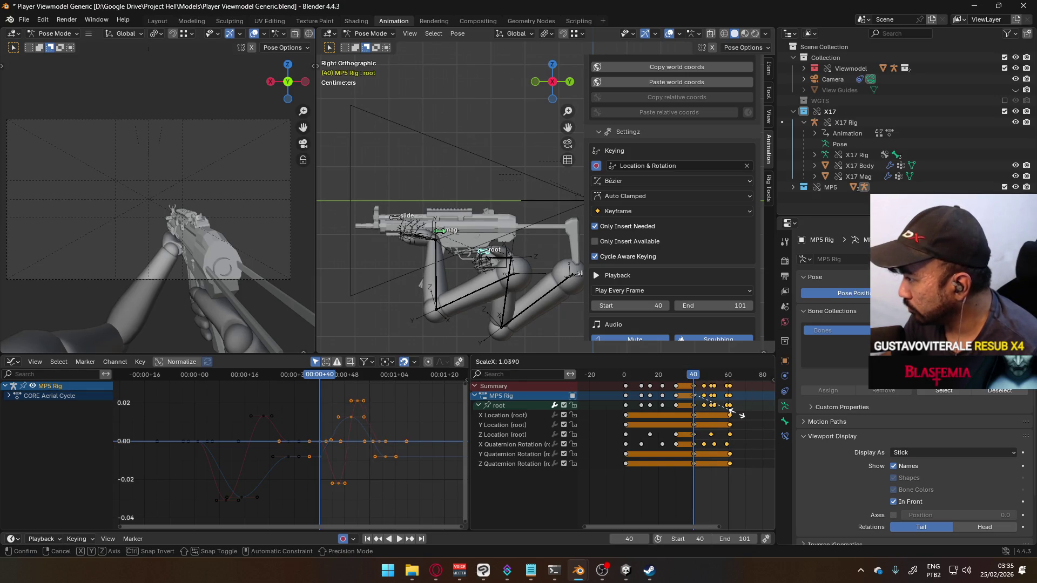
pyautogui.write('s2')
pyautogui.press('Return')
pyautogui.press('space')
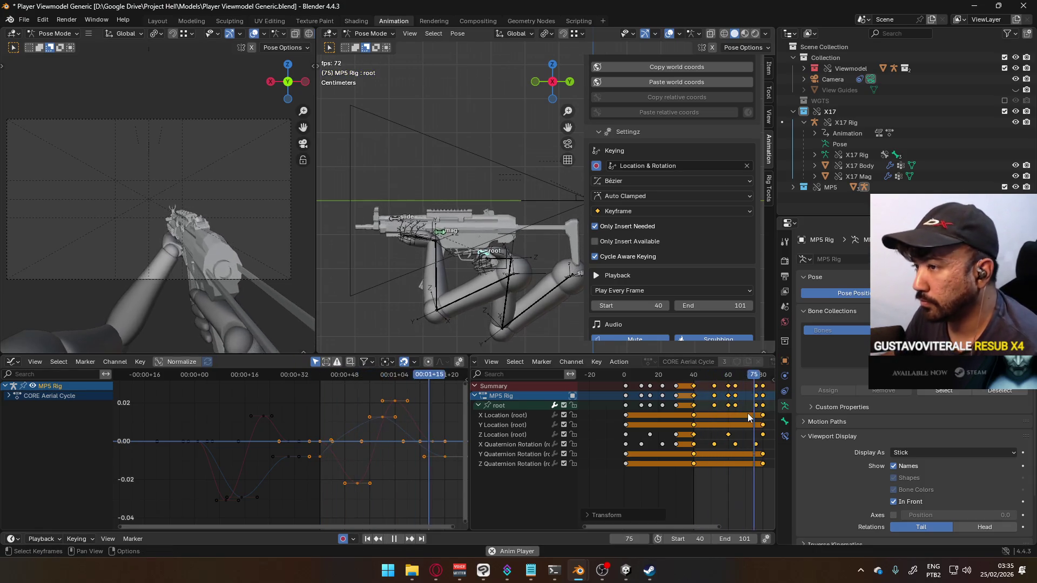
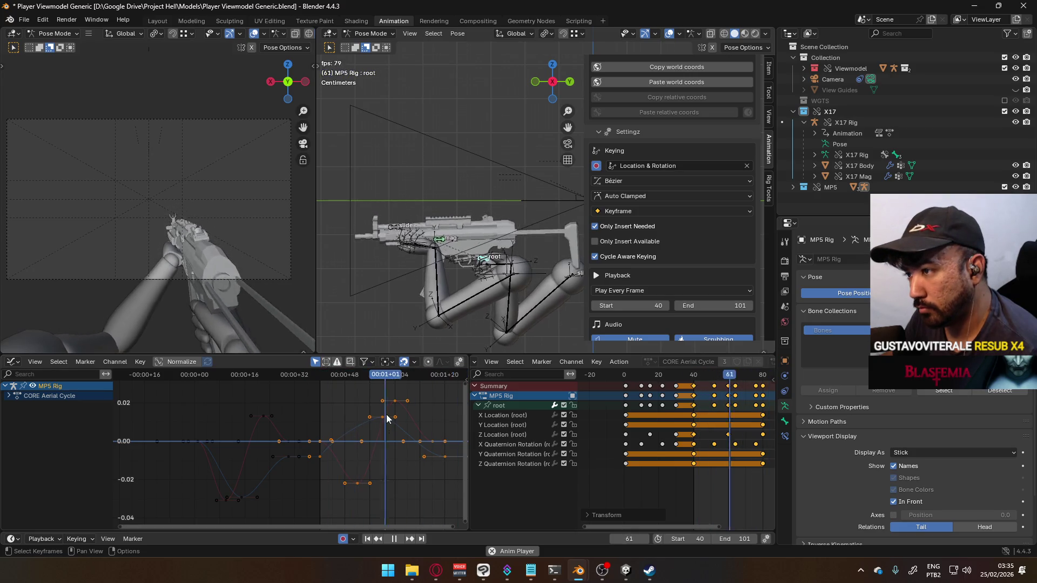
# - Slide the low X Quaternion Rotation key in time only, then play back to check
pyautogui.moveTo(397, 374)
pyautogui.mouseDown()
pyautogui.moveTo(316, 379)
pyautogui.moveTo(382, 381)
pyautogui.mouseUp()
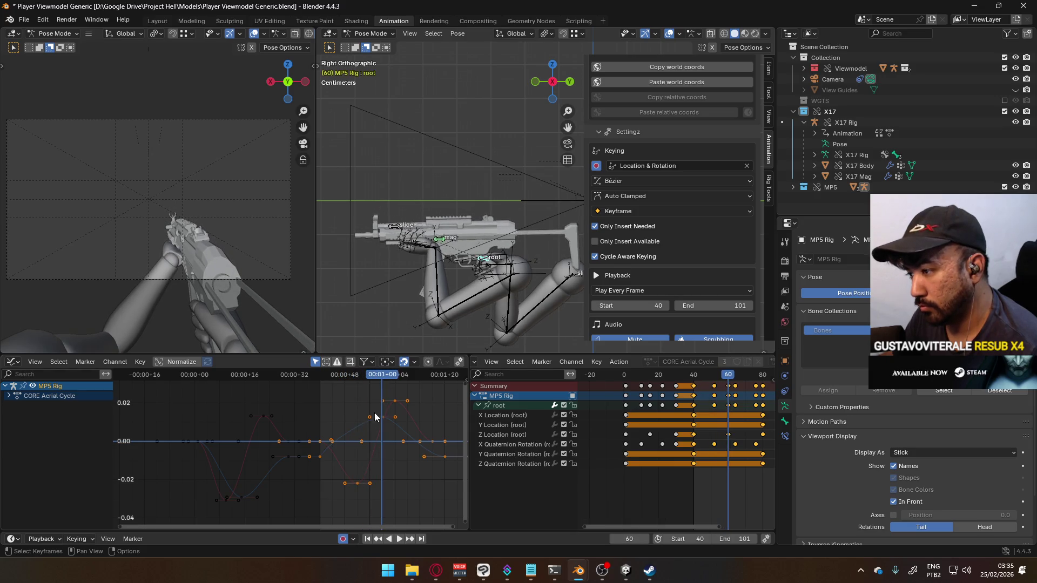
pyautogui.click(357, 483)
pyautogui.press('g')
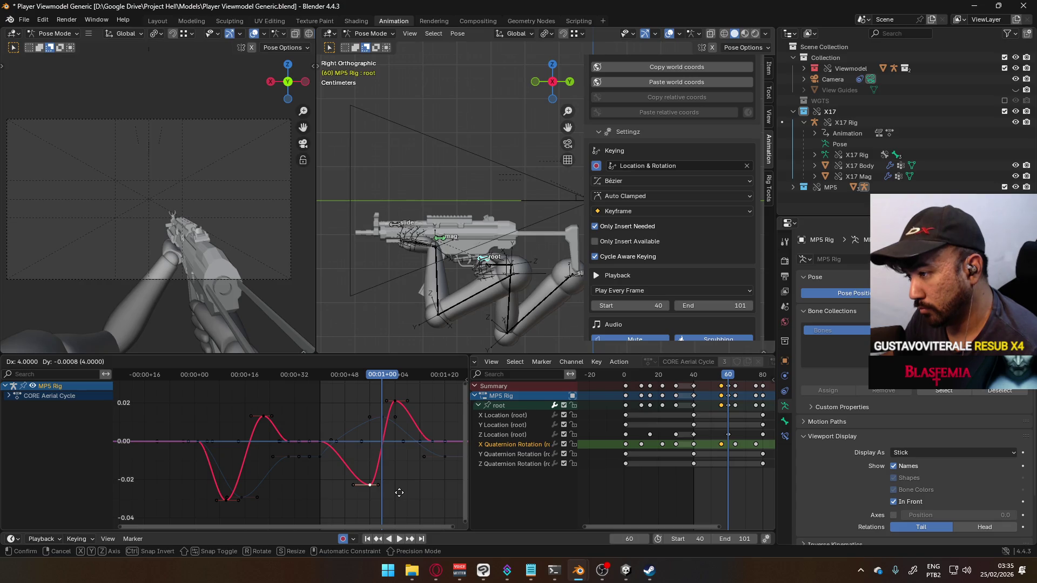
pyautogui.press('x')
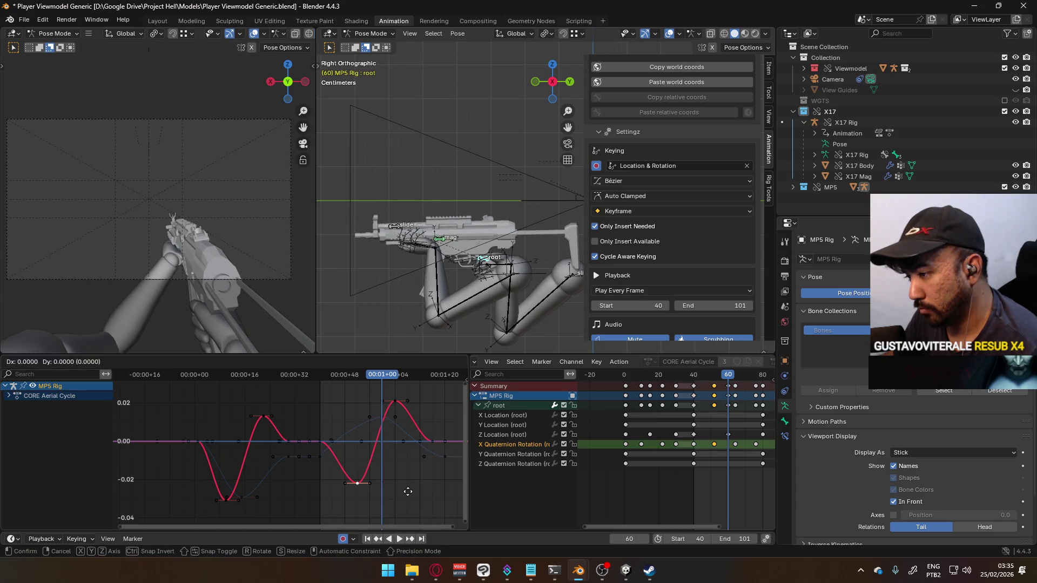
pyautogui.click(394, 432)
pyautogui.click(357, 375)
pyautogui.press('space')
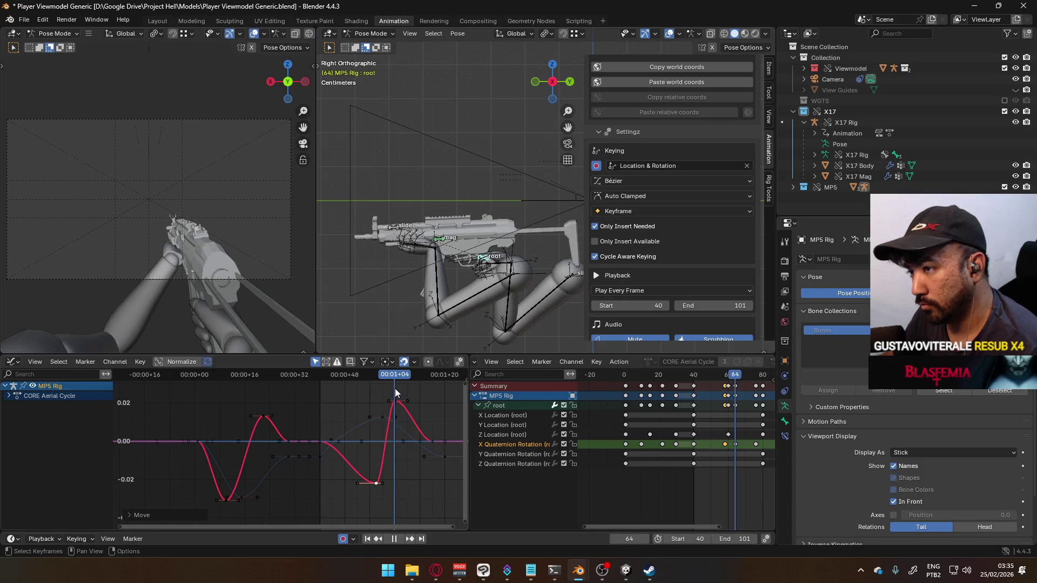
# - Shift the selected X Quaternion Rotation keys three frames earlier and replay the cycle
pyautogui.moveTo(319, 376)
pyautogui.mouseDown()
pyautogui.moveTo(316, 395)
pyautogui.moveTo(375, 393)
pyautogui.mouseUp()
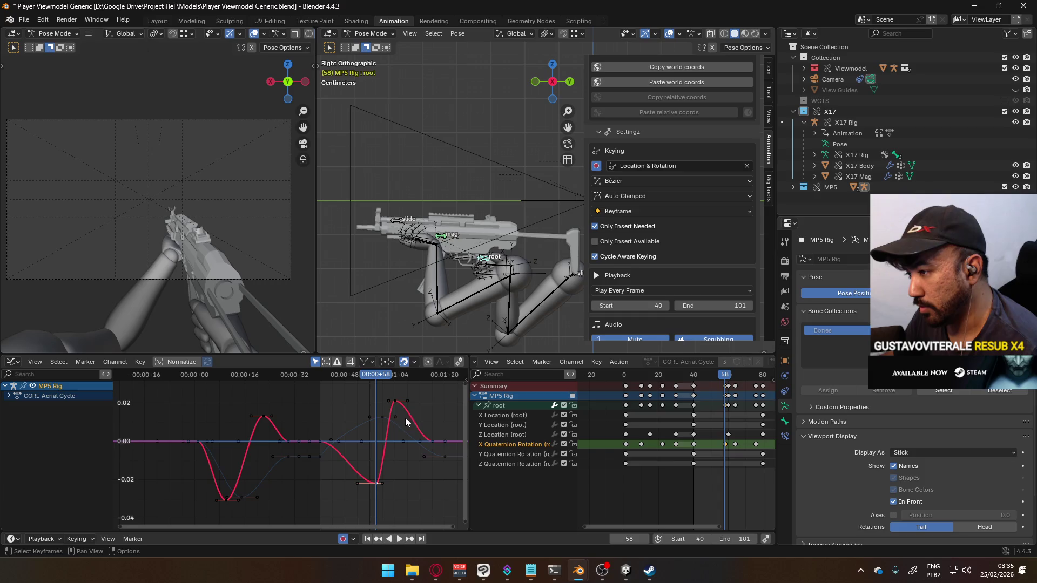
pyautogui.press('g')
pyautogui.press('Escape')
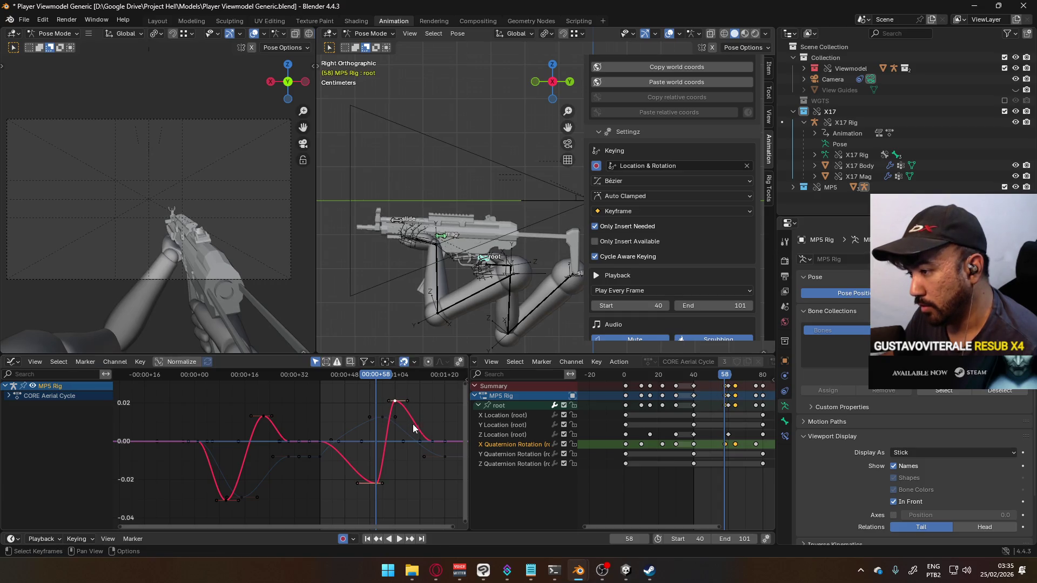
pyautogui.press('g')
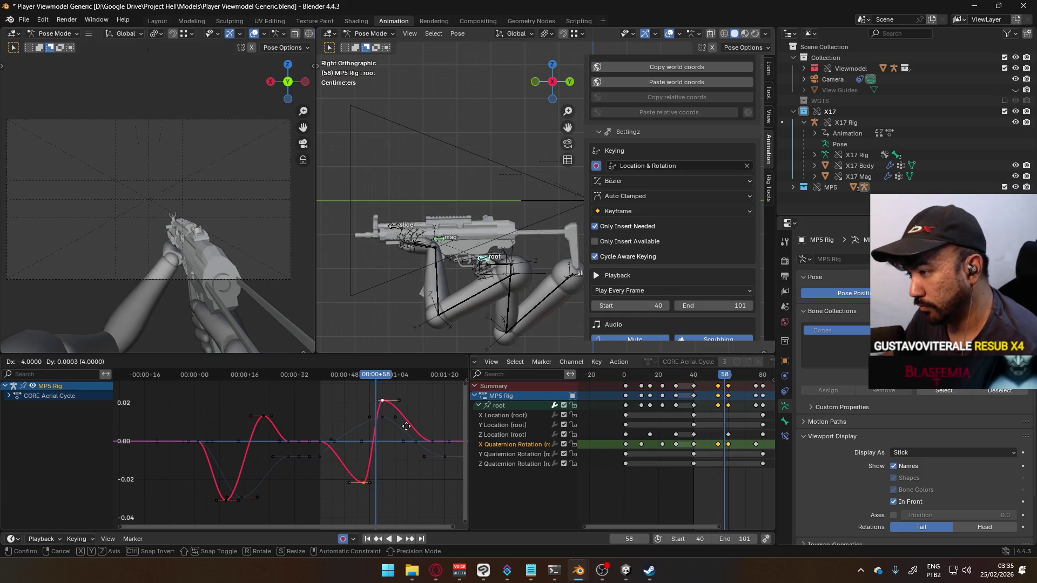
pyautogui.click(375, 403)
pyautogui.press('space')
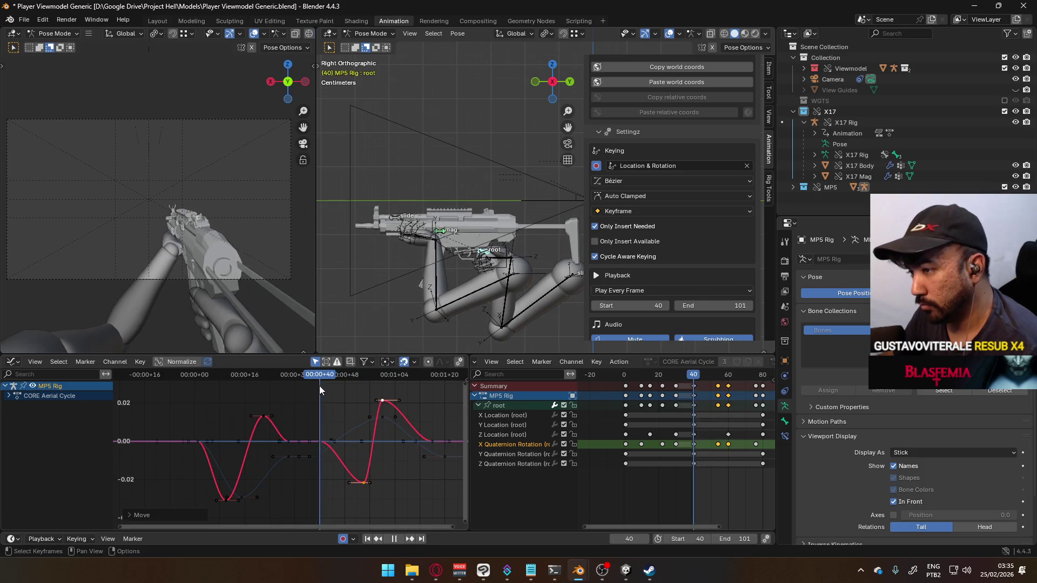
# - From frame 44, move the peak key a few frames later and the lower key slightly earlier
pyautogui.moveTo(398, 394)
pyautogui.keyDown('shift'); pyautogui.mouseDown(button='right')
pyautogui.moveTo(321, 400)
pyautogui.moveTo(382, 401)
pyautogui.mouseUp(button='right'); pyautogui.keyUp('shift')
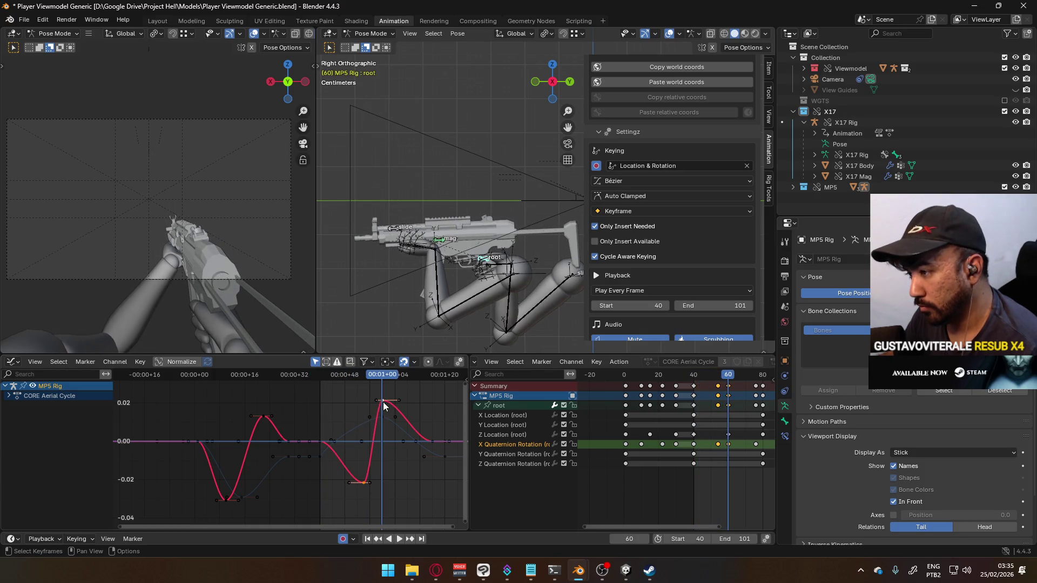
pyautogui.moveTo(391, 403); pyautogui.dragTo(403, 403)
pyautogui.moveTo(367, 483); pyautogui.dragTo(361, 483)
pyautogui.click(374, 381)
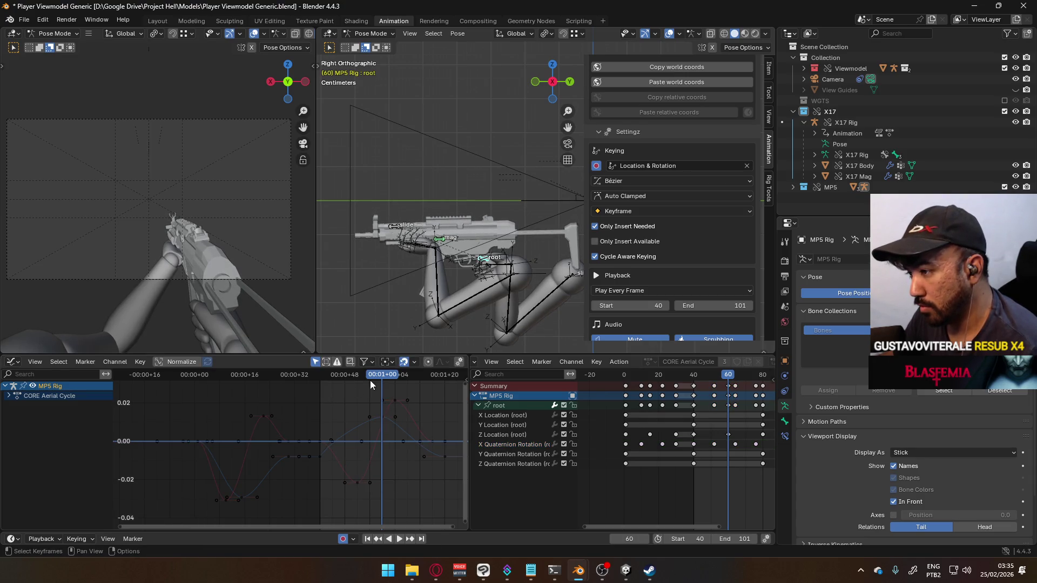
# - Move the root's Z Location peak key earlier and scrub to review the motion
pyautogui.press('space')
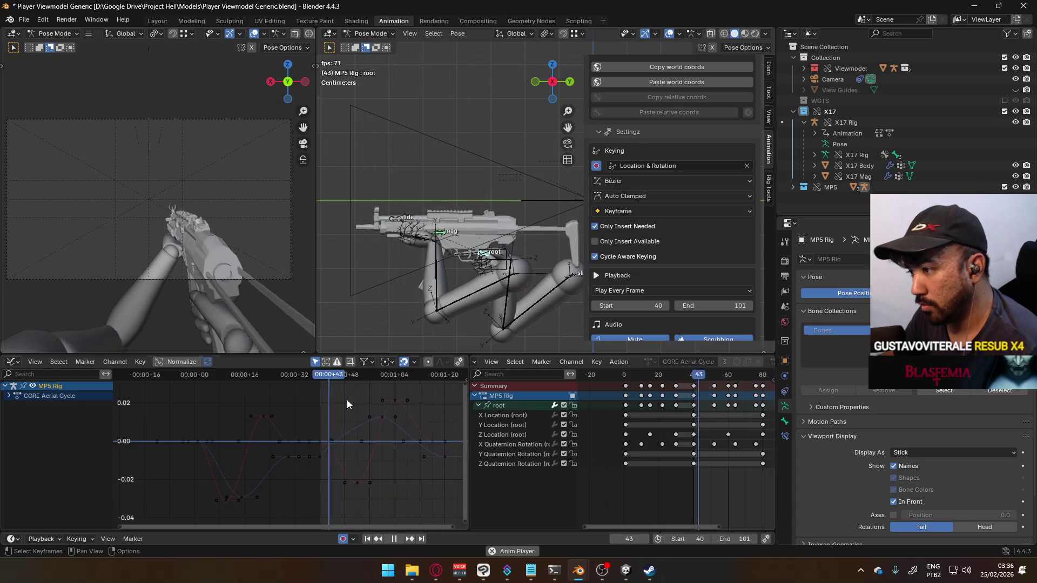
pyautogui.press('space')
pyautogui.press('space')
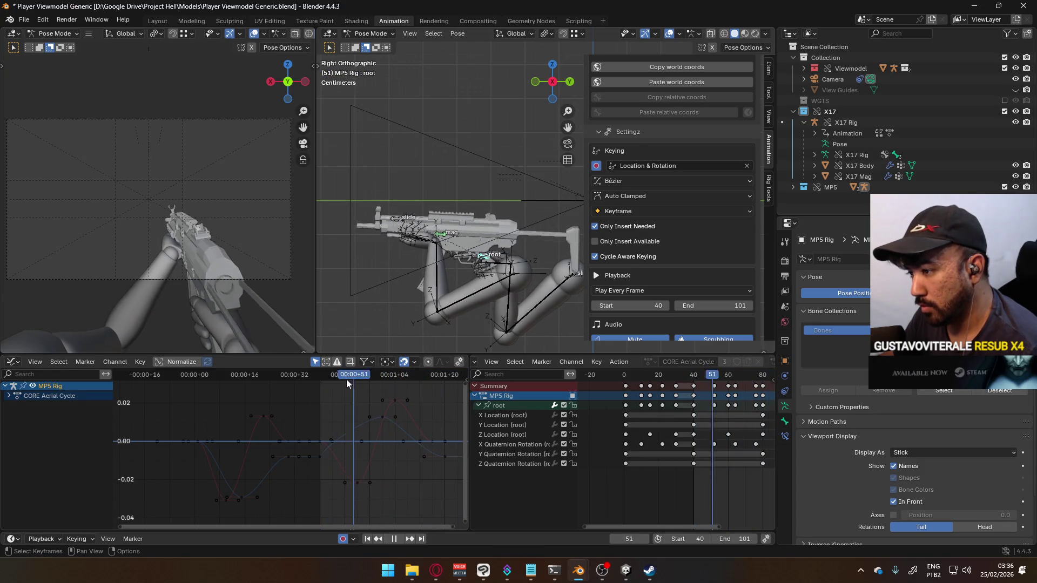
pyautogui.click(381, 418)
pyautogui.press('g')
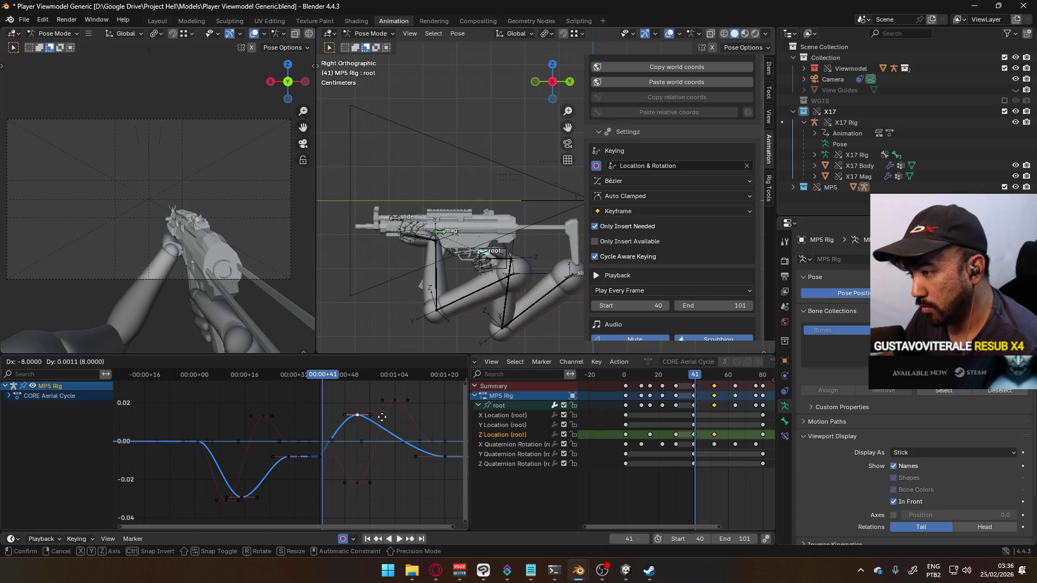
pyautogui.click(382, 417)
pyautogui.moveTo(333, 377); pyautogui.dragTo(390, 377)
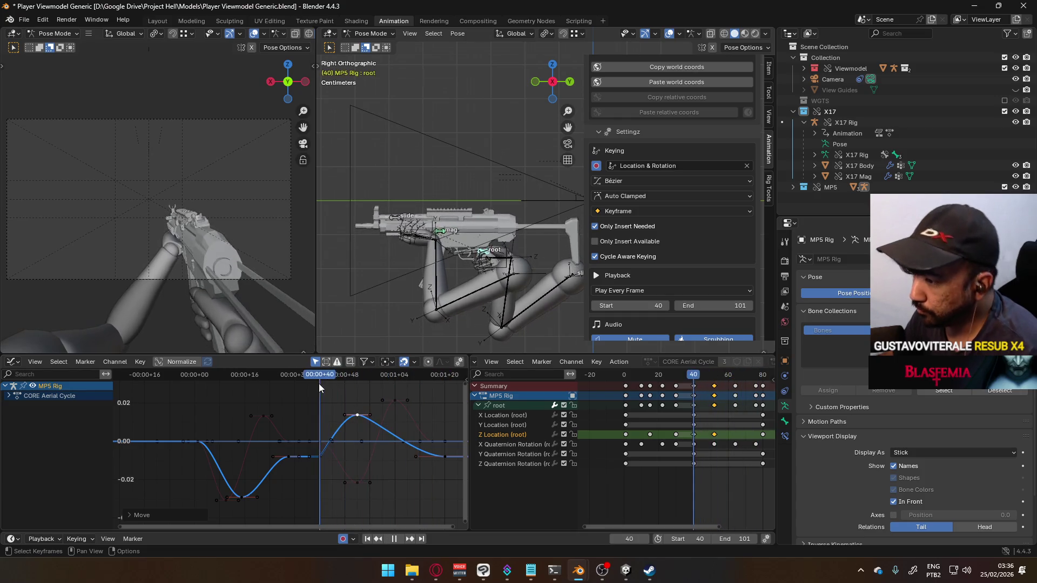
# - Lower the later X Quaternion Rotation peak by about 0.012, review at frame 52, and select the dip key
pyautogui.moveTo(325, 383)
pyautogui.mouseDown()
pyautogui.moveTo(433, 381)
pyautogui.moveTo(393, 417)
pyautogui.moveTo(399, 448)
pyautogui.mouseUp()
pyautogui.press('space')
pyautogui.click(394, 401)
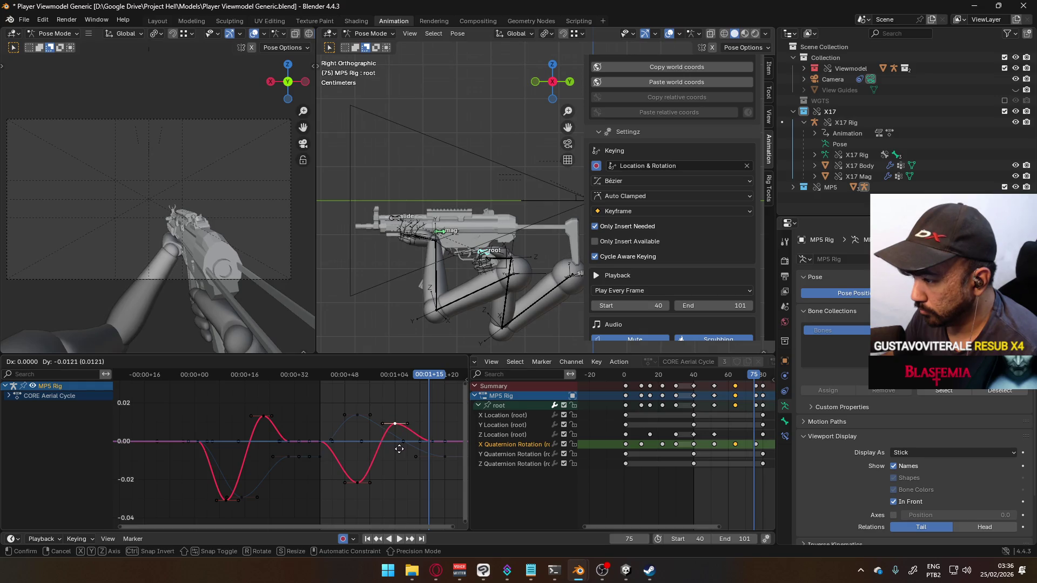
pyautogui.click(399, 449)
pyautogui.press('space')
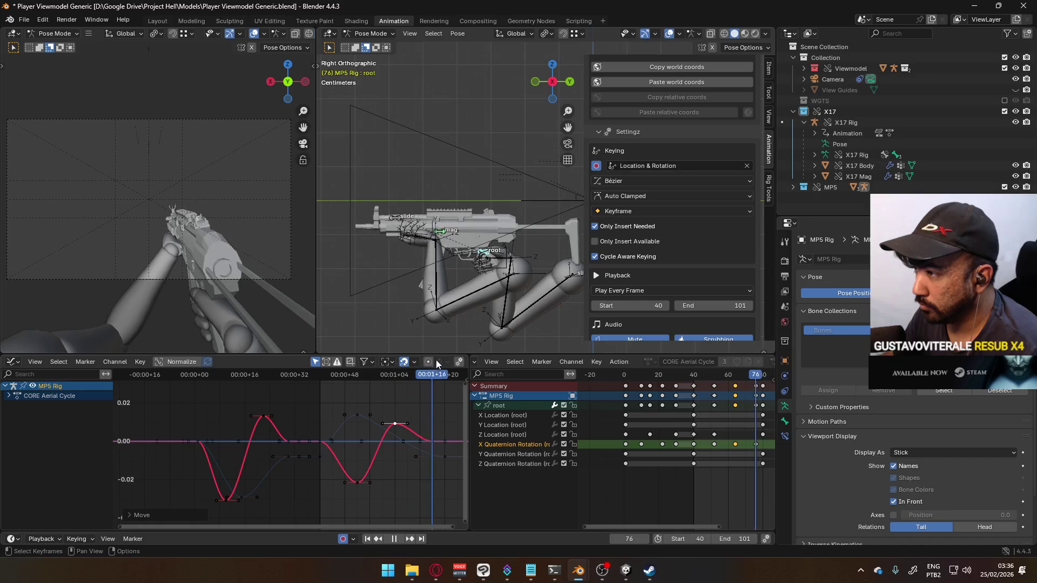
pyautogui.moveTo(301, 374); pyautogui.dragTo(358, 372)
pyautogui.click(357, 374)
pyautogui.click(357, 482)
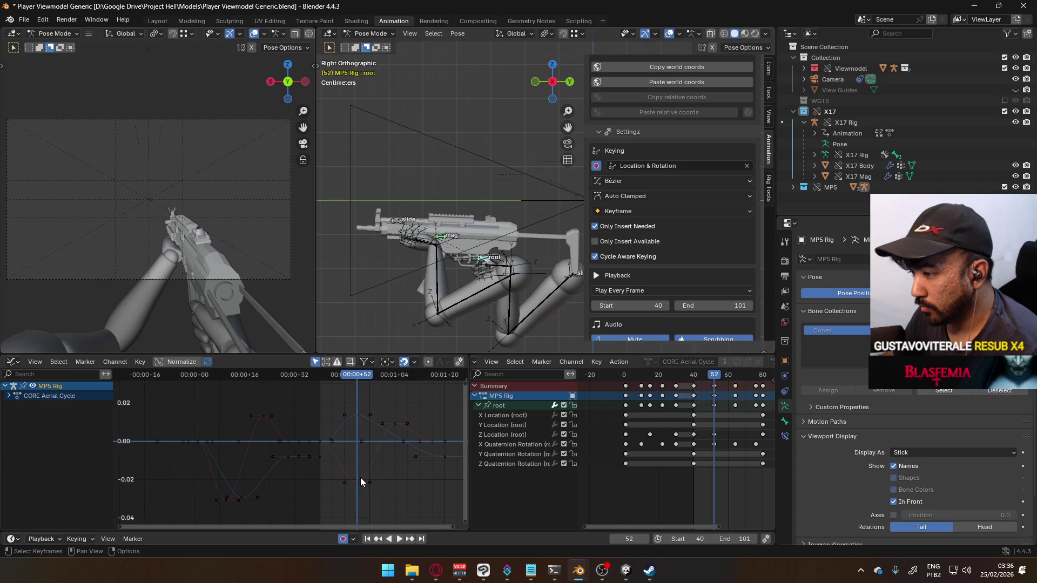
# - Slide the X Quaternion Rotation dip key earlier in time, first three then eight frames
pyautogui.press('g')
pyautogui.press('x')
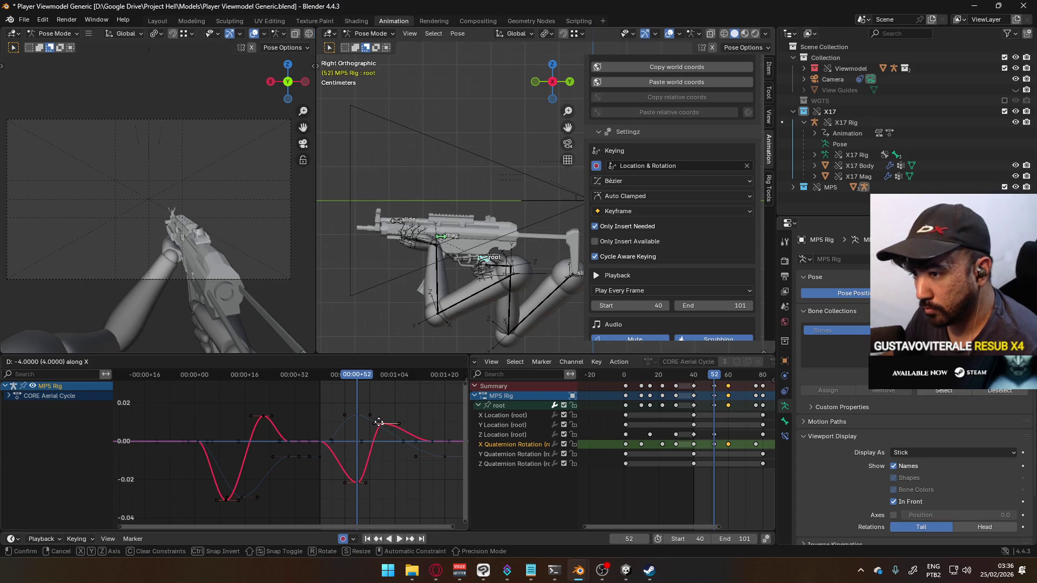
pyautogui.click(378, 422)
pyautogui.press('g')
pyautogui.press('x')
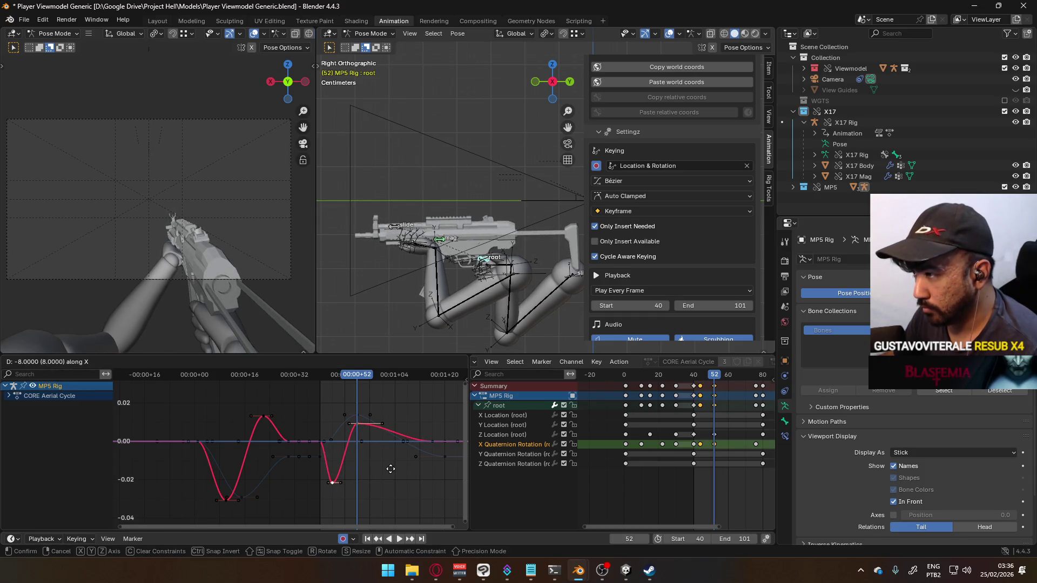
pyautogui.click(391, 469)
pyautogui.press('space')
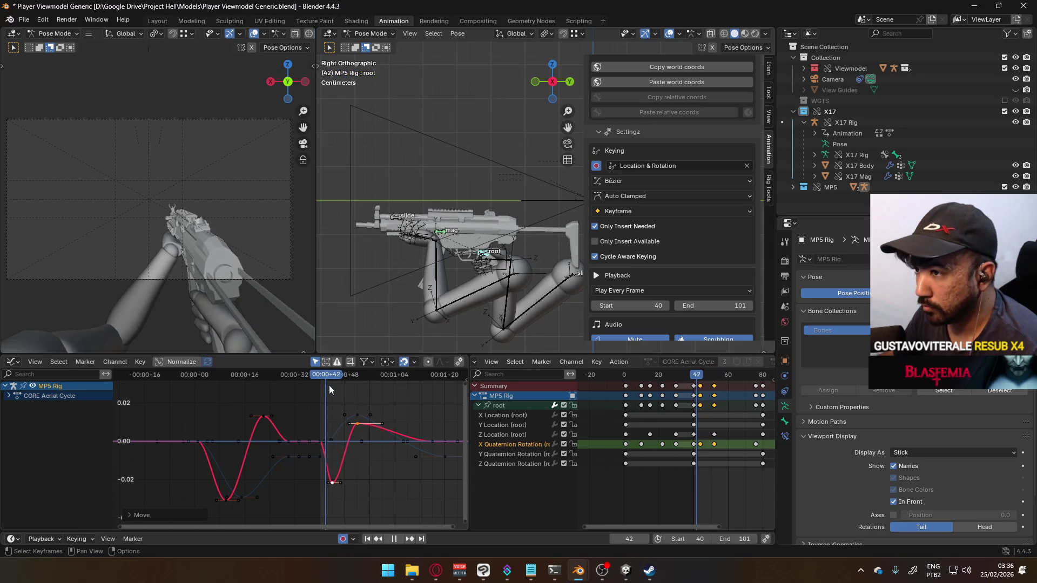
pyautogui.press('Escape')
# - Raise the following X Quaternion peak to about 0.02 without changing its timing, then review at frame 53
pyautogui.click(333, 481)
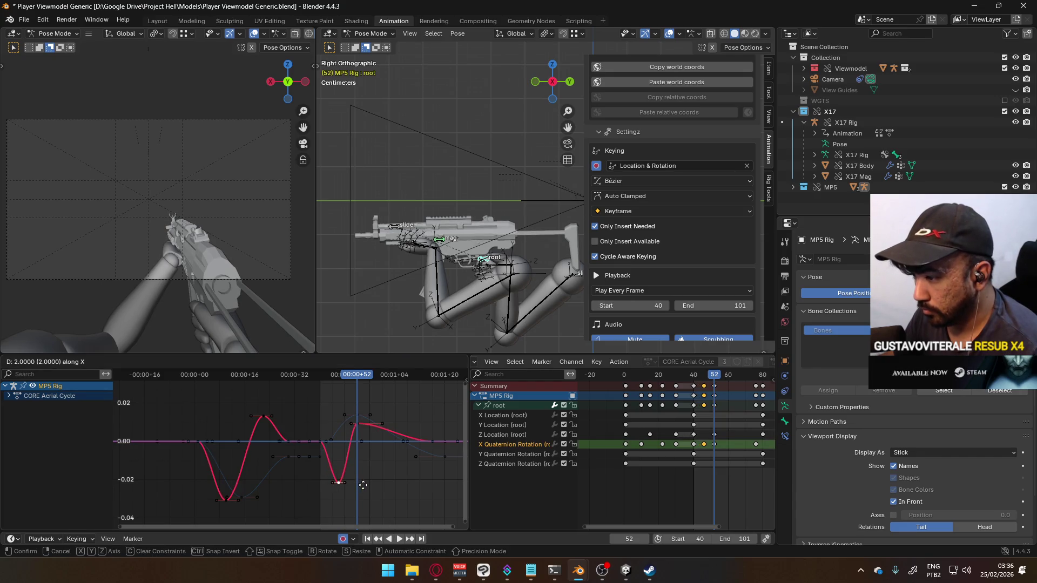
pyautogui.click(359, 442)
pyautogui.click(362, 427)
pyautogui.press('g')
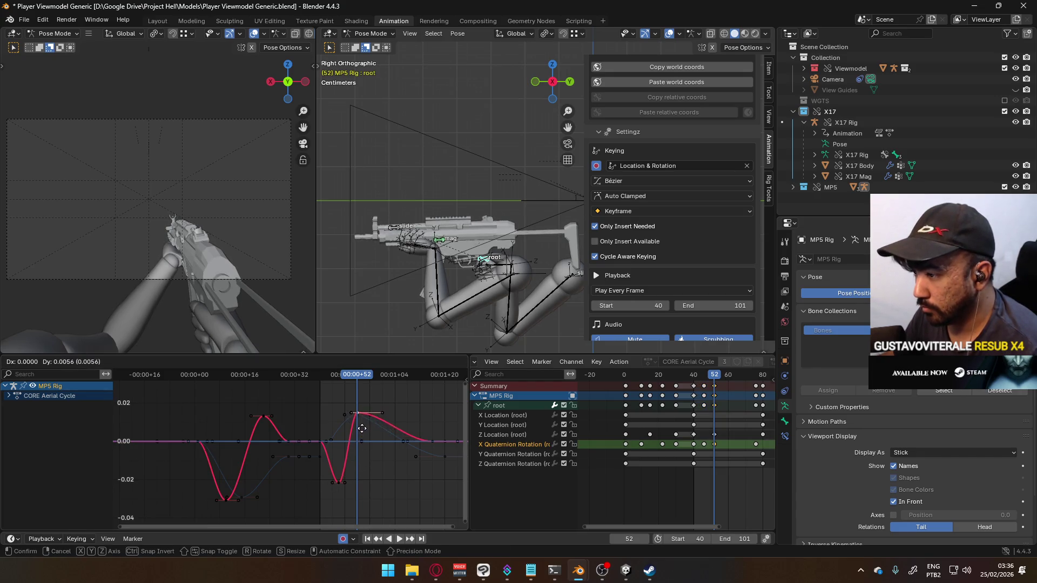
pyautogui.press('Escape')
pyautogui.press('g')
pyautogui.click(365, 393)
pyautogui.press('space')
pyautogui.moveTo(336, 380); pyautogui.dragTo(380, 378)
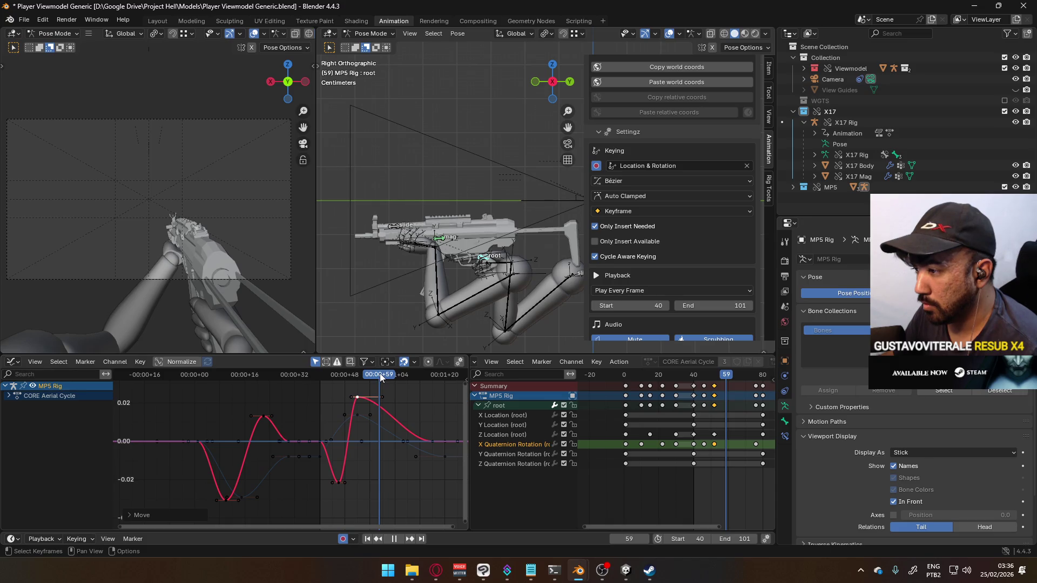
# - Set the current frame to 60, try inserting keyframes, undo, and dismiss the channel options
pyautogui.click(726, 375)
pyautogui.rightClick(727, 445)
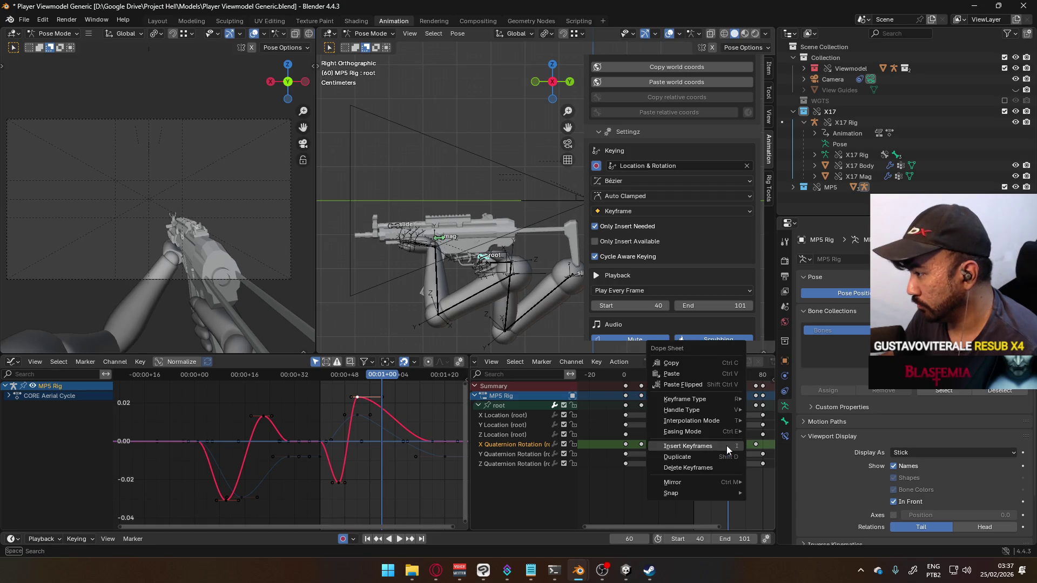
pyautogui.click(727, 446)
pyautogui.hotkey('ctrl', 'z')
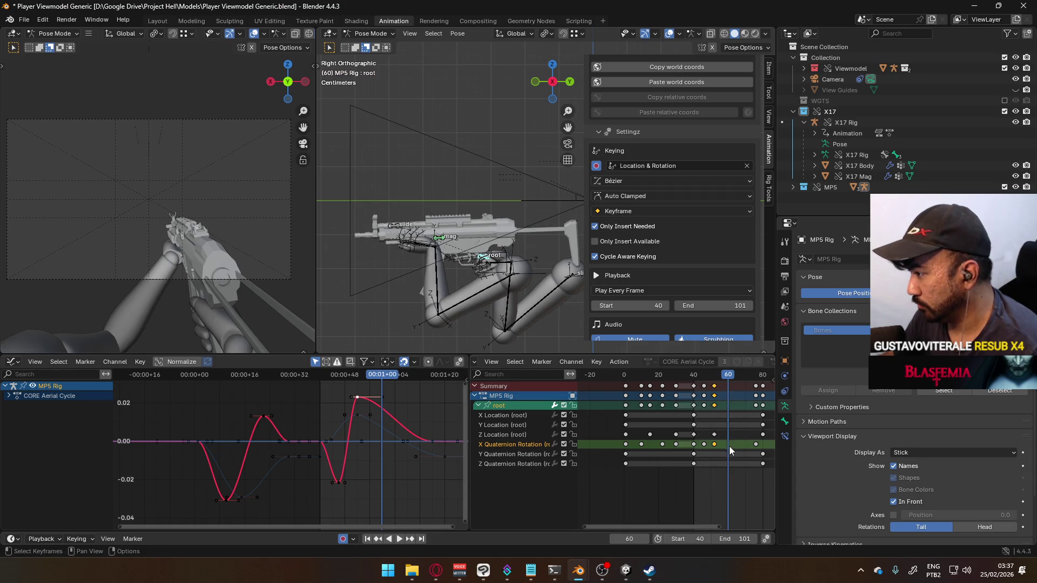
pyautogui.rightClick(728, 444)
pyautogui.rightClick(517, 441)
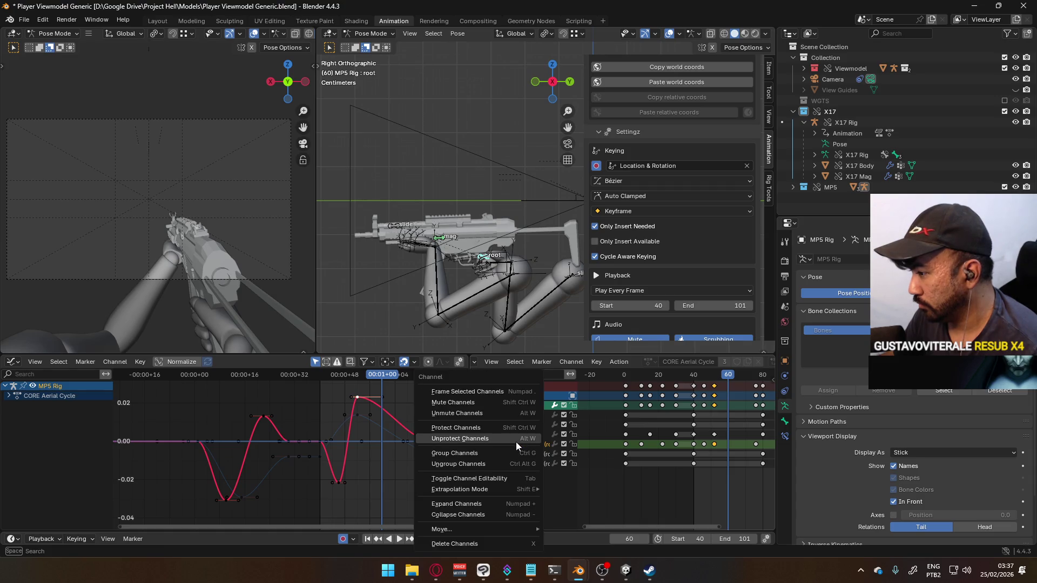
pyautogui.click(516, 442)
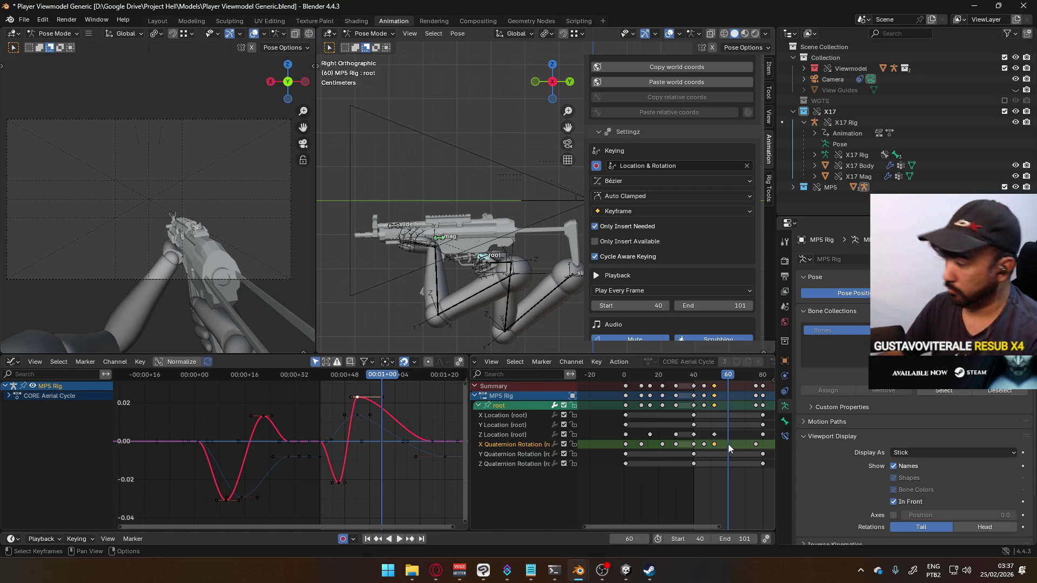
# - Key the selected channels at frame 60, delete the W Quaternion Rotation channel, and begin lowering the new key
pyautogui.press('i')
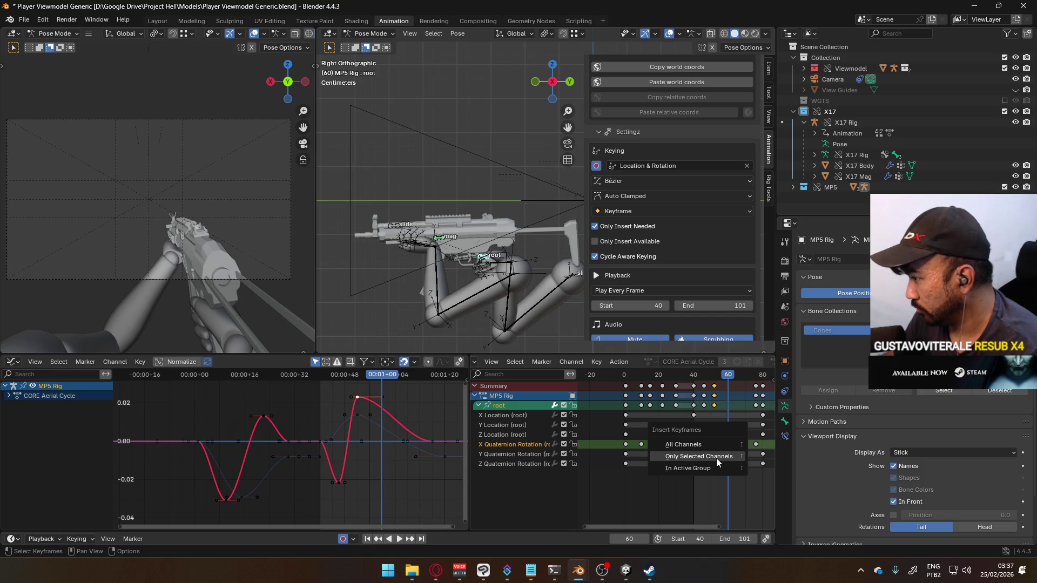
pyautogui.click(716, 457)
pyautogui.click(729, 472)
pyautogui.press('Delete')
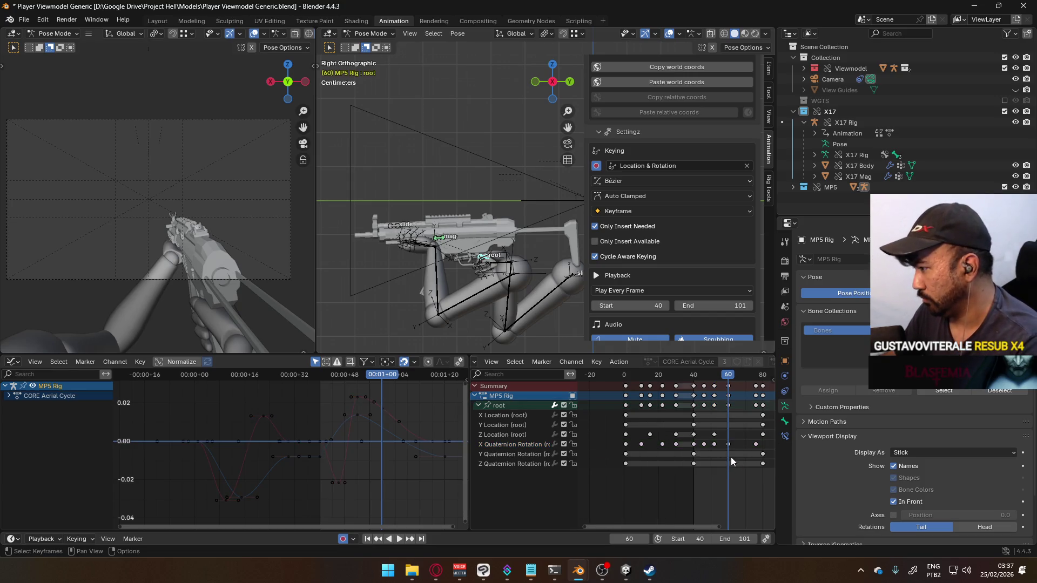
pyautogui.press('g')
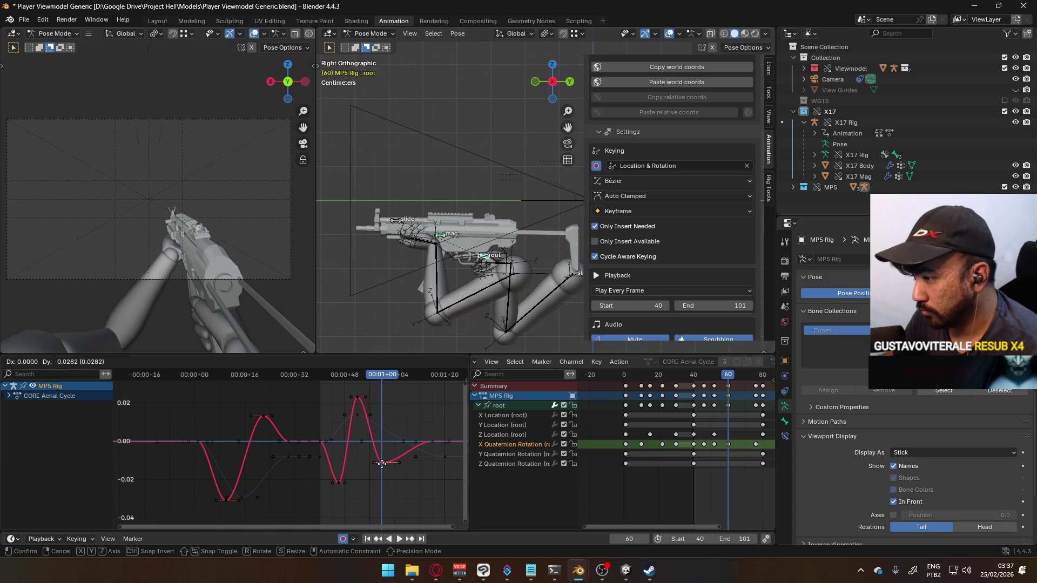
# - Lower the frame-60 X Quaternion key and shift it to about frame 64
pyautogui.click(382, 463)
pyautogui.press('space')
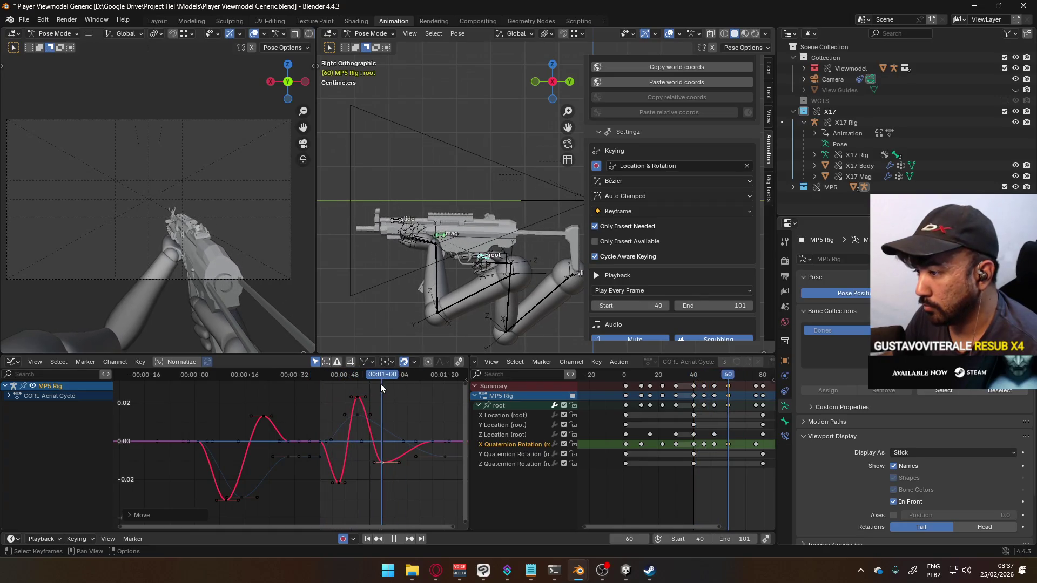
pyautogui.press('space')
pyautogui.press('g')
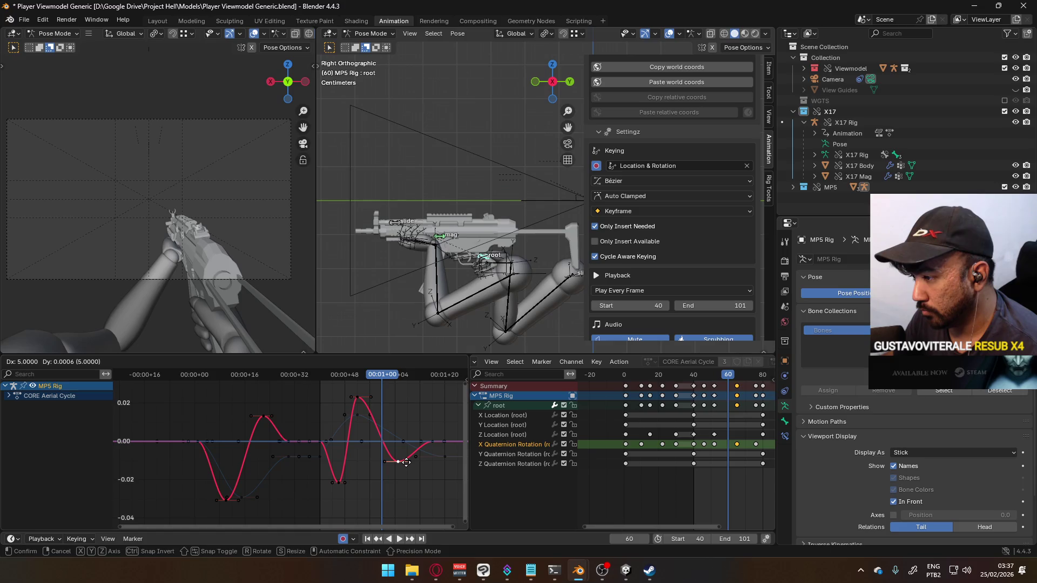
pyautogui.click(403, 454)
pyautogui.press('space')
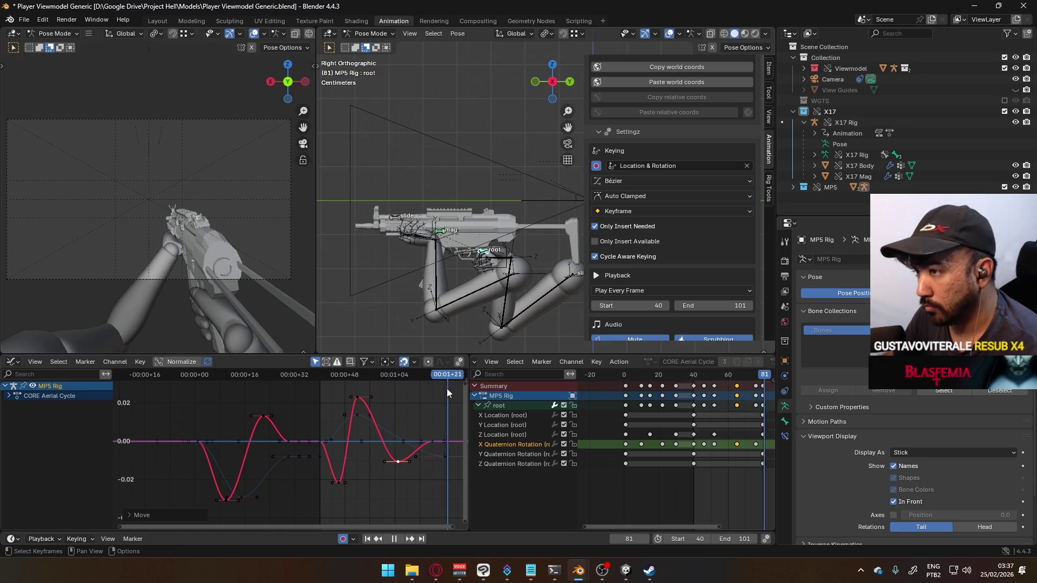
pyautogui.press('space')
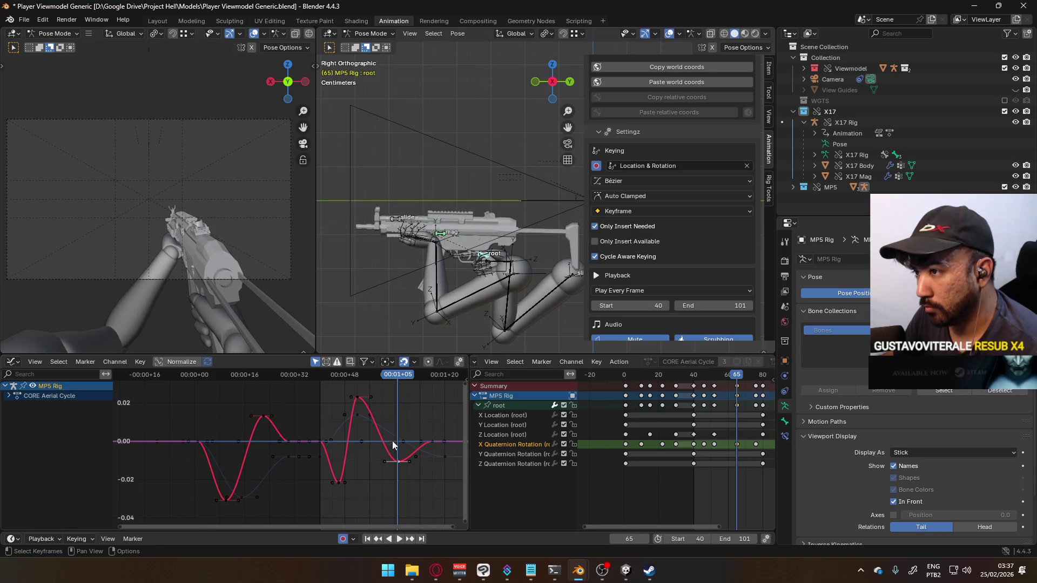
# - Reposition the selected X Quaternion key at frame 65 and replay from the cycle start
pyautogui.press('g')
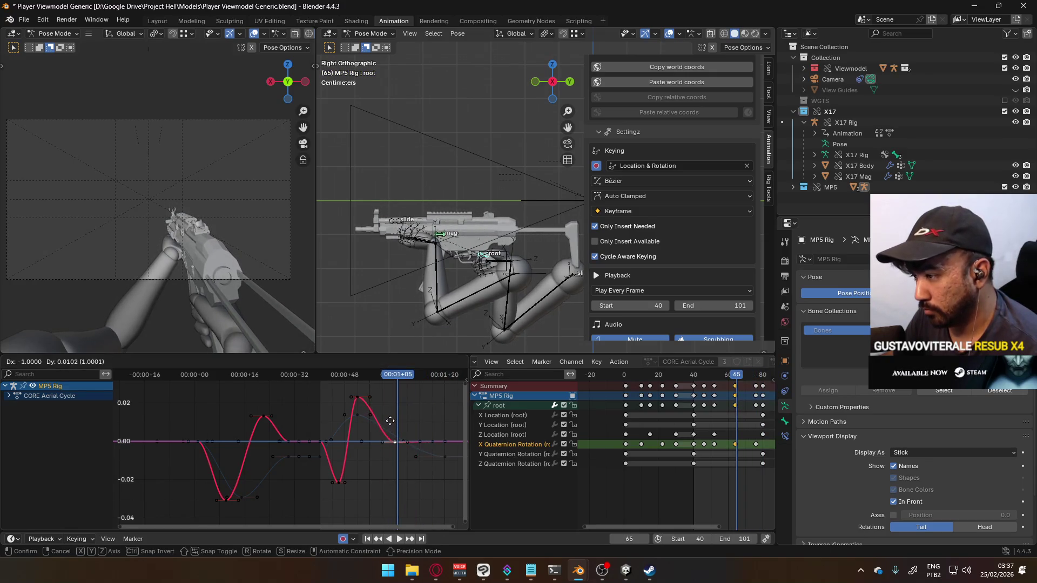
pyautogui.press('Escape')
pyautogui.press('g')
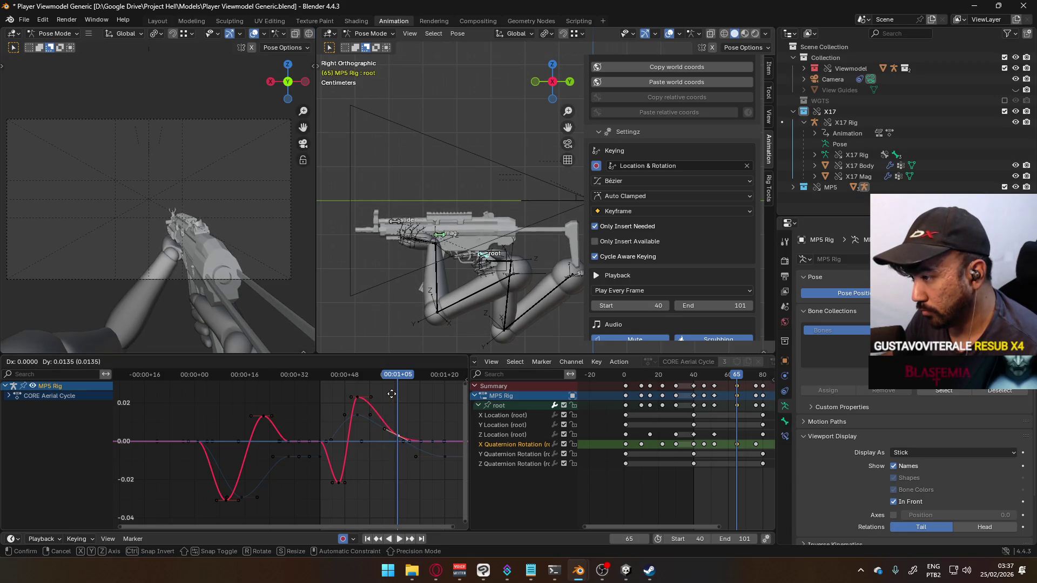
pyautogui.click(392, 395)
pyautogui.press('space')
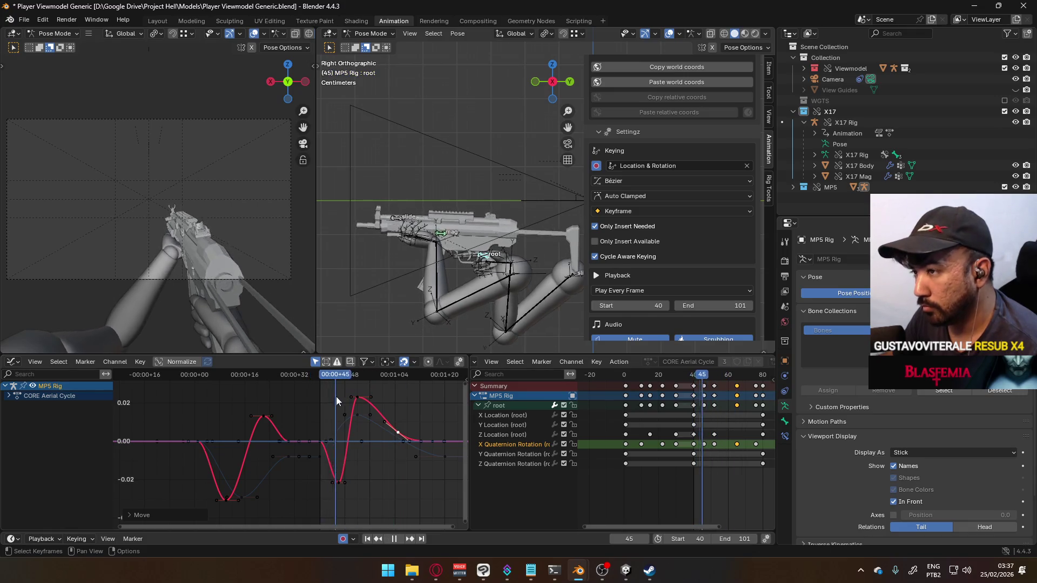
pyautogui.moveTo(404, 382)
pyautogui.mouseDown()
pyautogui.moveTo(321, 397)
pyautogui.moveTo(341, 396)
pyautogui.moveTo(339, 406)
pyautogui.mouseUp()
pyautogui.press('space')
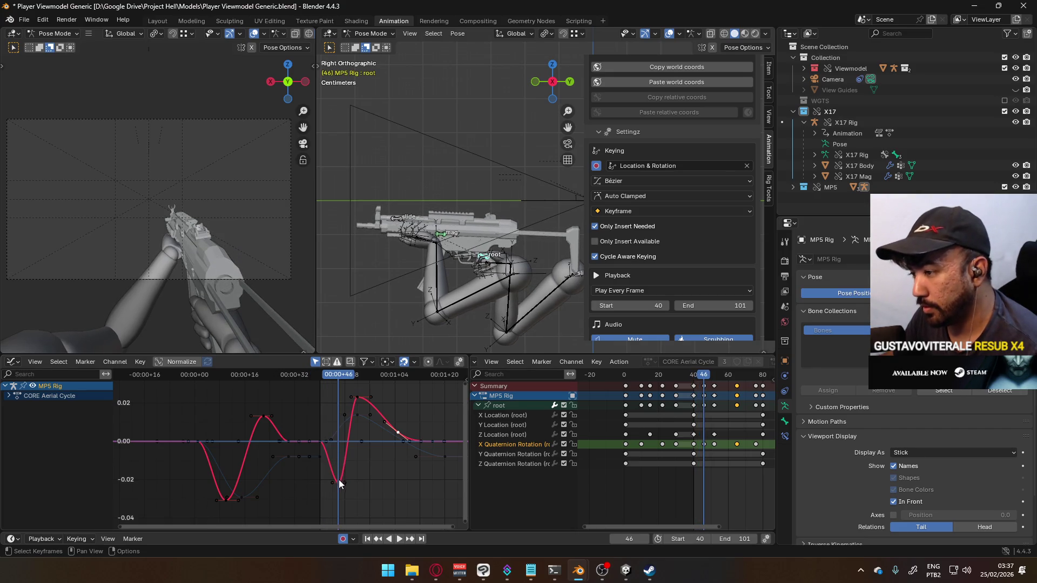
# - Raise the key near frame 46, mute X Quaternion Rotation, and nudge the Z Location key later
pyautogui.press('g')
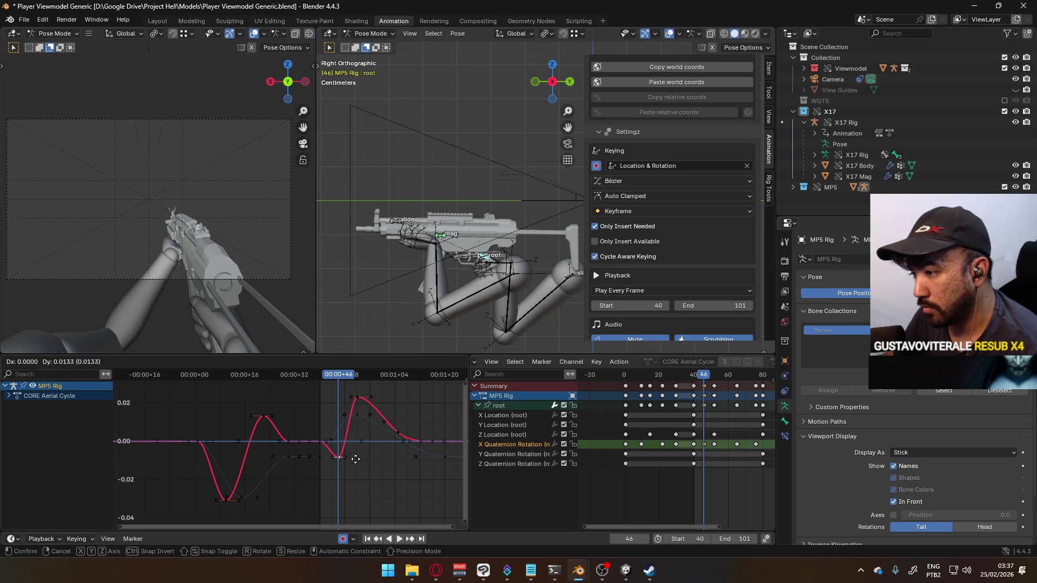
pyautogui.click(354, 459)
pyautogui.press('space')
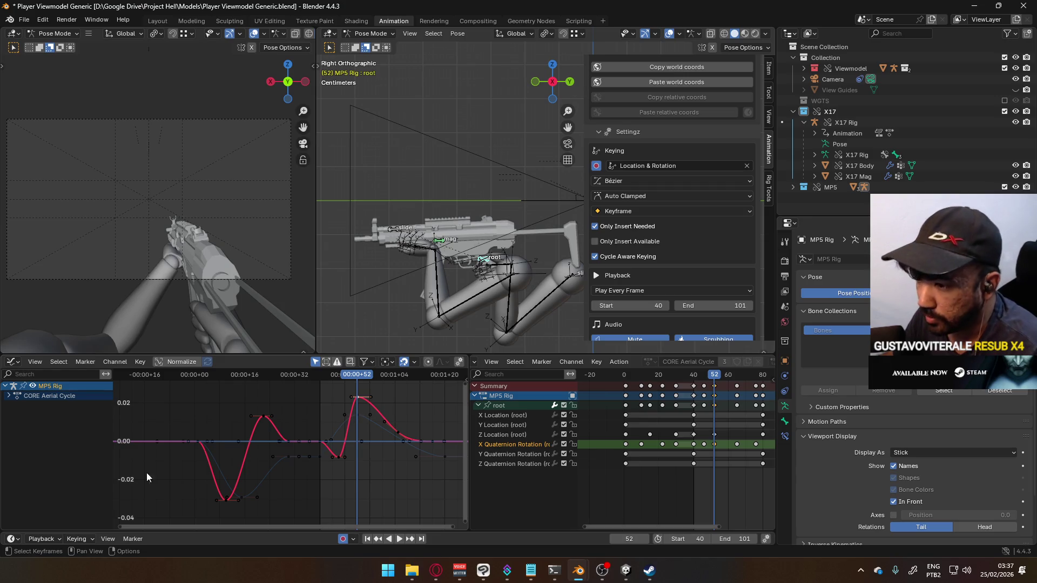
pyautogui.click(563, 445)
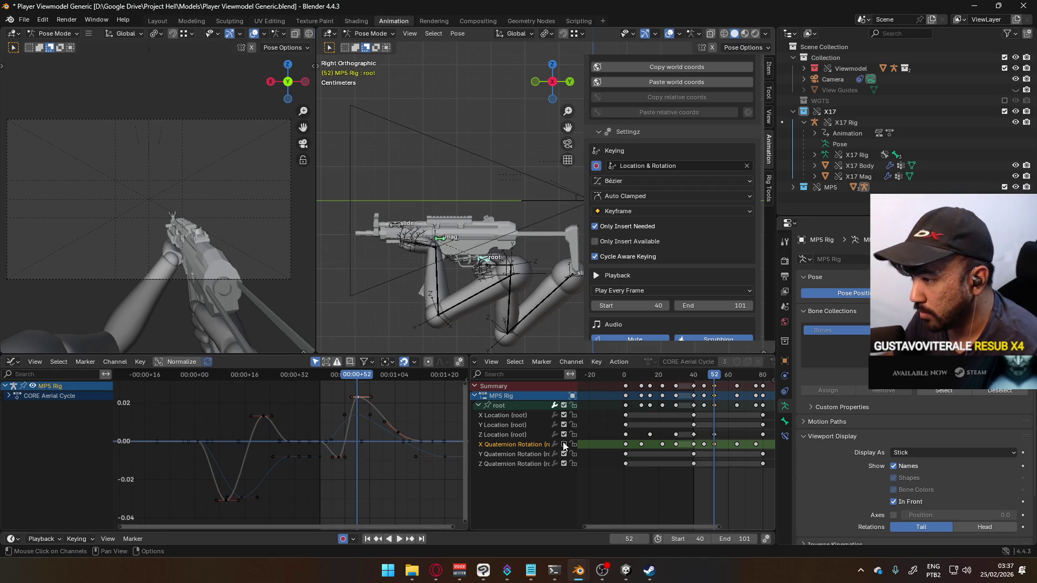
pyautogui.moveTo(354, 377)
pyautogui.mouseDown()
pyautogui.moveTo(326, 378)
pyautogui.moveTo(377, 374)
pyautogui.moveTo(324, 377)
pyautogui.moveTo(357, 371)
pyautogui.mouseUp()
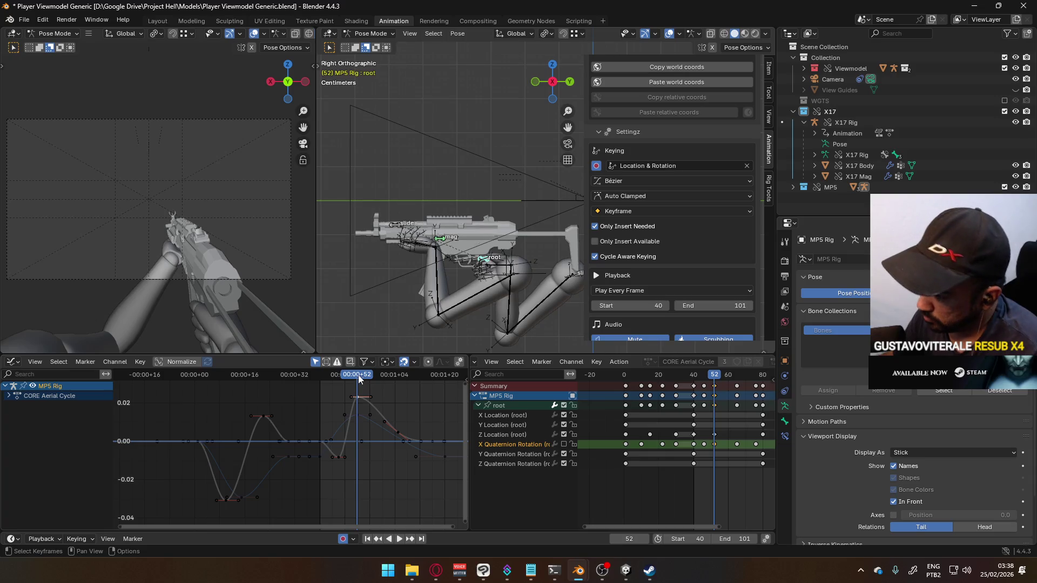
pyautogui.click(322, 457)
pyautogui.moveTo(340, 441); pyautogui.dragTo(348, 433)
# - Scale the Z Location peak keys near frame 52 to about 0.61 and re-enable X Quaternion Rotation
pyautogui.press('s')
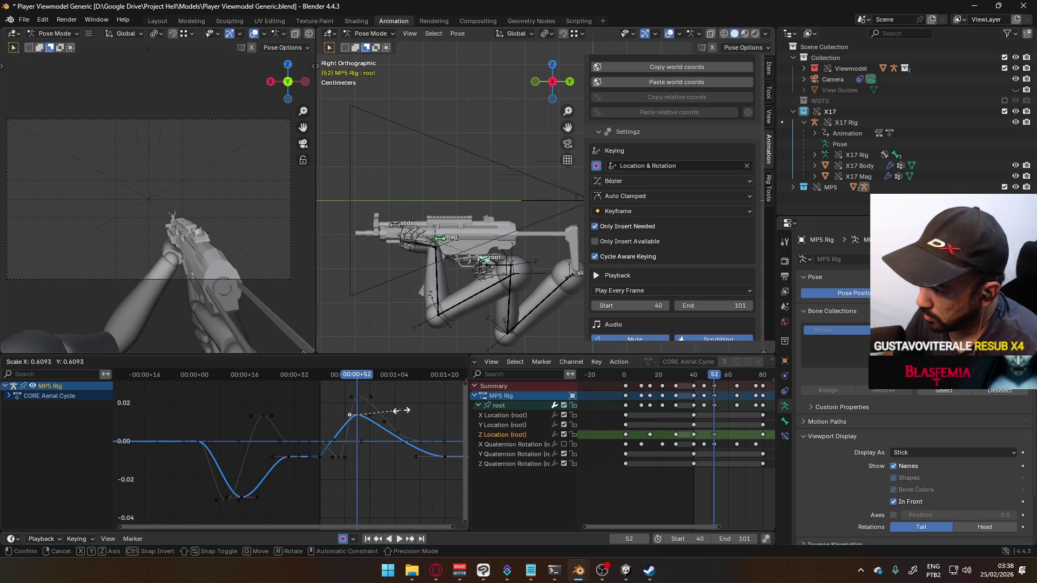
pyautogui.click(404, 411)
pyautogui.press('space')
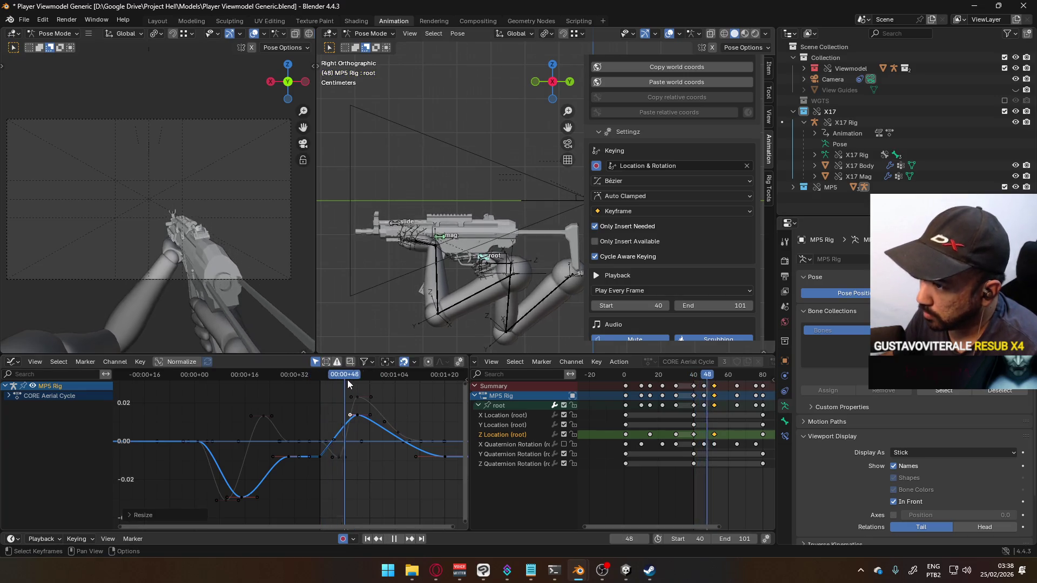
pyautogui.moveTo(366, 379); pyautogui.dragTo(356, 382)
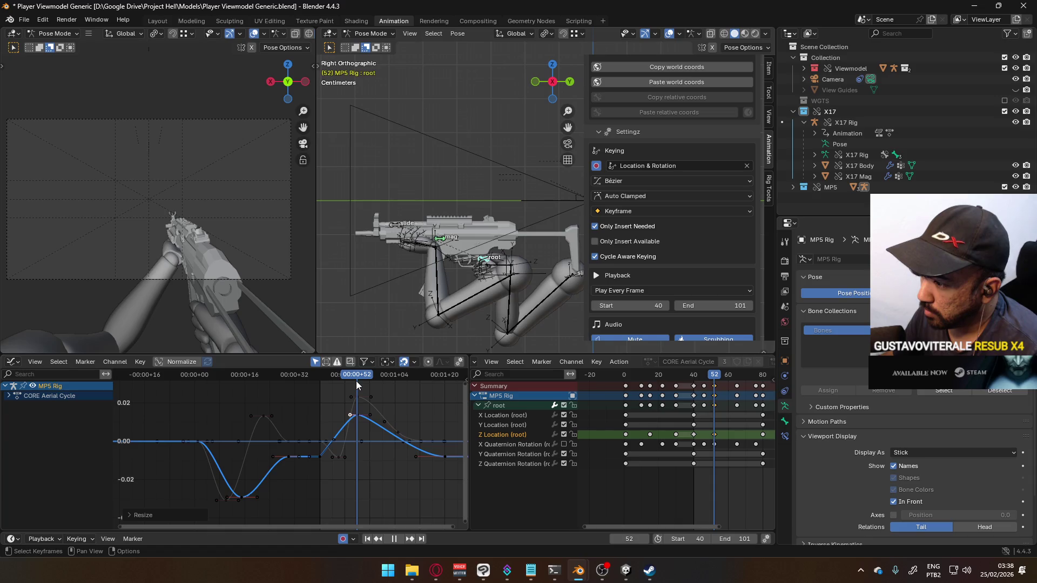
pyautogui.press('Escape')
pyautogui.press('Home')
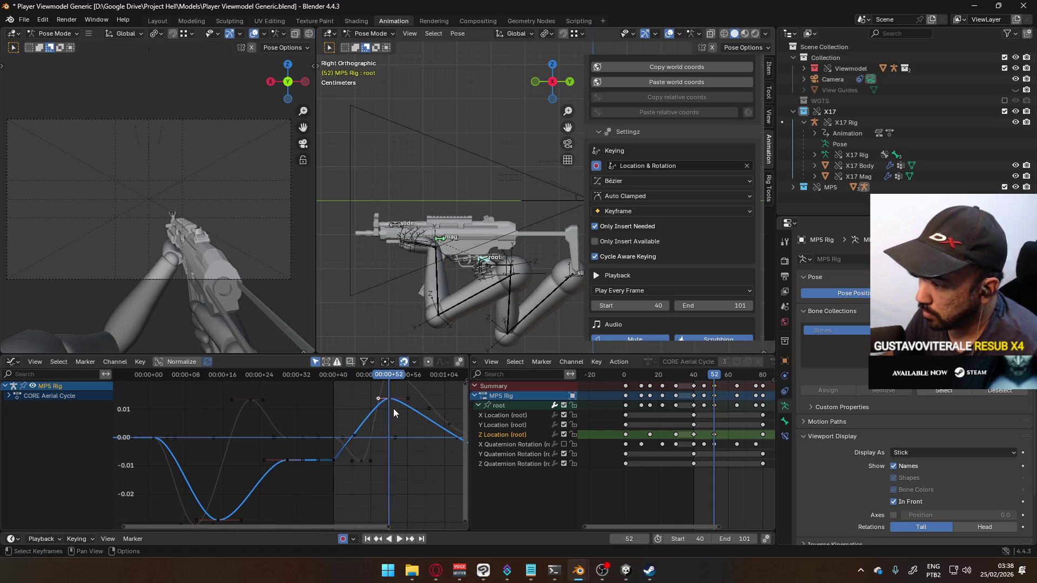
pyautogui.press('space')
pyautogui.moveTo(390, 376); pyautogui.dragTo(393, 393)
pyautogui.scroll(-2, 378, 466)
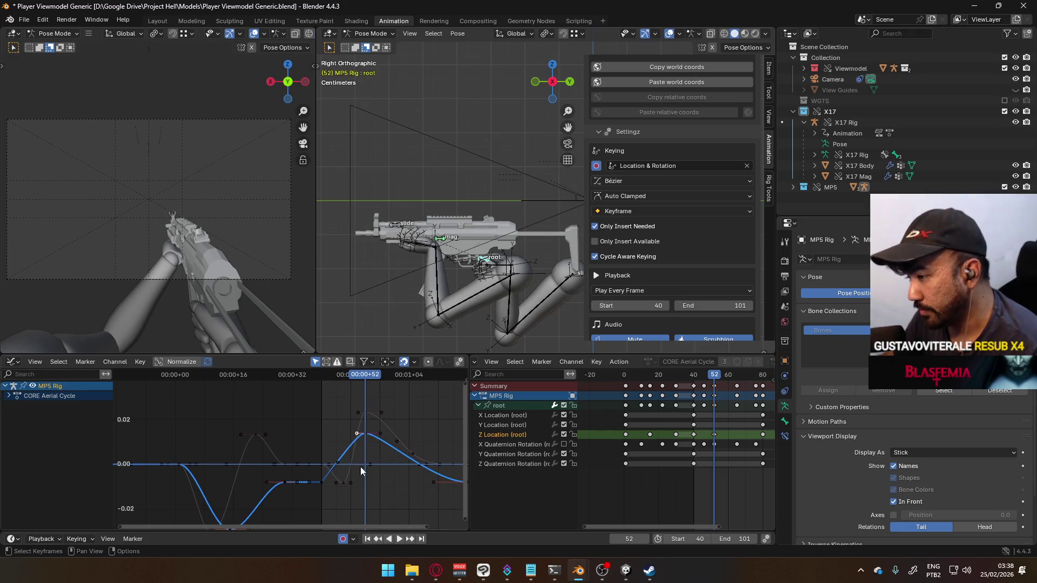
pyautogui.click(563, 444)
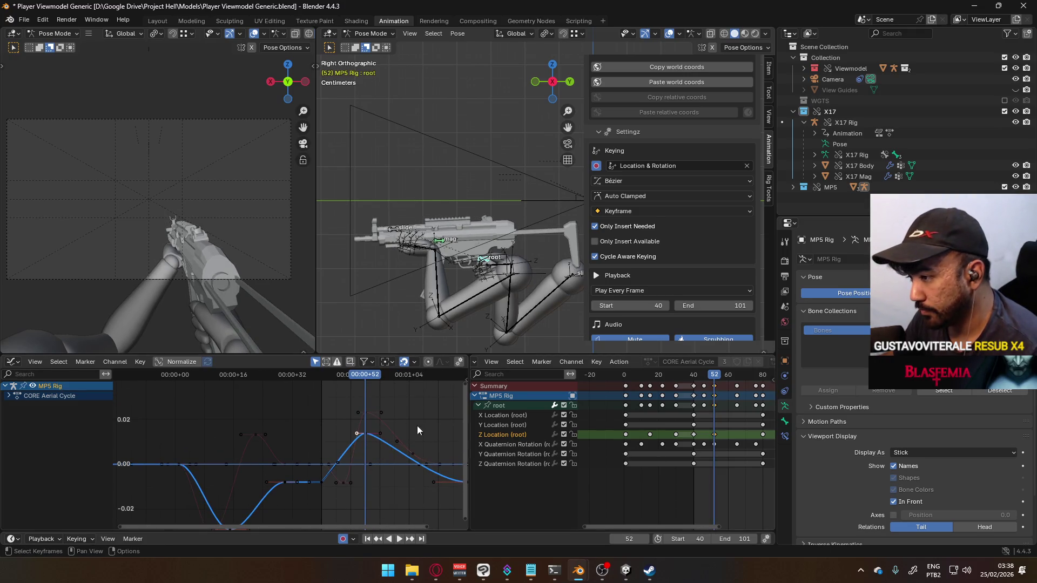
pyautogui.moveTo(367, 376)
pyautogui.mouseDown()
pyautogui.moveTo(348, 381)
pyautogui.moveTo(365, 381)
pyautogui.mouseUp()
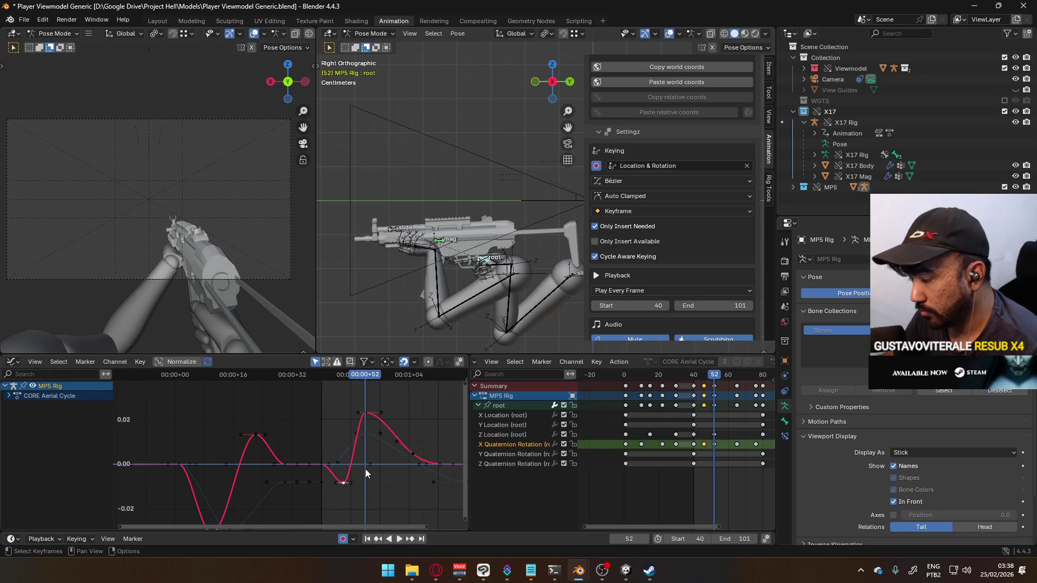
# - Pull the X Quaternion peak down into a trough, try a 3-frame shift, then undo it
pyautogui.click(366, 413)
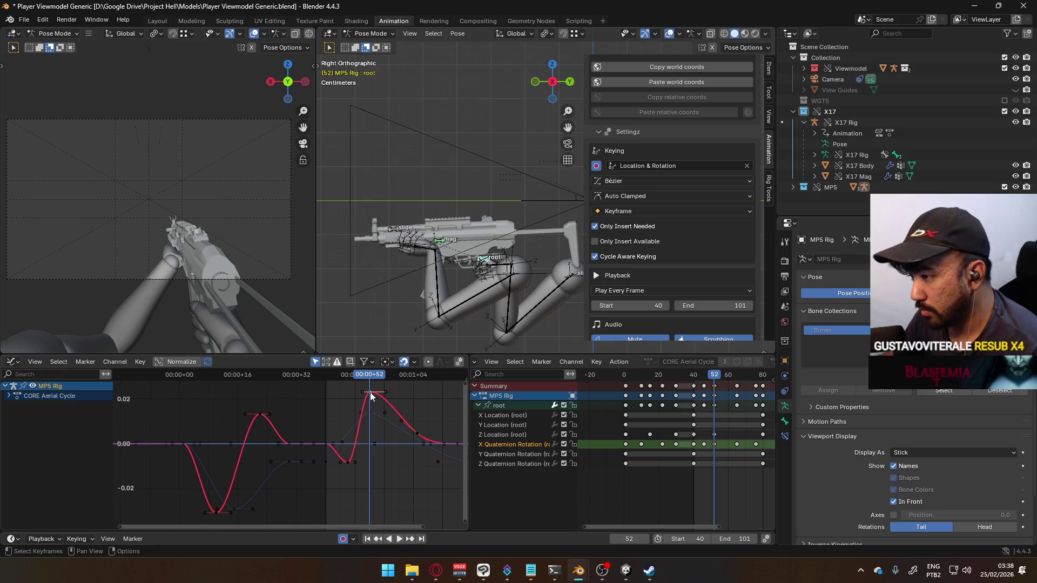
pyautogui.press('g')
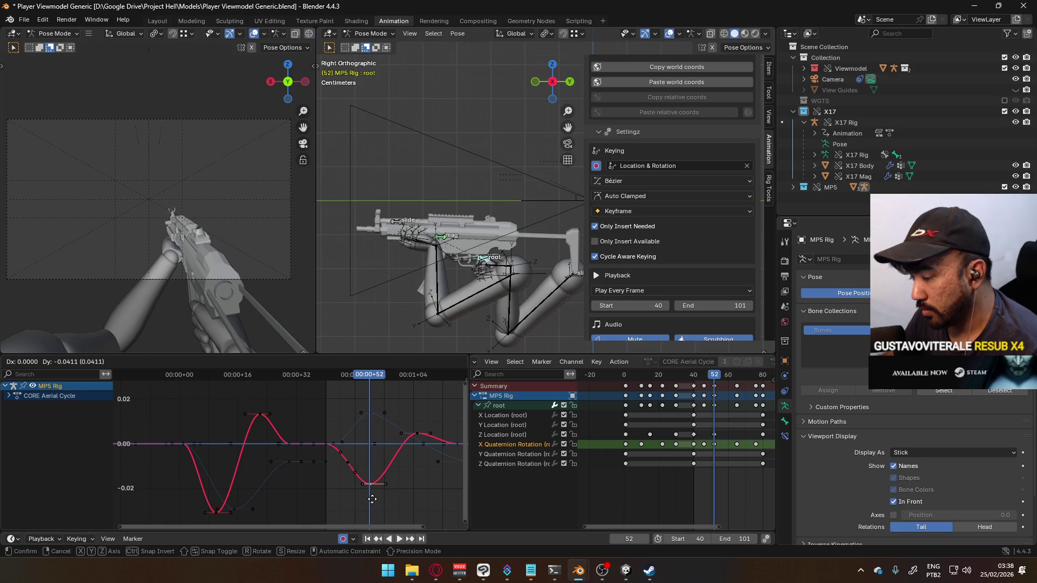
pyautogui.click(372, 499)
pyautogui.press('g')
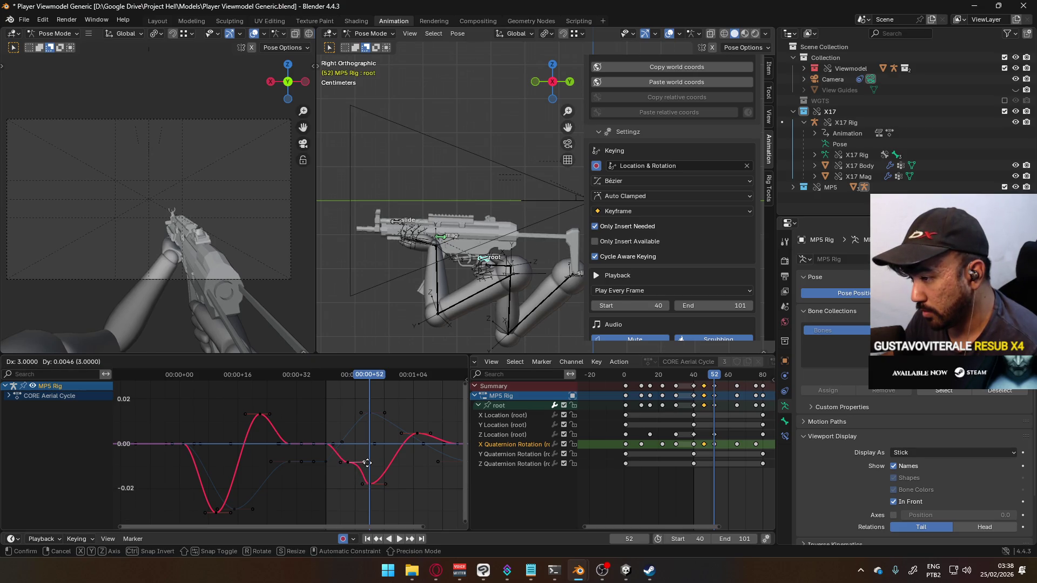
pyautogui.click(369, 462)
pyautogui.press('space')
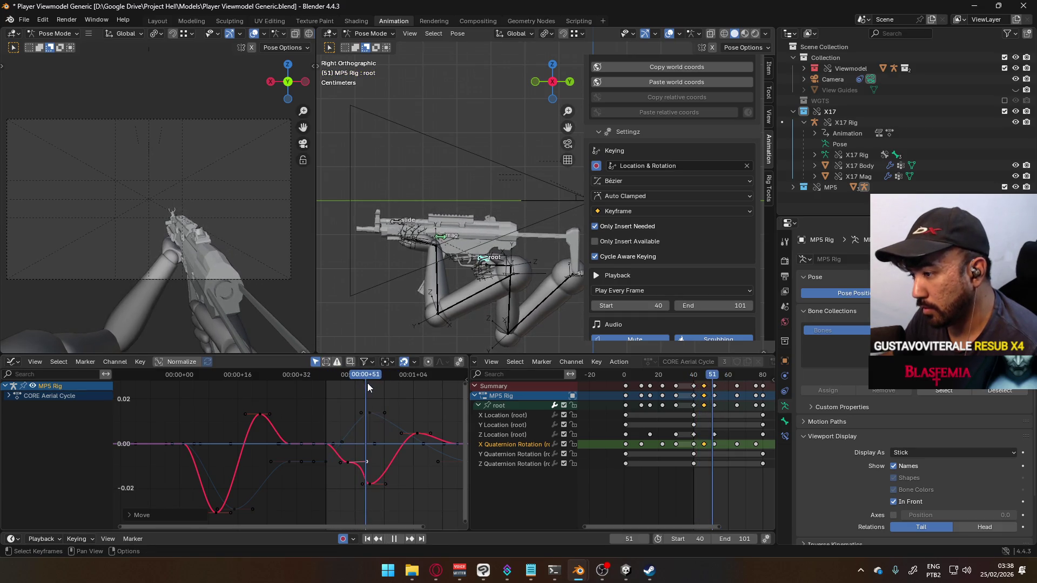
pyautogui.press('space')
pyautogui.hotkey('ctrl', 'z')
# - Adjust the frame-65 X Quaternion Rotation key to a value of about 0.015
pyautogui.press('space')
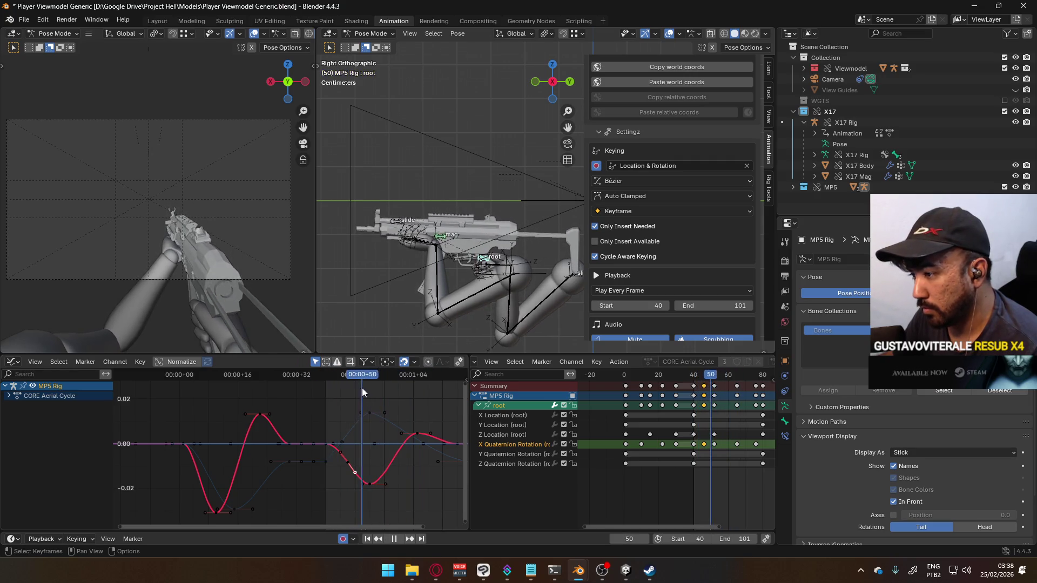
pyautogui.press('space')
pyautogui.click(416, 436)
pyautogui.press('g')
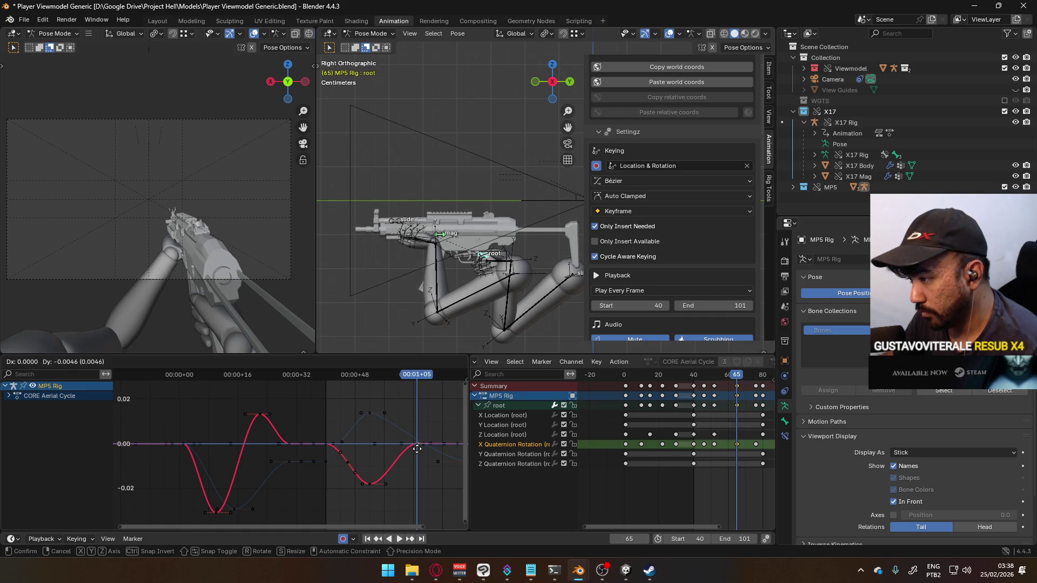
pyautogui.click(417, 449)
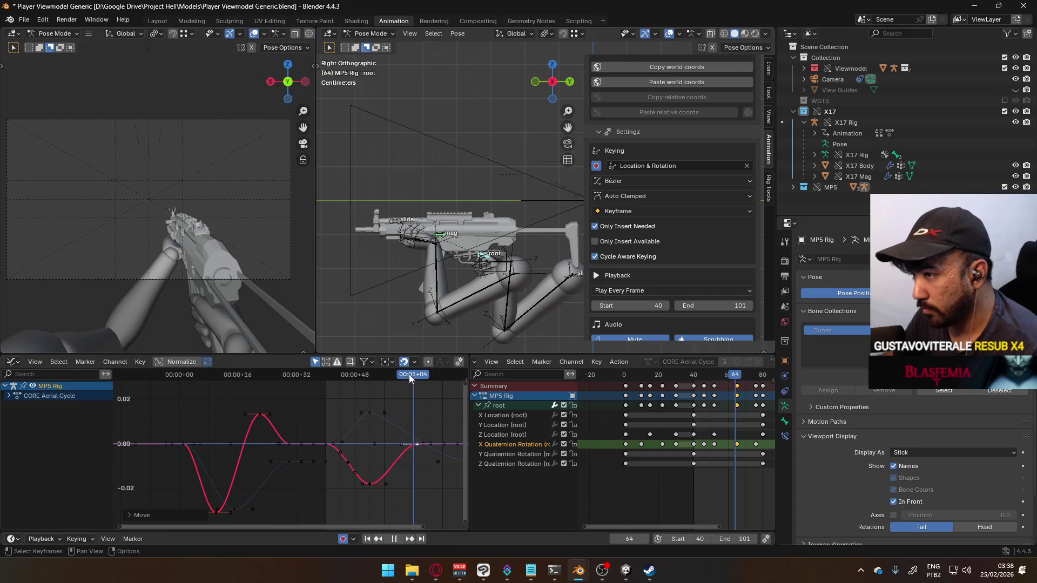
pyautogui.press('space')
pyautogui.press('space')
pyautogui.click(417, 444)
pyautogui.press('g')
pyautogui.click(429, 429)
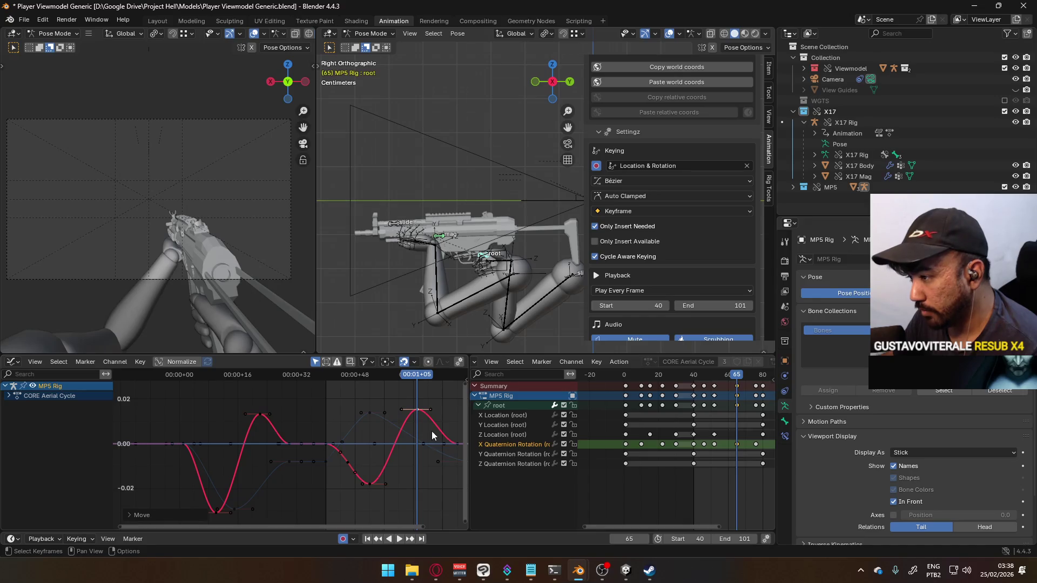
# - Shift the later dip and peak keys about 4 frames earlier, then delete the later keyframes
pyautogui.keyDown('shift'); pyautogui.click(458, 444); pyautogui.keyUp('shift')
pyautogui.press('g')
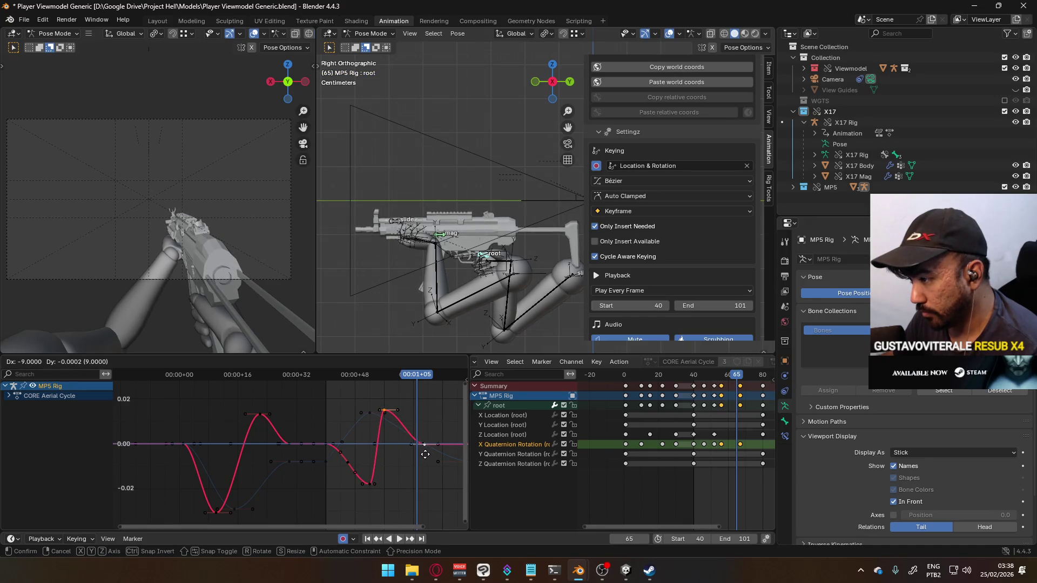
pyautogui.rightClick(422, 454)
pyautogui.press('g')
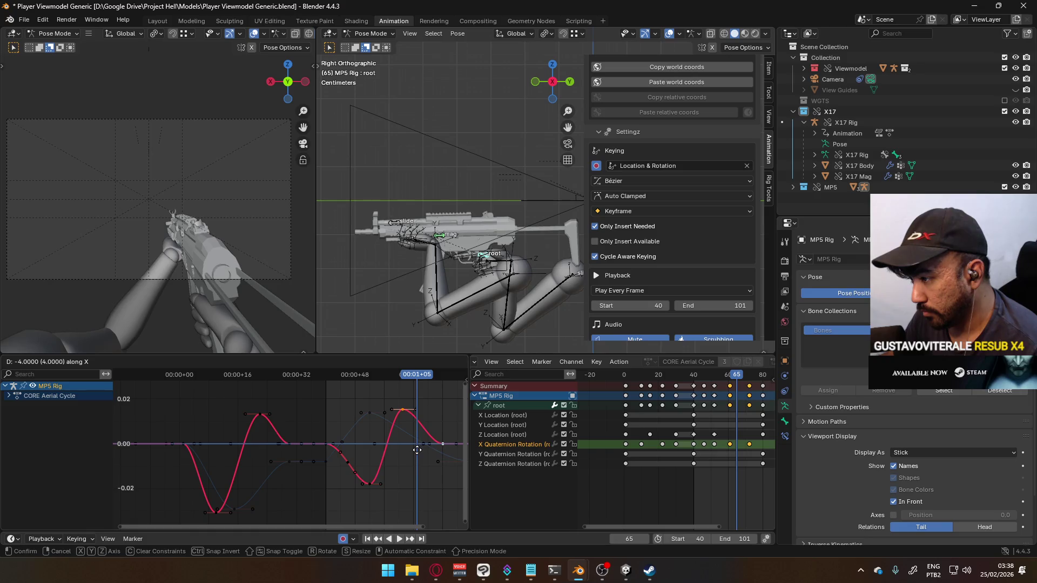
pyautogui.click(403, 385)
pyautogui.click(361, 376)
pyautogui.press('space')
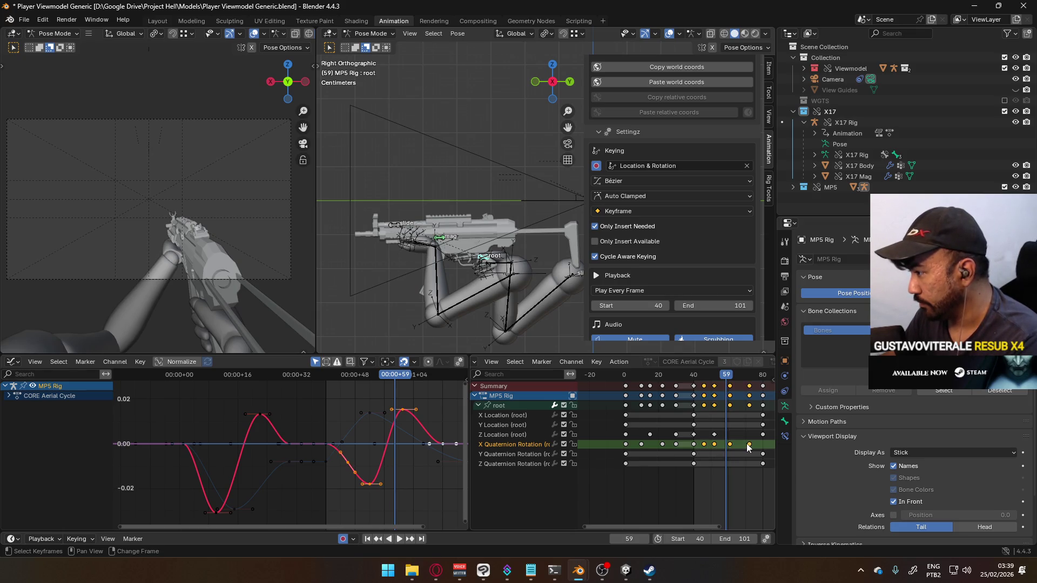
pyautogui.press('Delete')
pyautogui.press('space')
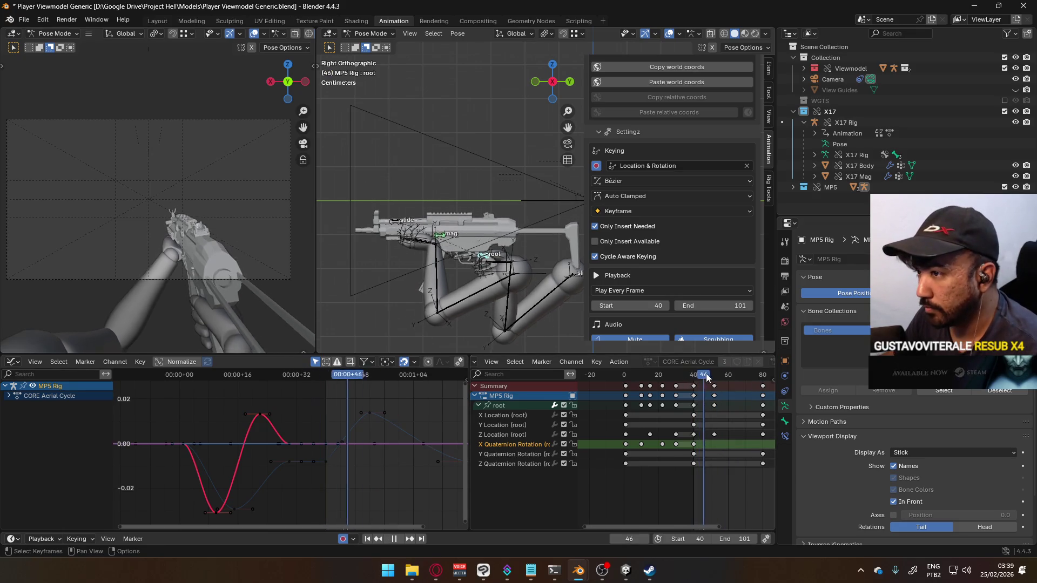
# - Change the frame-52 Z Location key's handle type and paste the peak key at frame 56 to hold it
pyautogui.moveTo(727, 374)
pyautogui.mouseDown()
pyautogui.moveTo(682, 377)
pyautogui.moveTo(737, 378)
pyautogui.moveTo(714, 377)
pyautogui.mouseUp()
pyautogui.click(369, 414)
pyautogui.press('Home')
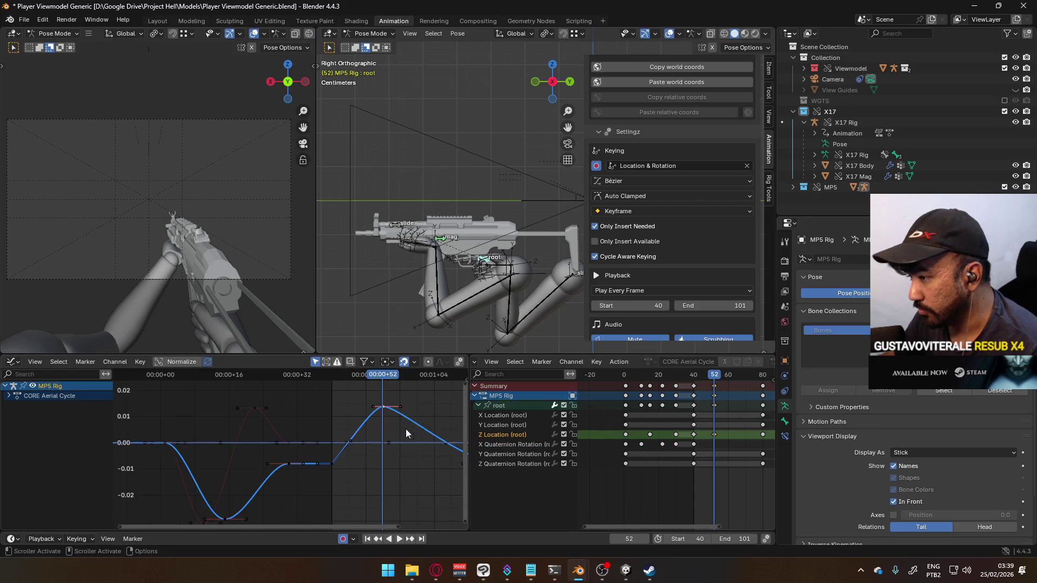
pyautogui.press('v')
pyautogui.click(672, 489)
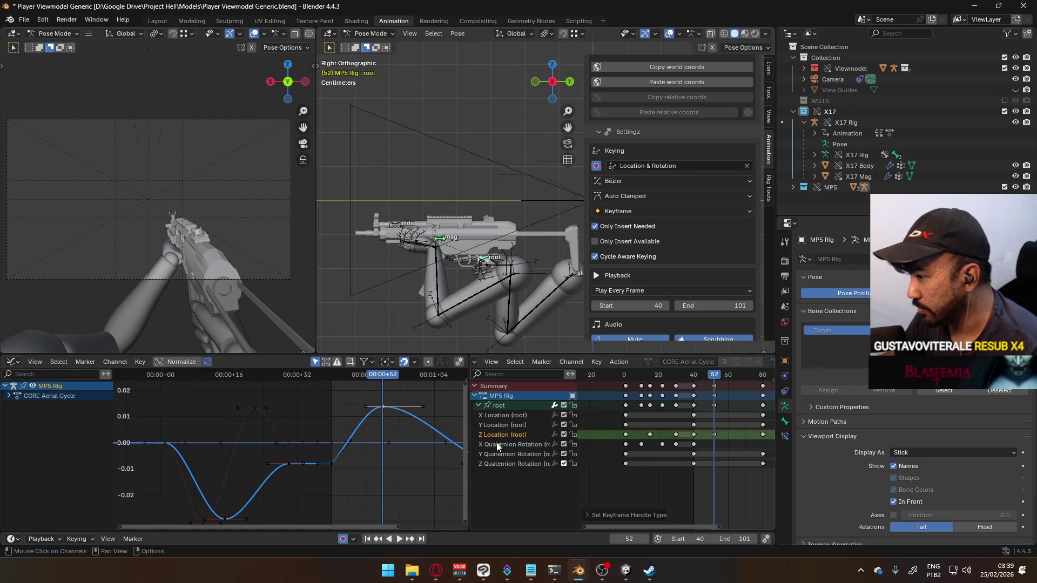
pyautogui.moveTo(387, 383); pyautogui.dragTo(399, 382)
pyautogui.hotkey('ctrl', 'v')
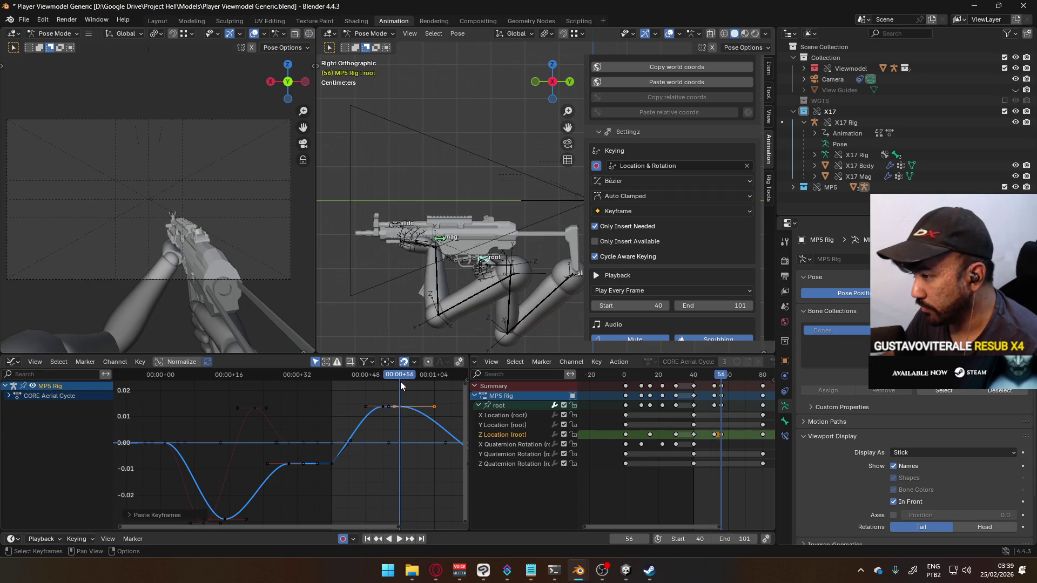
pyautogui.press('g')
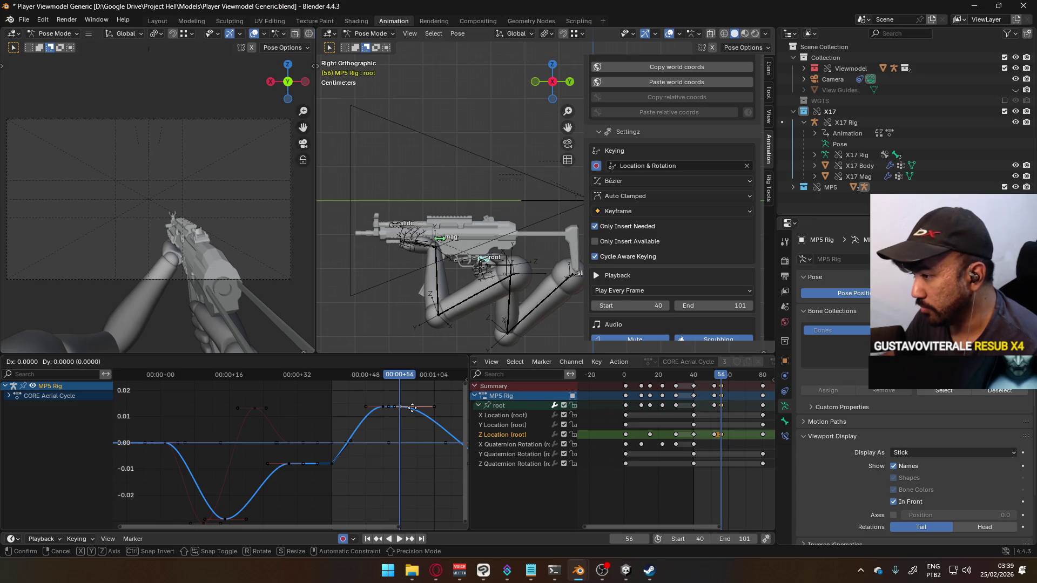
pyautogui.click(408, 400)
pyautogui.press('space')
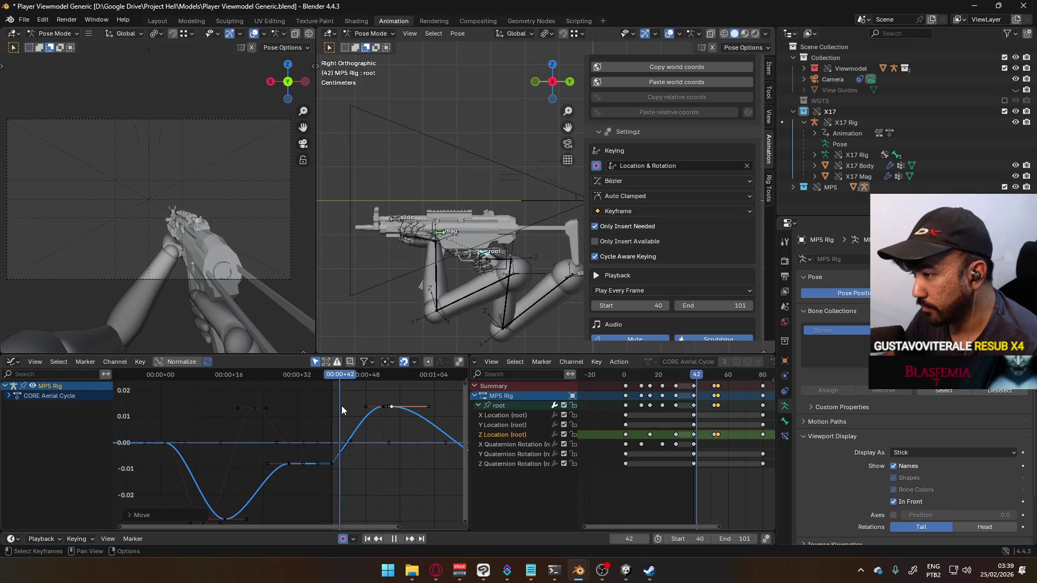
# - Move the last Z Location key 12 frames earlier and raise a rising-slope key about 0.0017
pyautogui.keyDown('ctrl'); pyautogui.scroll(-3, 421, 435); pyautogui.keyUp('ctrl')
pyautogui.click(429, 445)
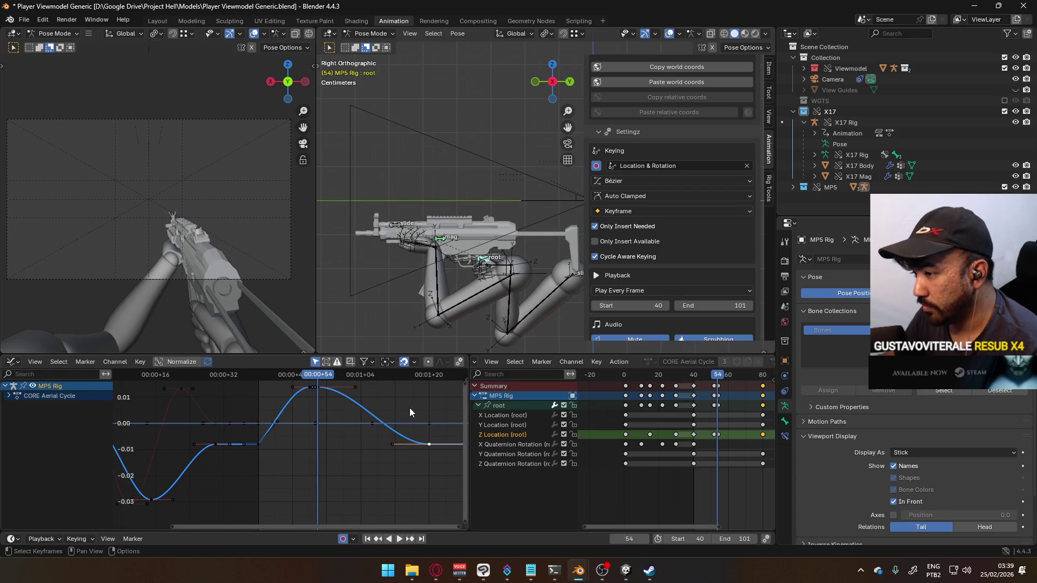
pyautogui.press('g')
pyautogui.press('x')
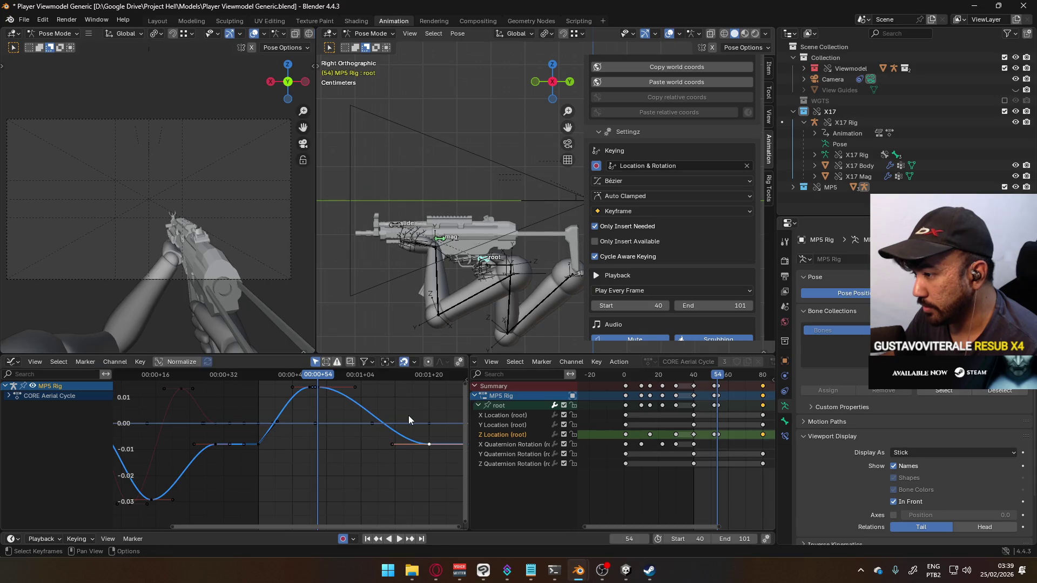
pyautogui.click(357, 415)
pyautogui.moveTo(321, 382); pyautogui.dragTo(342, 413, button='middle')
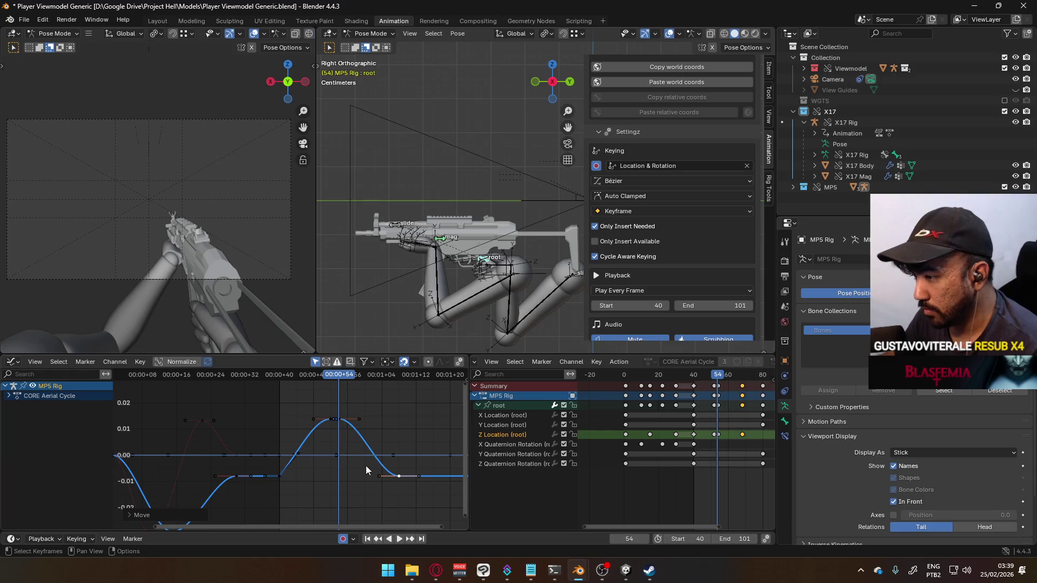
pyautogui.press('space')
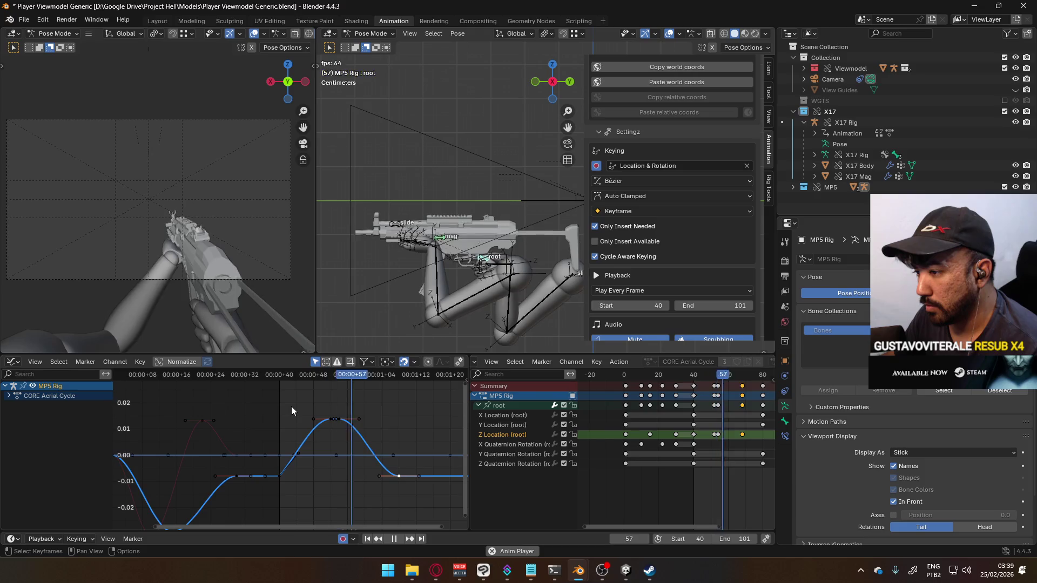
pyautogui.moveTo(298, 453); pyautogui.dragTo(297, 449)
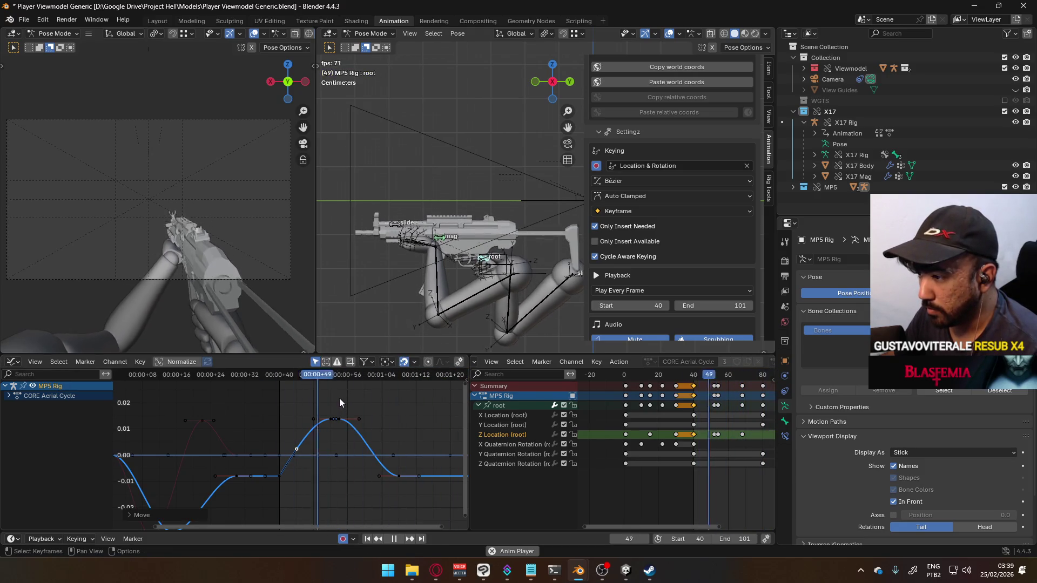
# - Paste the copied rotation keys into X Quaternion Rotation at frame 52 and lower them below zero
pyautogui.press('space')
pyautogui.moveTo(355, 380); pyautogui.dragTo(279, 385)
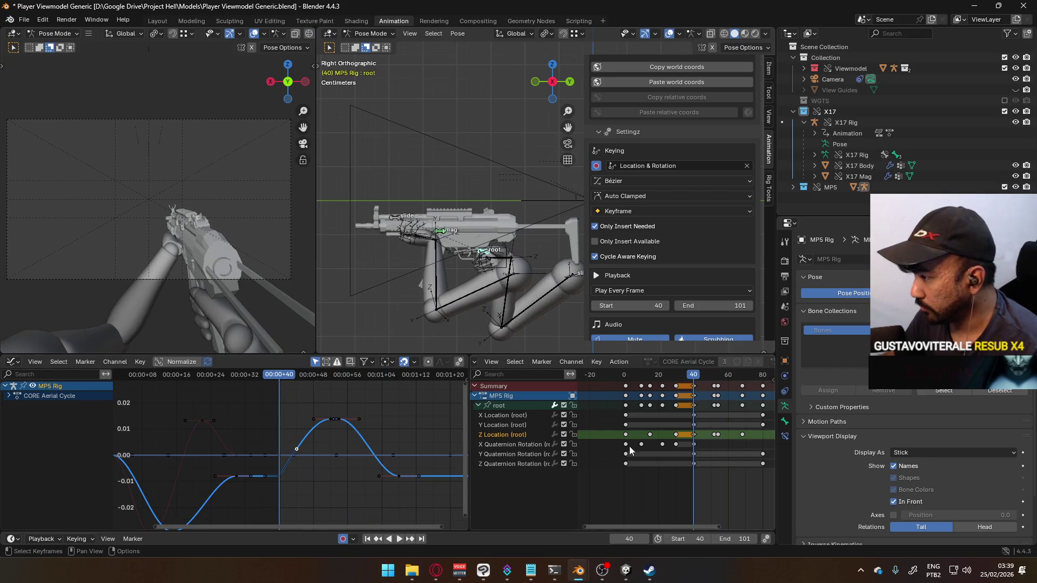
pyautogui.click(694, 446)
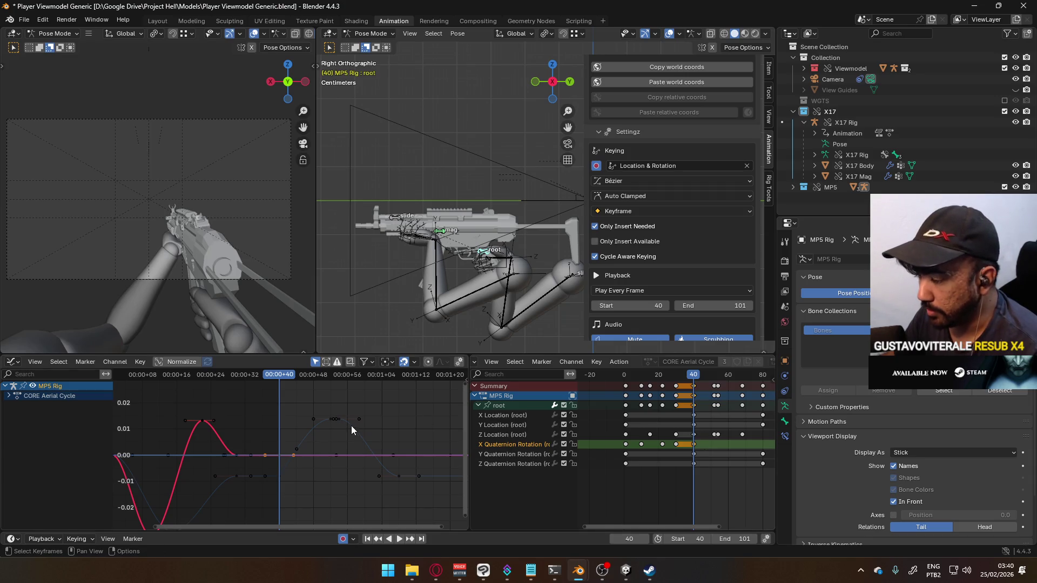
pyautogui.moveTo(281, 377); pyautogui.dragTo(331, 381)
pyautogui.hotkey('ctrl', 'v')
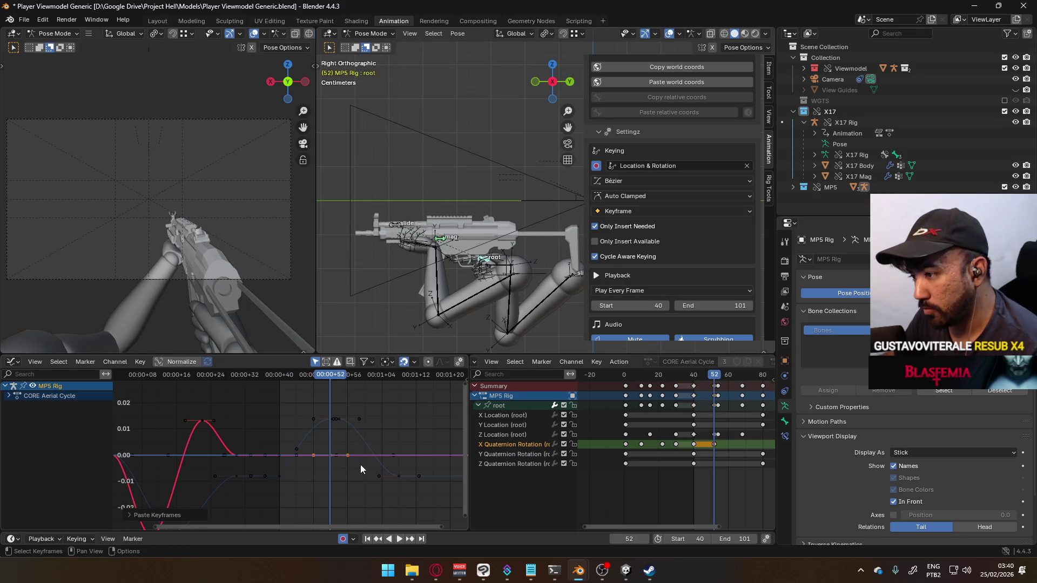
pyautogui.moveTo(347, 457); pyautogui.dragTo(347, 485)
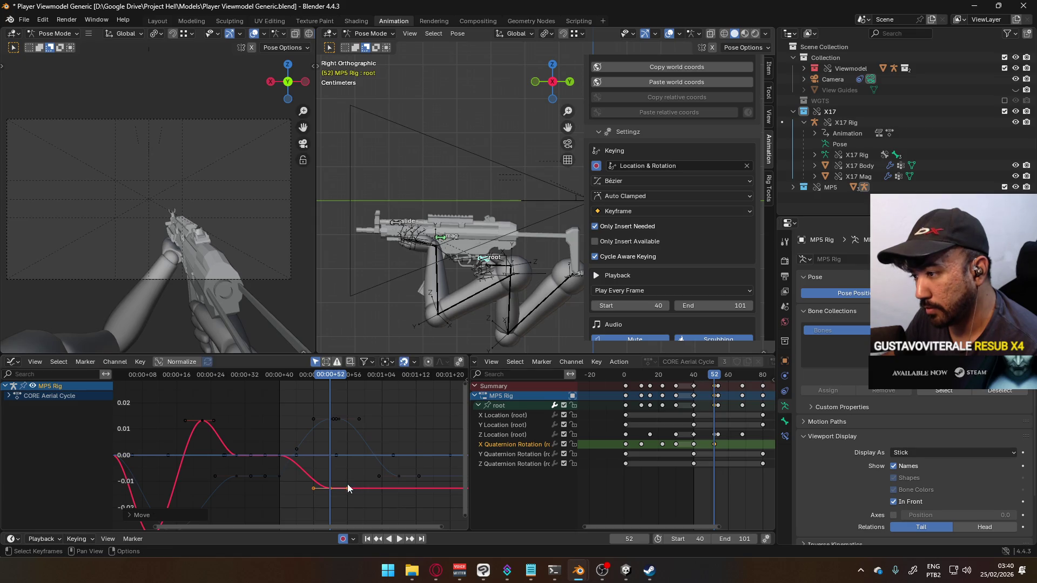
# - Paste a rotation key at frame 56 on the X Quaternion Rotation curve, undoing the stray W keyframe
pyautogui.press('space')
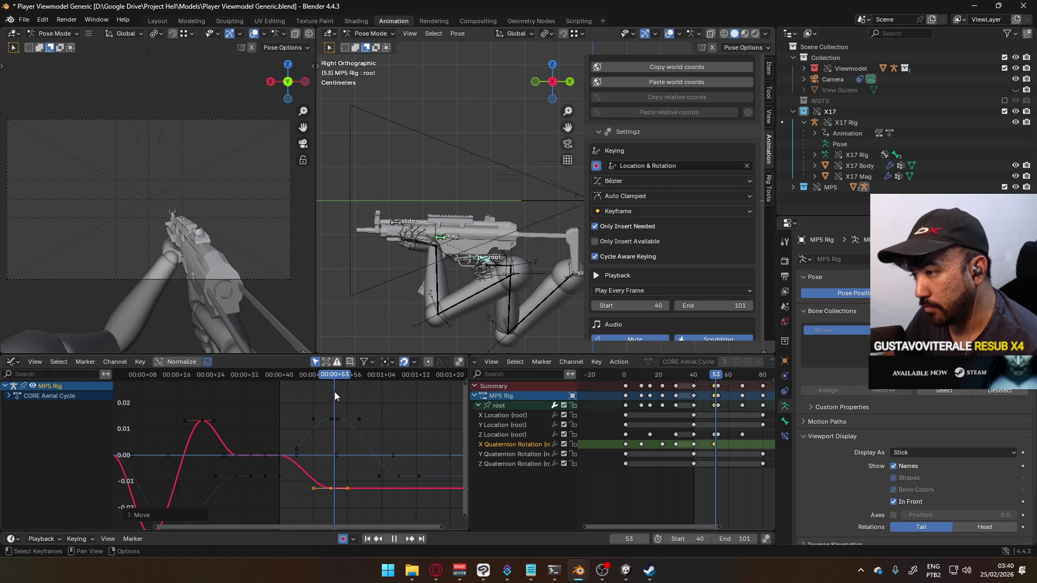
pyautogui.moveTo(331, 394); pyautogui.dragTo(348, 394)
pyautogui.press('space')
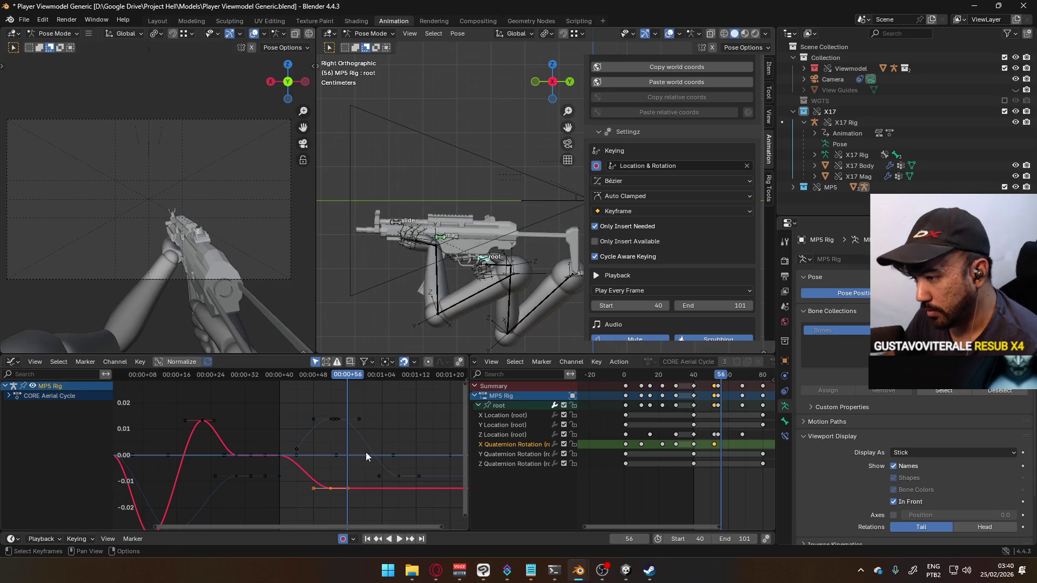
pyautogui.rightClick(346, 491)
pyautogui.click(347, 495)
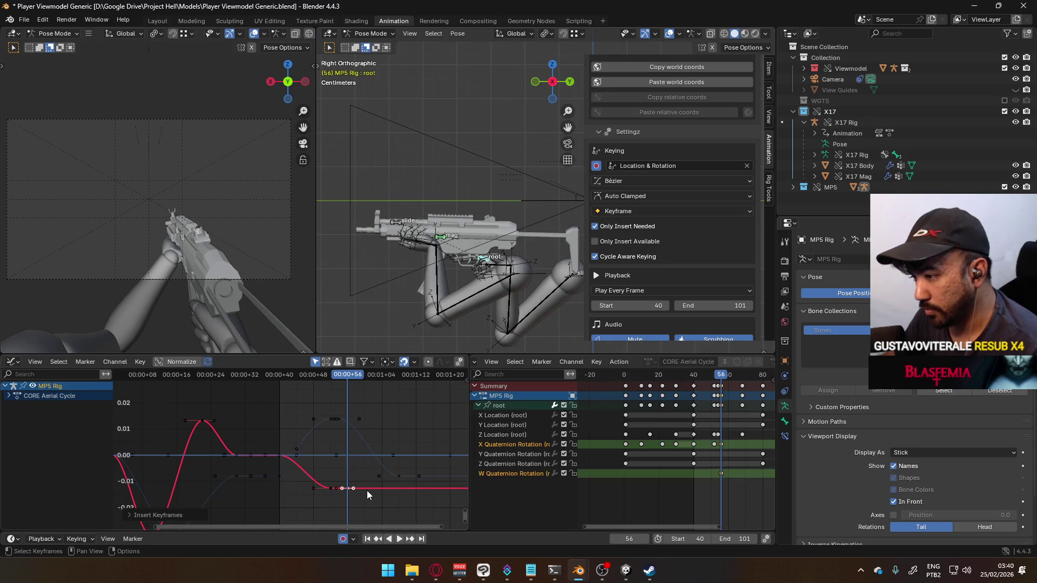
pyautogui.hotkey('ctrl', 'z')
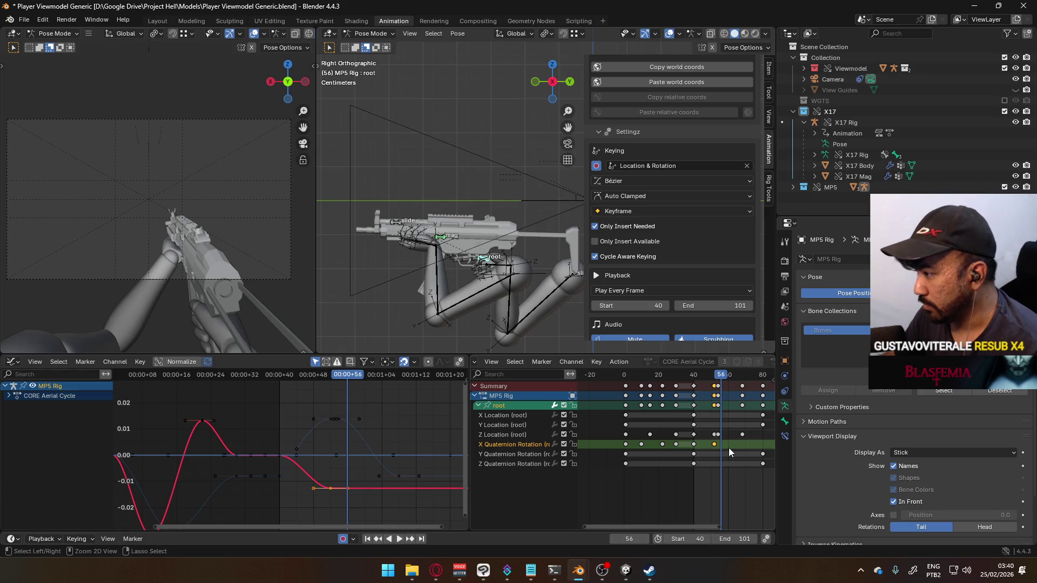
pyautogui.hotkey('ctrl', 'v')
# - Move the frame-56 rotation key up and later to form a new peak
pyautogui.press('g')
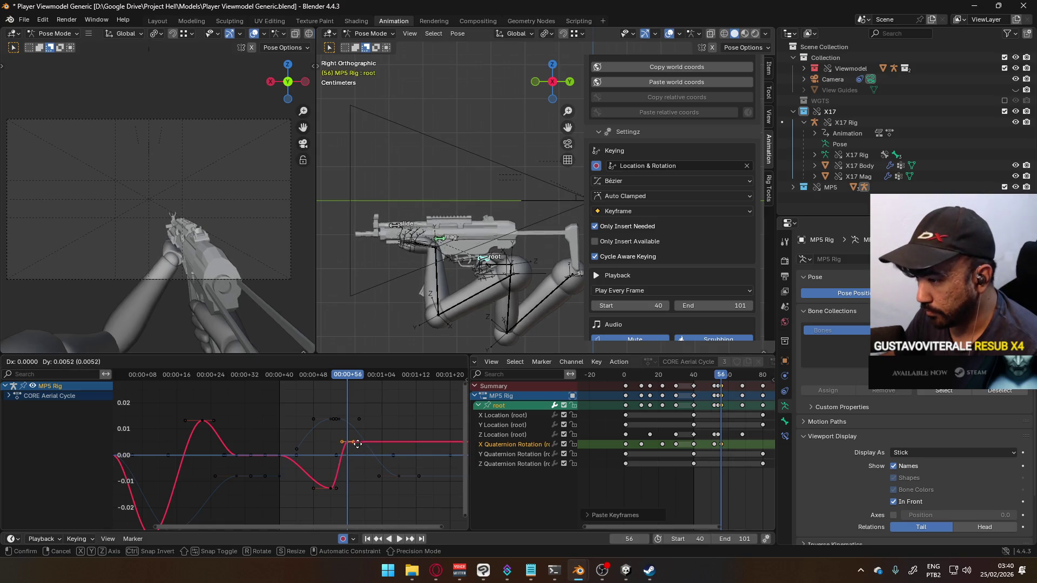
pyautogui.press('Escape')
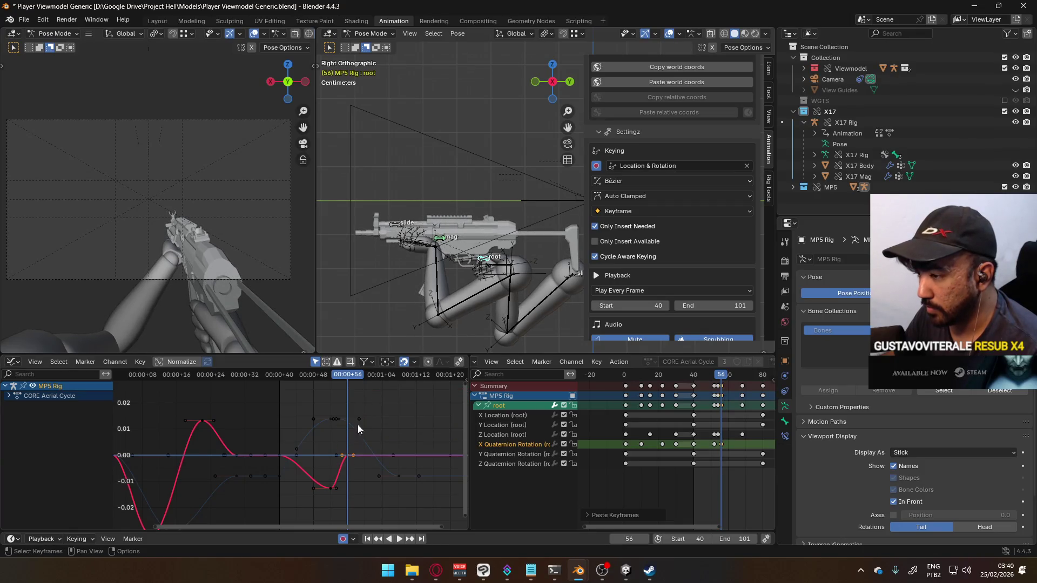
pyautogui.moveTo(341, 378)
pyautogui.mouseDown()
pyautogui.moveTo(329, 378)
pyautogui.moveTo(370, 382)
pyautogui.mouseUp()
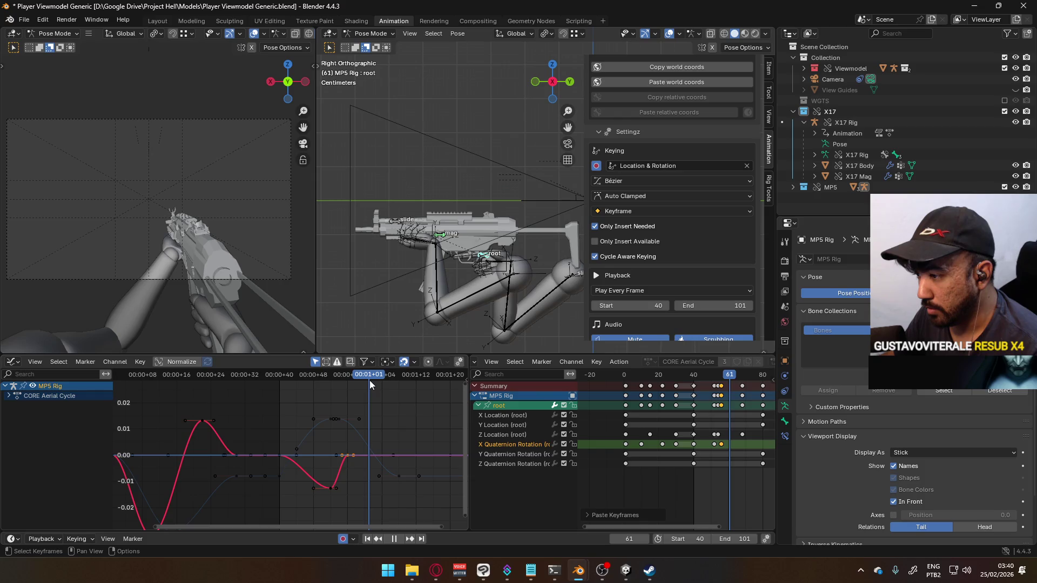
pyautogui.press('g')
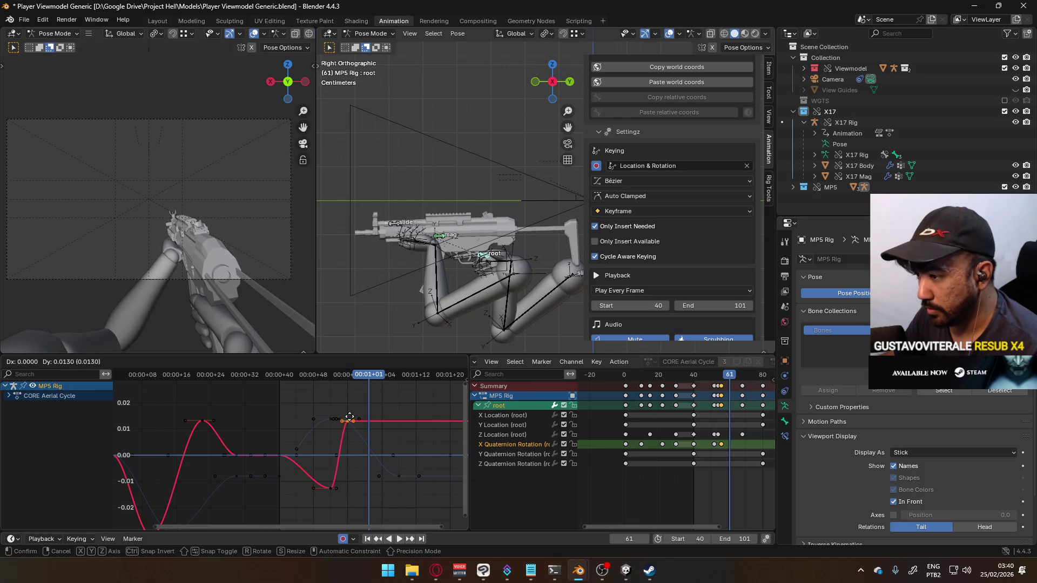
pyautogui.click(370, 416)
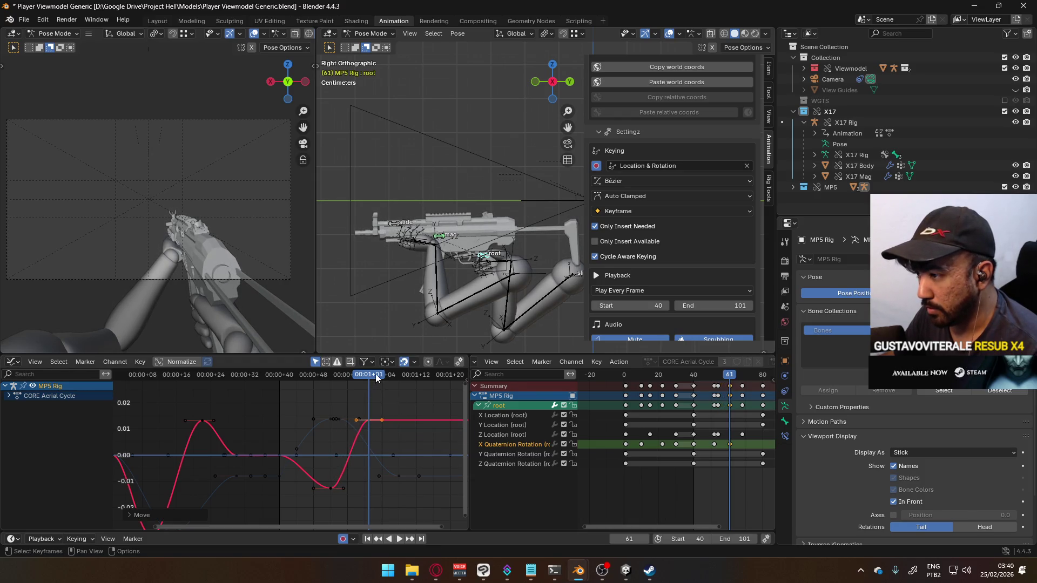
# - Shift the selected rotation keys three frames earlier and preview the motion
pyautogui.press('space')
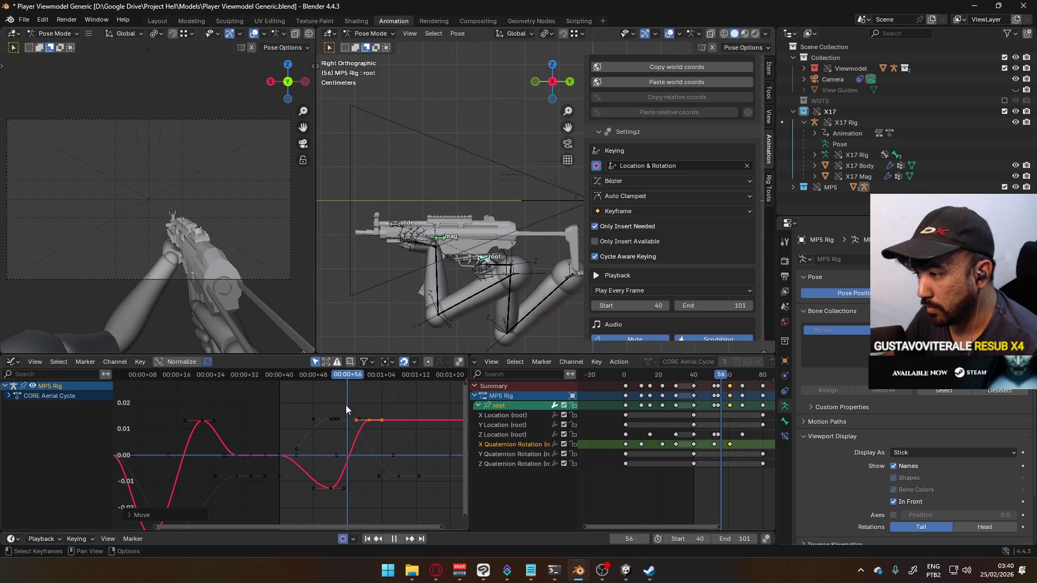
pyautogui.press('space')
pyautogui.press('g')
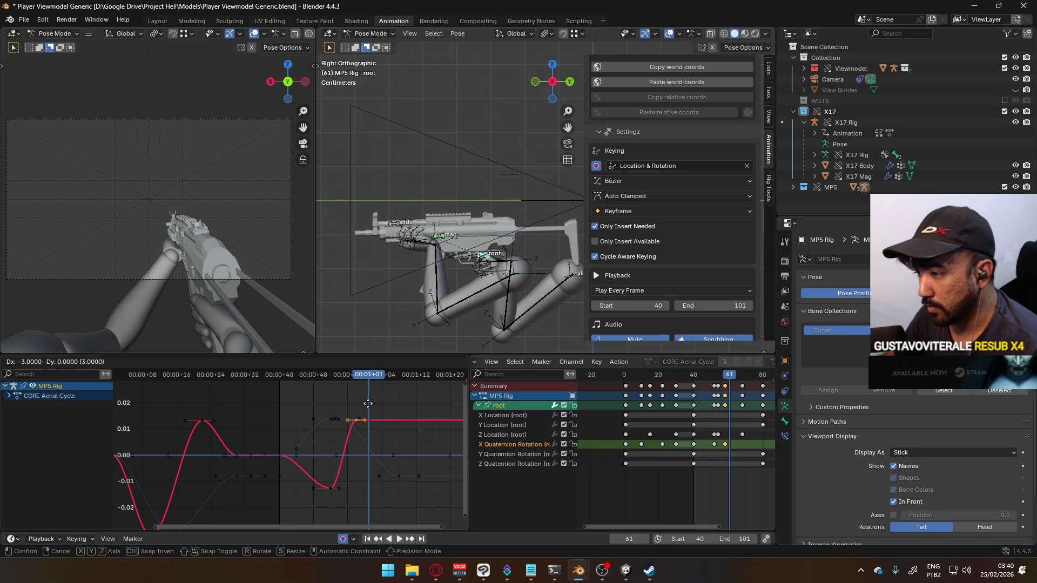
pyautogui.click(368, 404)
pyautogui.press('space')
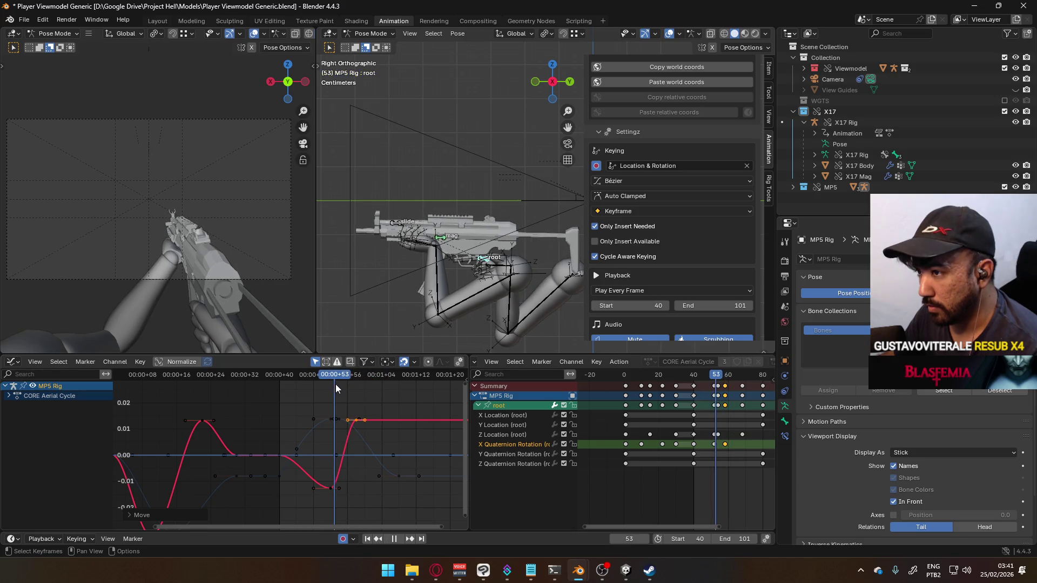
# - Begin raising the late X rotation keys vertically, limited to values, toward about 0.04
pyautogui.press('space')
pyautogui.press('g')
pyautogui.moveTo(366, 402)
pyautogui.keyDown('ctrl'); pyautogui.mouseDown(button='middle')
pyautogui.moveTo(387, 452)
pyautogui.moveTo(390, 428)
pyautogui.mouseUp(button='middle'); pyautogui.keyUp('ctrl')
pyautogui.press('y')
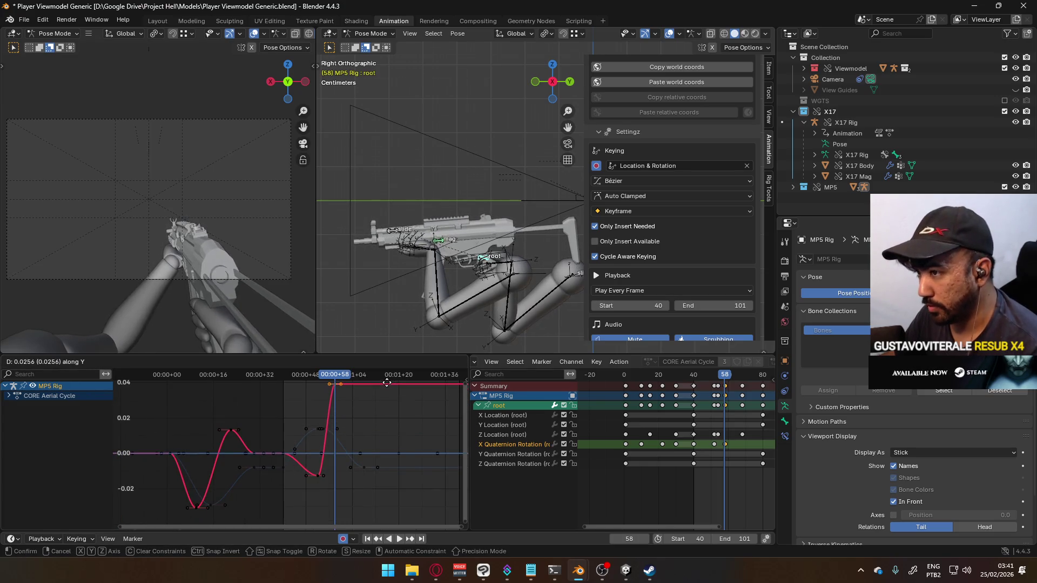
# - Set the late X rotation keys near 0.04 and review playback up to frame 58
pyautogui.click(391, 399)
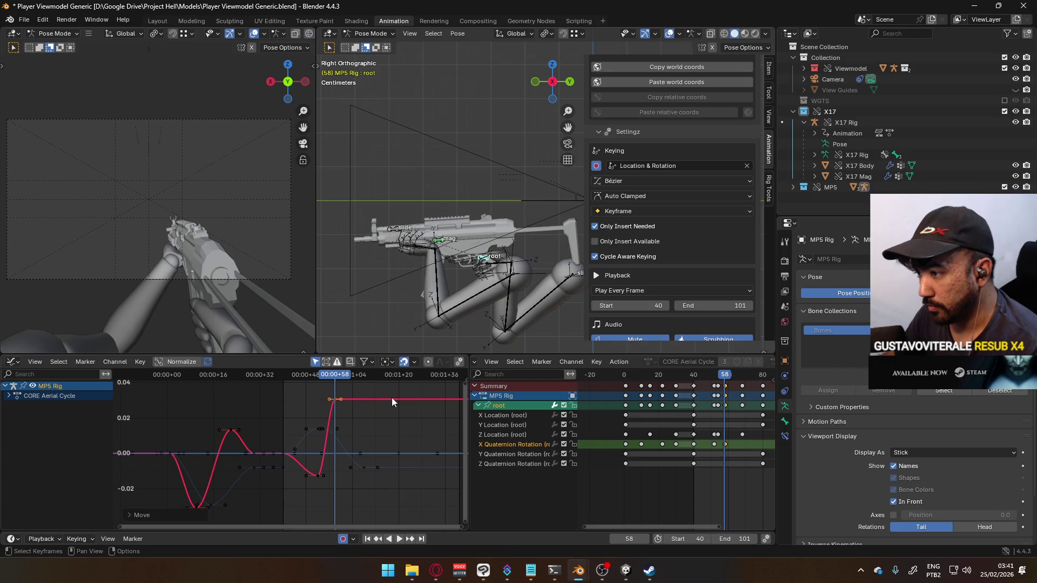
pyautogui.press('space')
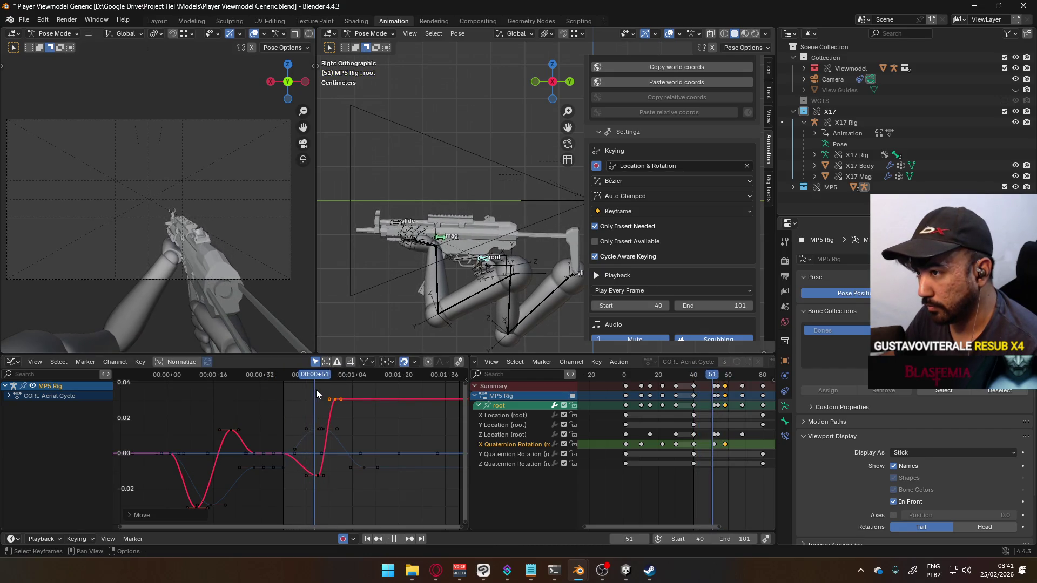
pyautogui.press('space')
pyautogui.scroll(1, 336, 394)
# - Shift the selected keys two frames later and lower the last X rotation key
pyautogui.press('g')
pyautogui.click(335, 378)
pyautogui.press('space')
pyautogui.moveTo(339, 377)
pyautogui.mouseDown()
pyautogui.moveTo(314, 385)
pyautogui.moveTo(348, 383)
pyautogui.mouseUp()
pyautogui.press('space')
pyautogui.press('g')
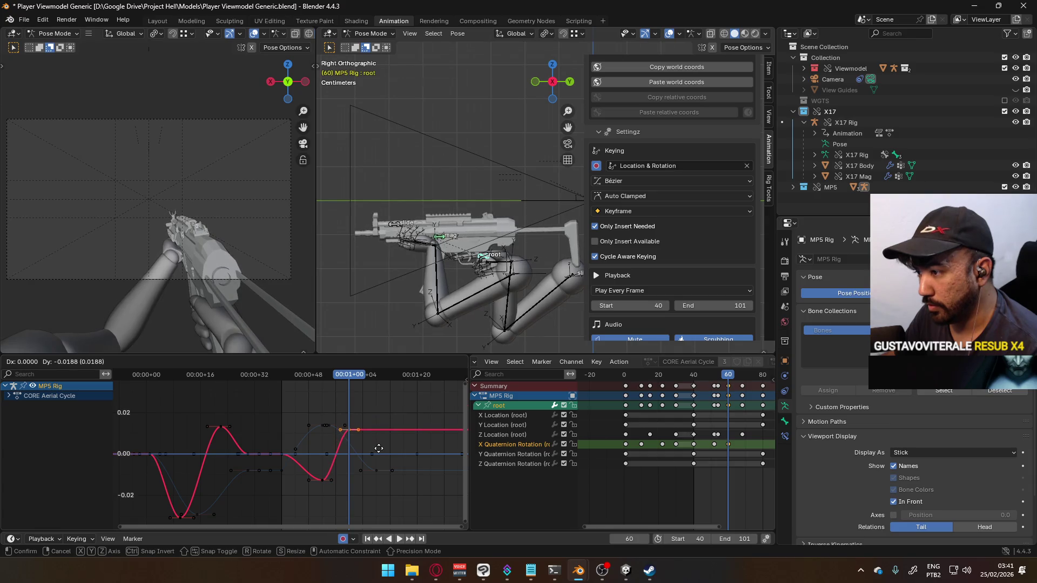
pyautogui.click(381, 405)
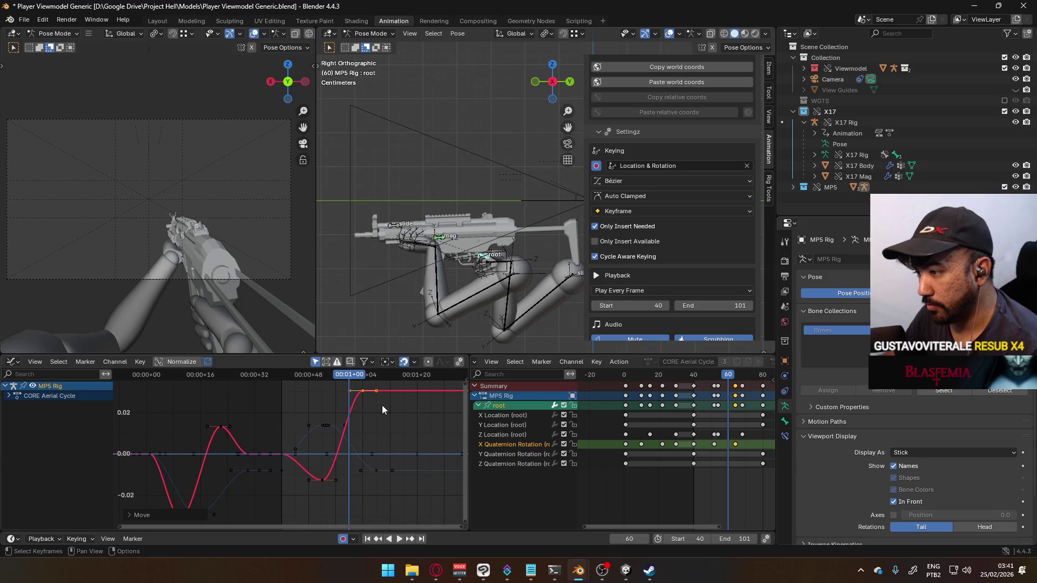
# - Paste the copied keys near frame 80 so the rotation curve returns to zero
pyautogui.moveTo(350, 374)
pyautogui.mouseDown()
pyautogui.moveTo(320, 377)
pyautogui.moveTo(389, 381)
pyautogui.moveTo(365, 387)
pyautogui.mouseUp()
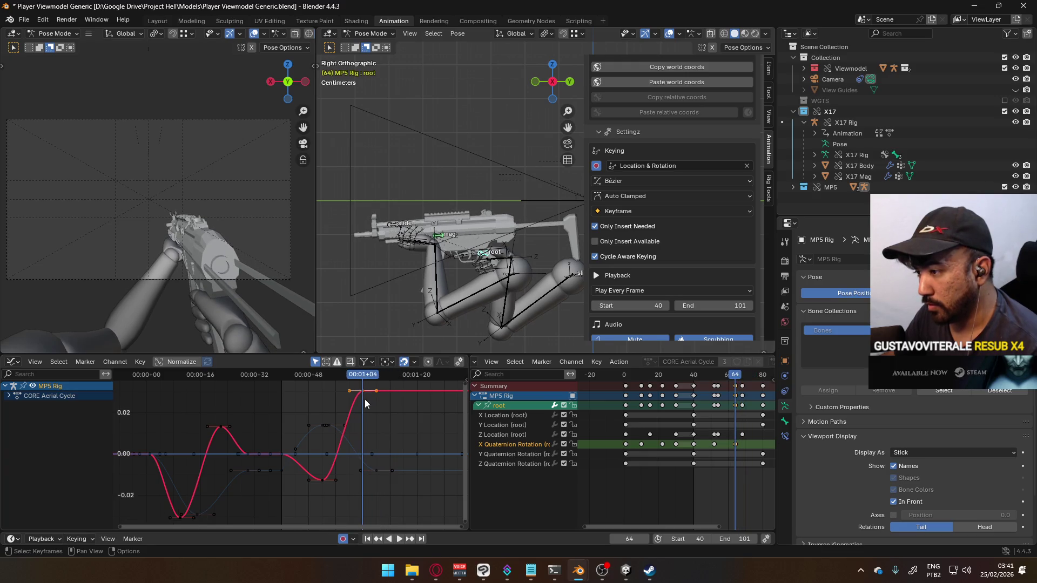
pyautogui.moveTo(365, 400); pyautogui.dragTo(356, 426, button='middle')
pyautogui.moveTo(351, 377); pyautogui.dragTo(401, 387)
pyautogui.hotkey('ctrl', 'v')
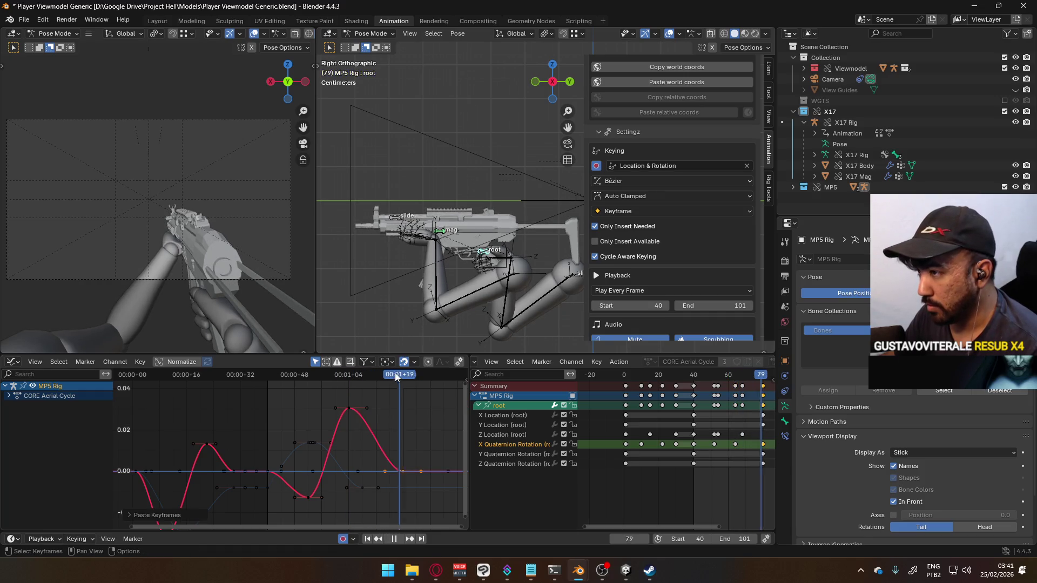
# - Slide a late rotation keyframe seven frames earlier and review the extended animation
pyautogui.press('space')
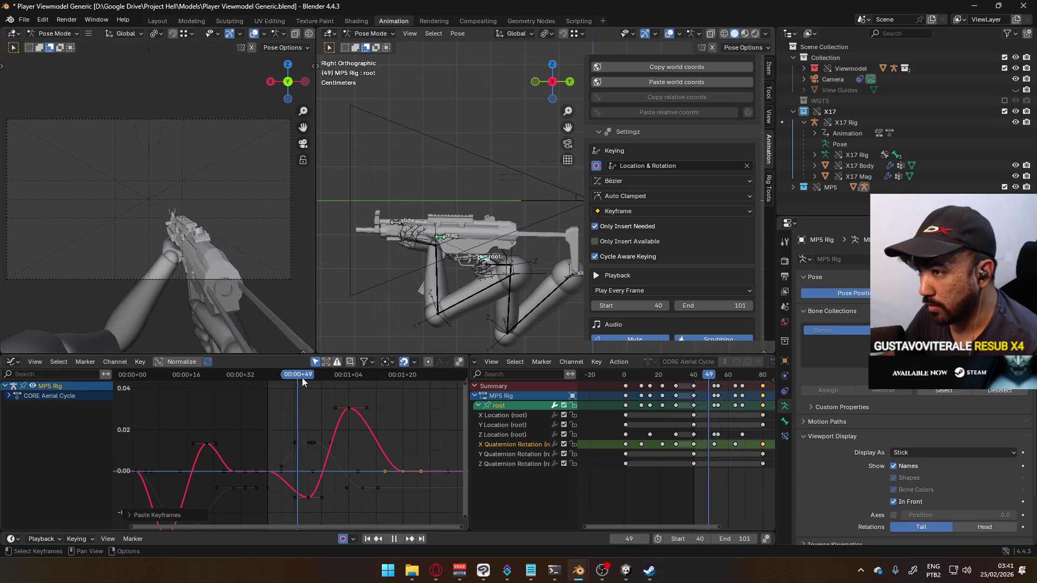
pyautogui.press('space')
pyautogui.moveTo(384, 383); pyautogui.dragTo(402, 383)
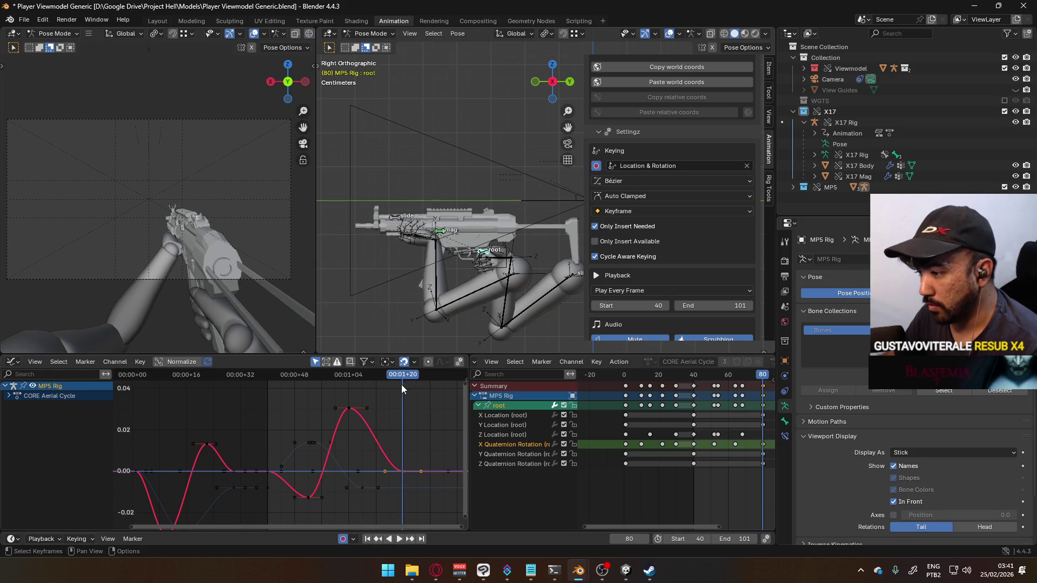
pyautogui.moveTo(346, 411); pyautogui.dragTo(335, 438, button='middle')
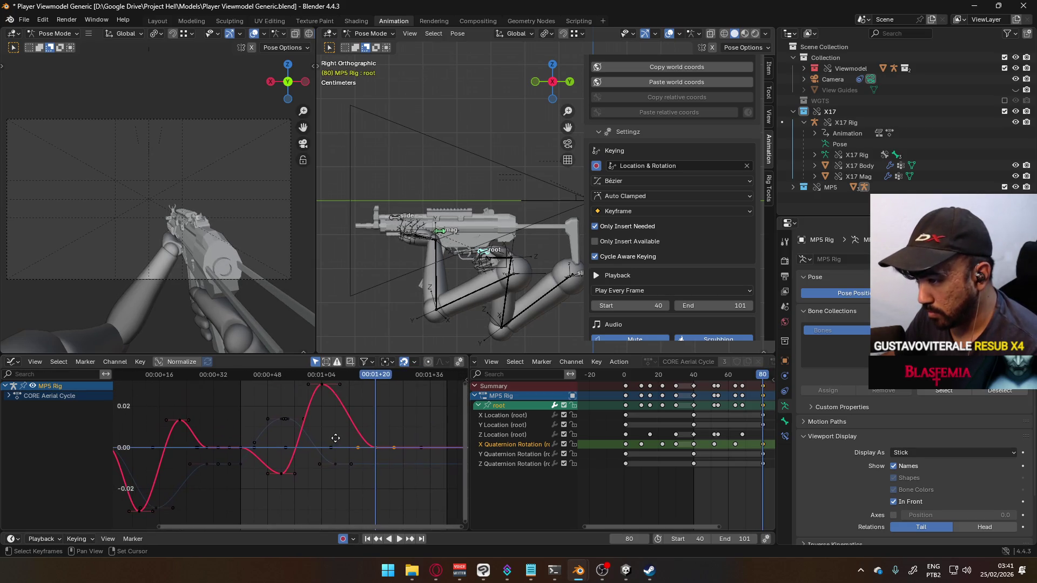
pyautogui.moveTo(369, 381)
pyautogui.mouseDown()
pyautogui.moveTo(237, 390)
pyautogui.moveTo(281, 399)
pyautogui.moveTo(376, 388)
pyautogui.mouseUp()
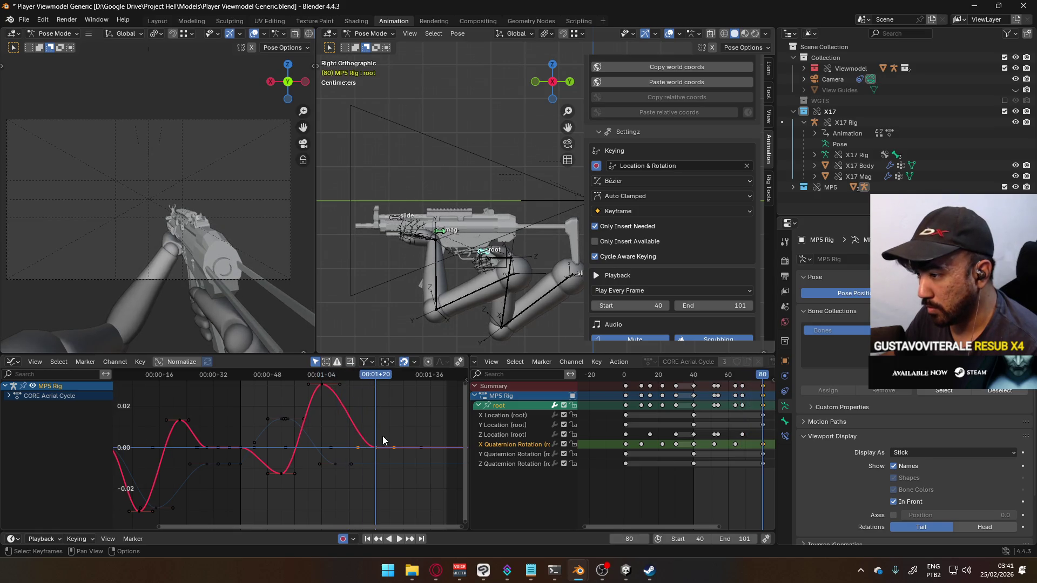
pyautogui.moveTo(386, 453); pyautogui.dragTo(355, 447)
pyautogui.moveTo(375, 389); pyautogui.dragTo(244, 385)
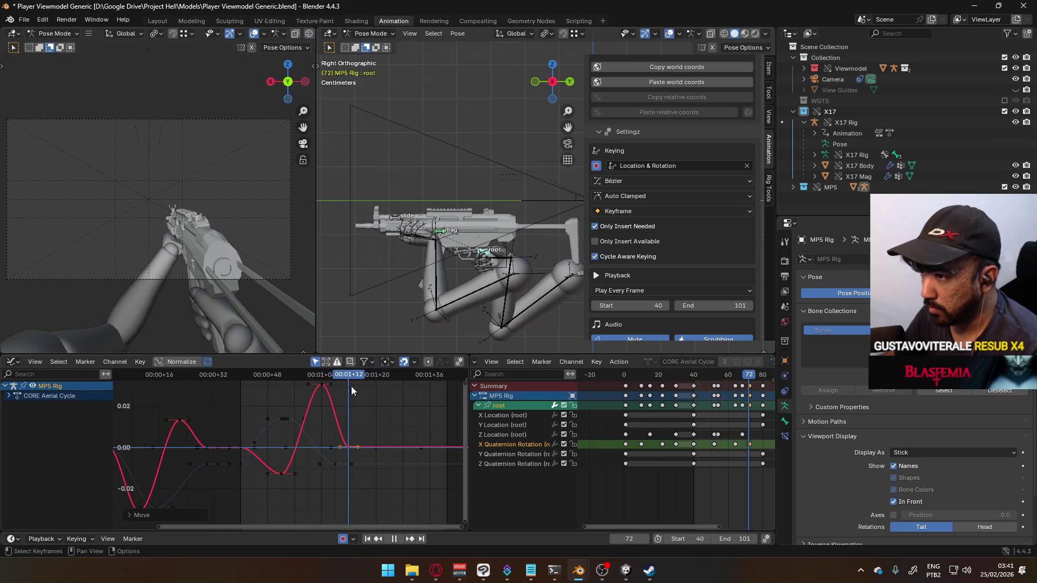
# - Paste the copied keys at frame 80 after inspecting the pose around frame 72
pyautogui.press('space')
pyautogui.scroll(1, 359, 455)
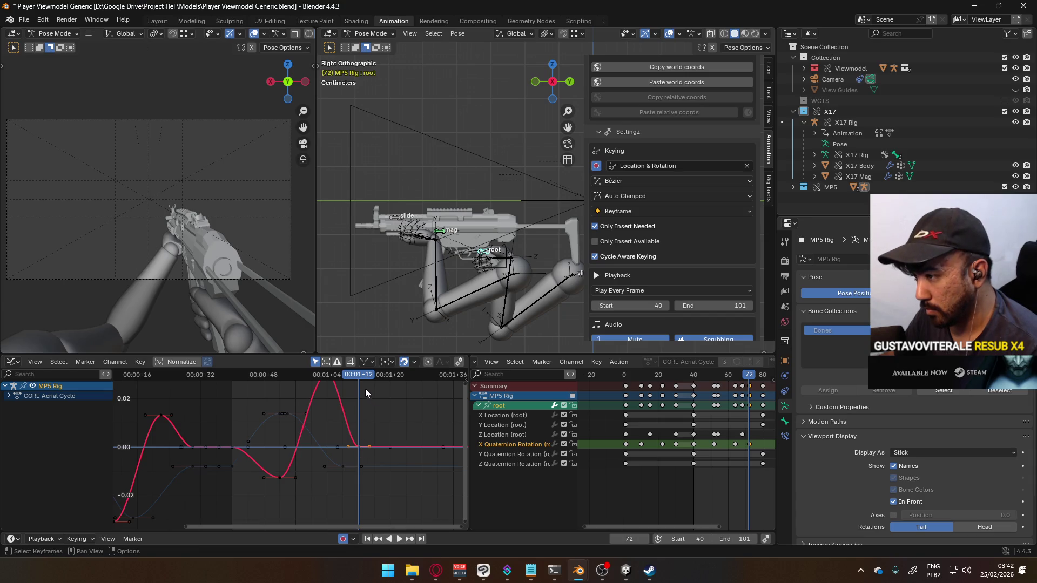
pyautogui.moveTo(364, 376); pyautogui.dragTo(390, 375)
pyautogui.hotkey('ctrl', 'v')
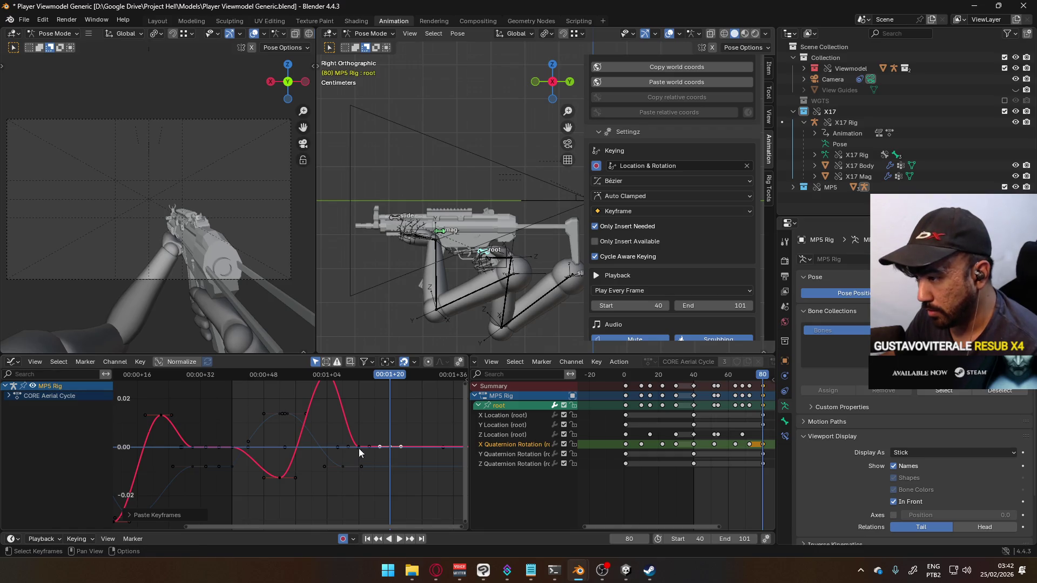
# - Lower the key after the rotation peak to about -0.01, forming a slight dip
pyautogui.click(358, 446)
pyautogui.press('g')
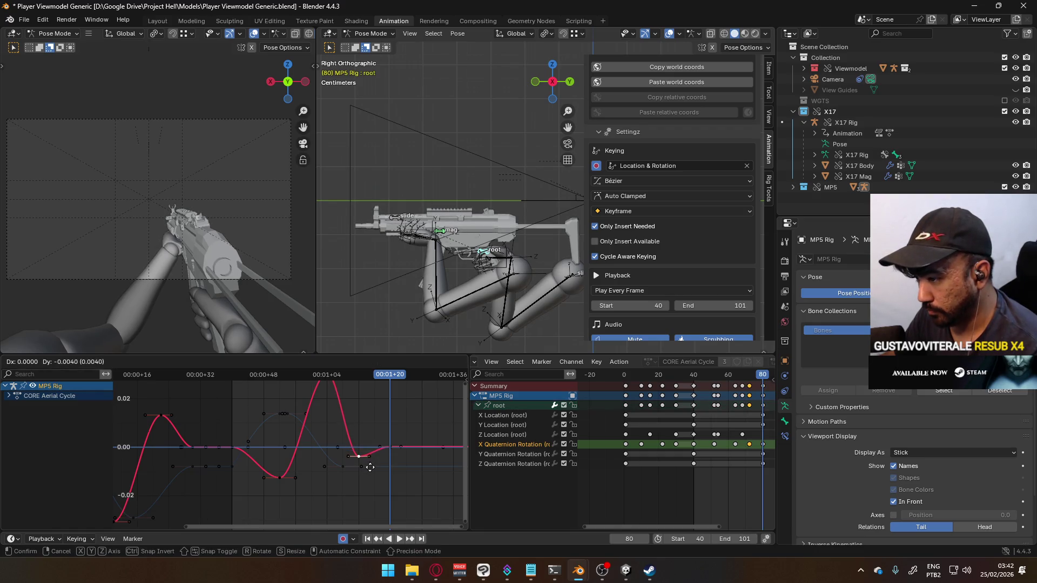
pyautogui.click(370, 478)
pyautogui.click(358, 463)
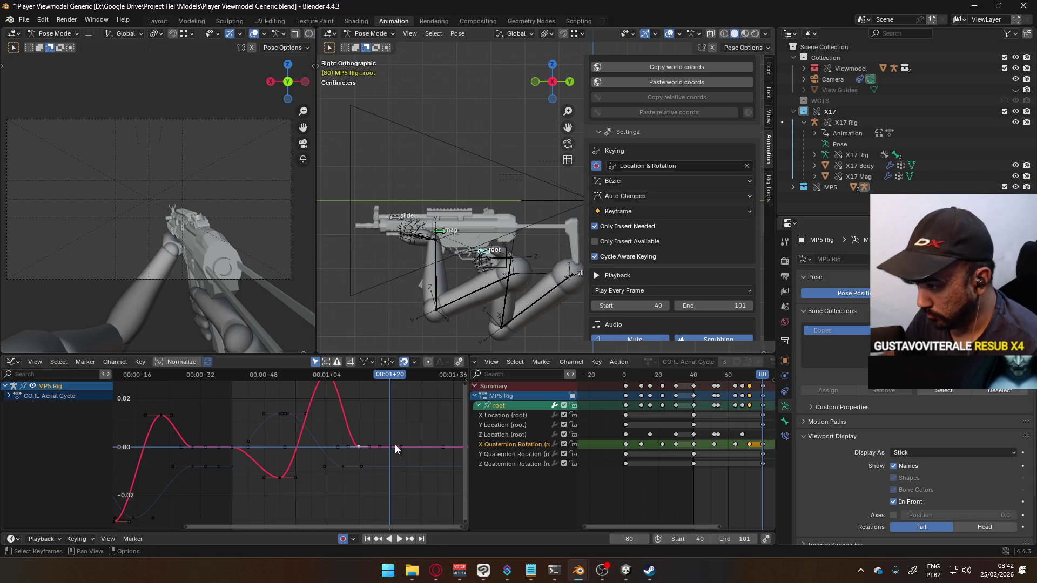
pyautogui.press('g')
pyautogui.press('y')
pyautogui.click(400, 469)
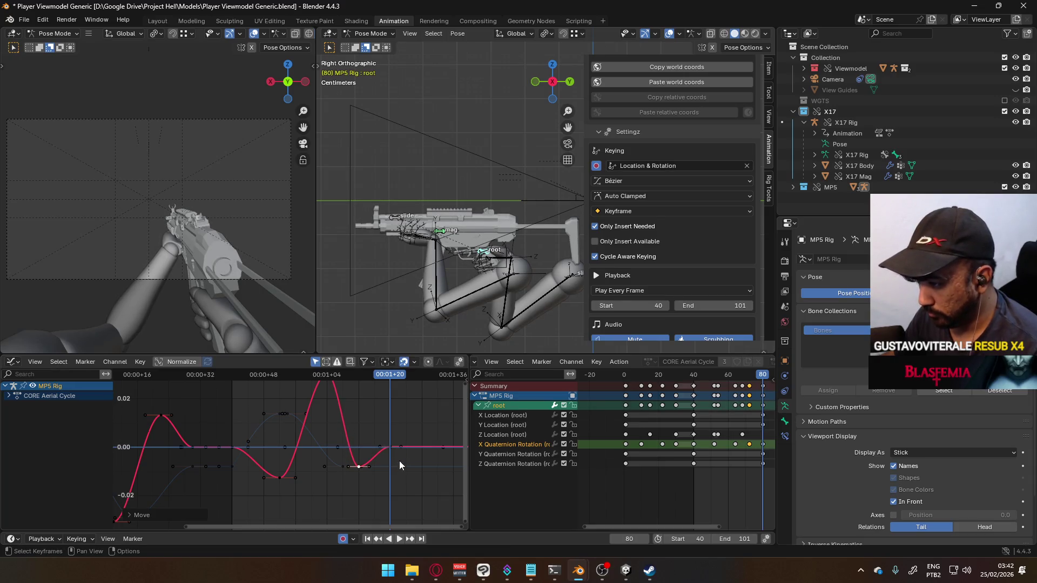
# - Raise the dip key, delete the frame-72 keyframe, and select the X Location channel
pyautogui.press('space')
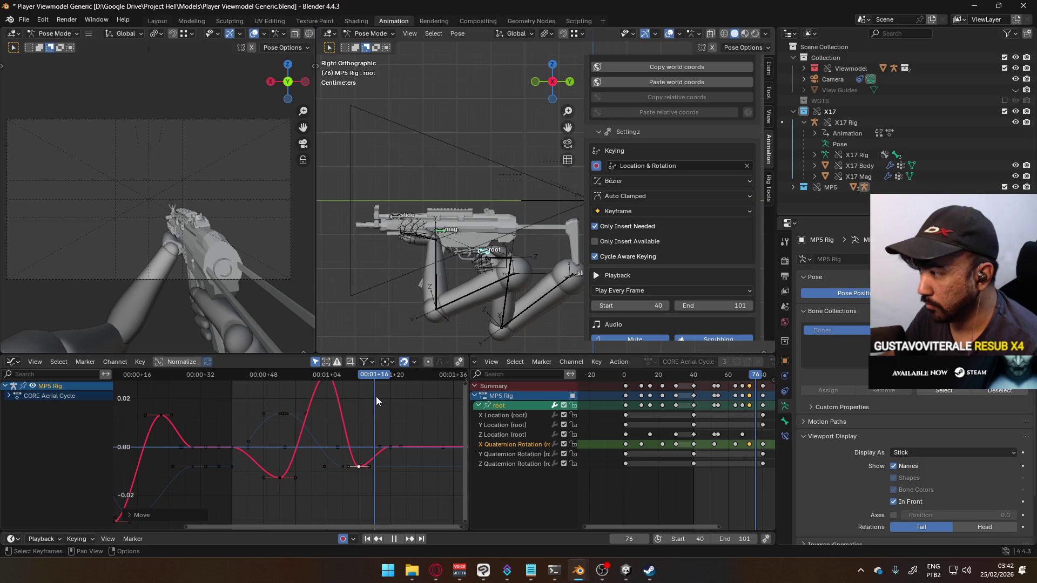
pyautogui.press('space')
pyautogui.press('g')
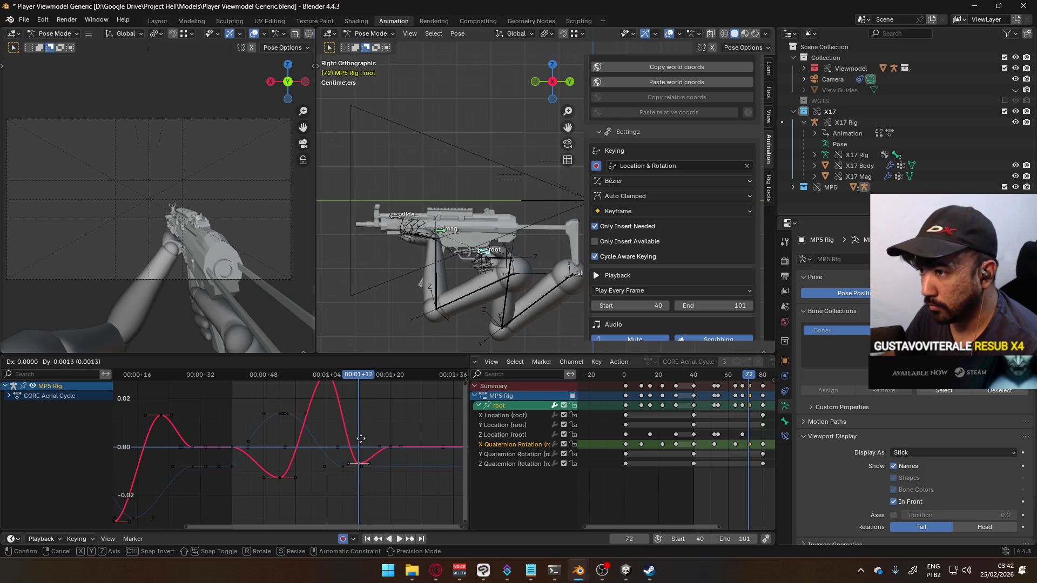
pyautogui.click(361, 434)
pyautogui.moveTo(356, 378)
pyautogui.mouseDown()
pyautogui.moveTo(298, 382)
pyautogui.moveTo(384, 376)
pyautogui.moveTo(272, 407)
pyautogui.moveTo(358, 382)
pyautogui.mouseUp()
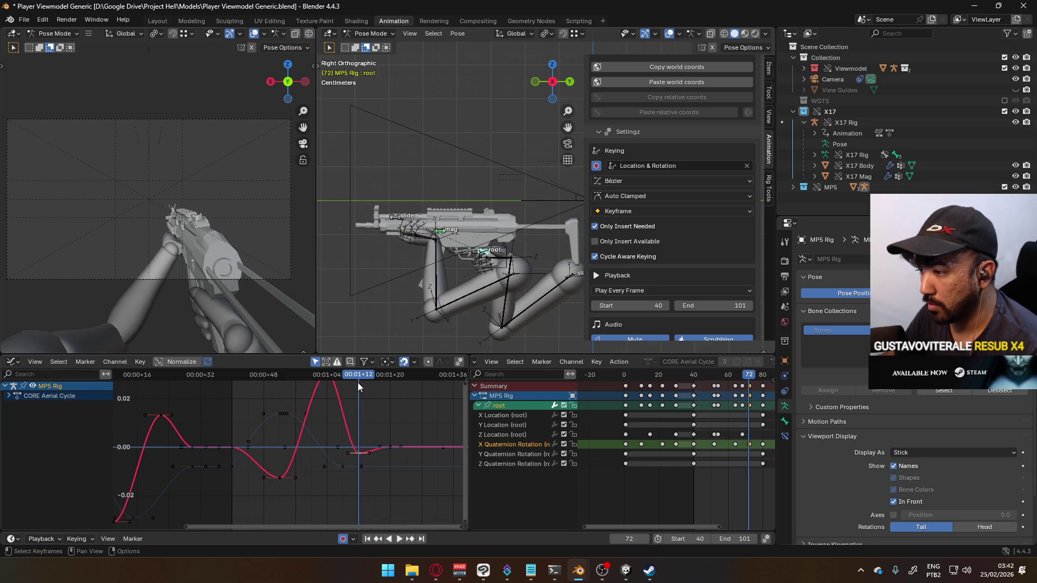
pyautogui.press('Delete')
pyautogui.click(293, 382)
pyautogui.moveTo(294, 381)
pyautogui.mouseDown()
pyautogui.moveTo(286, 386)
pyautogui.moveTo(403, 380)
pyautogui.moveTo(274, 383)
pyautogui.moveTo(390, 381)
pyautogui.mouseUp()
pyautogui.click(376, 468)
pyautogui.click(388, 446)
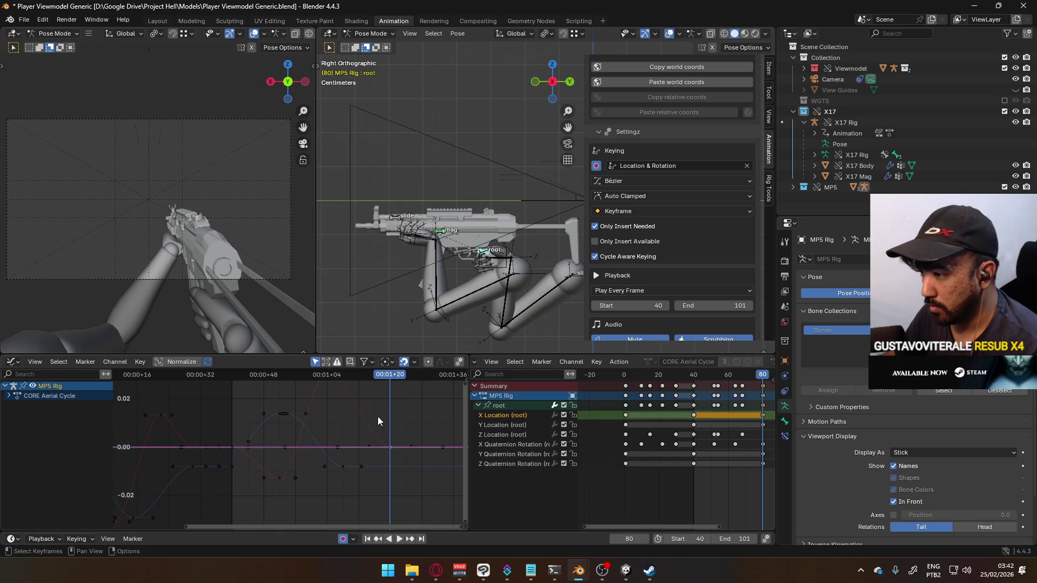
# - Nudge the X rotation peak key slightly earlier and adjust the X Location keys
pyautogui.press('Home')
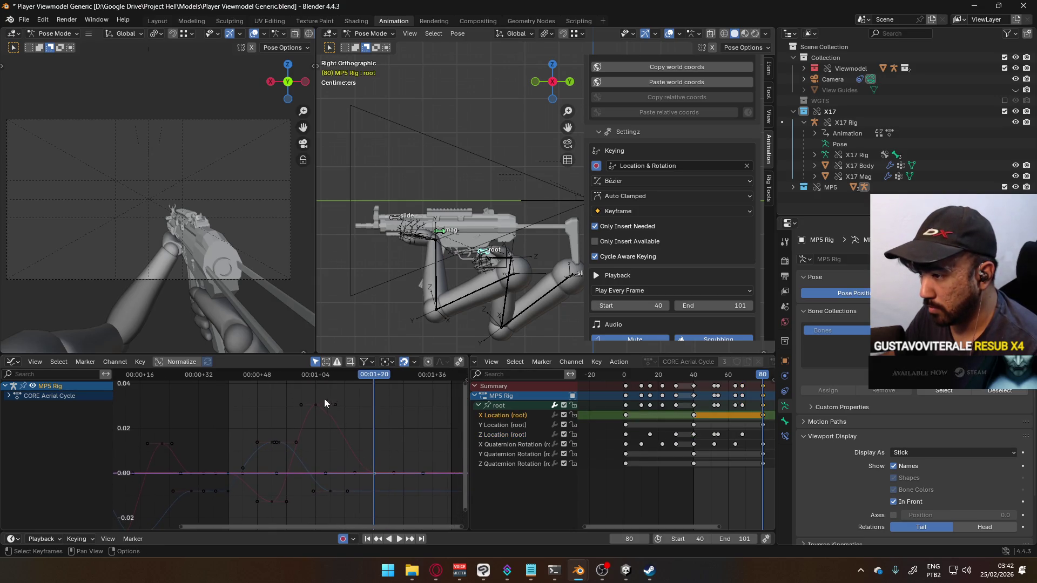
pyautogui.click(315, 405)
pyautogui.press('g')
pyautogui.click(380, 467)
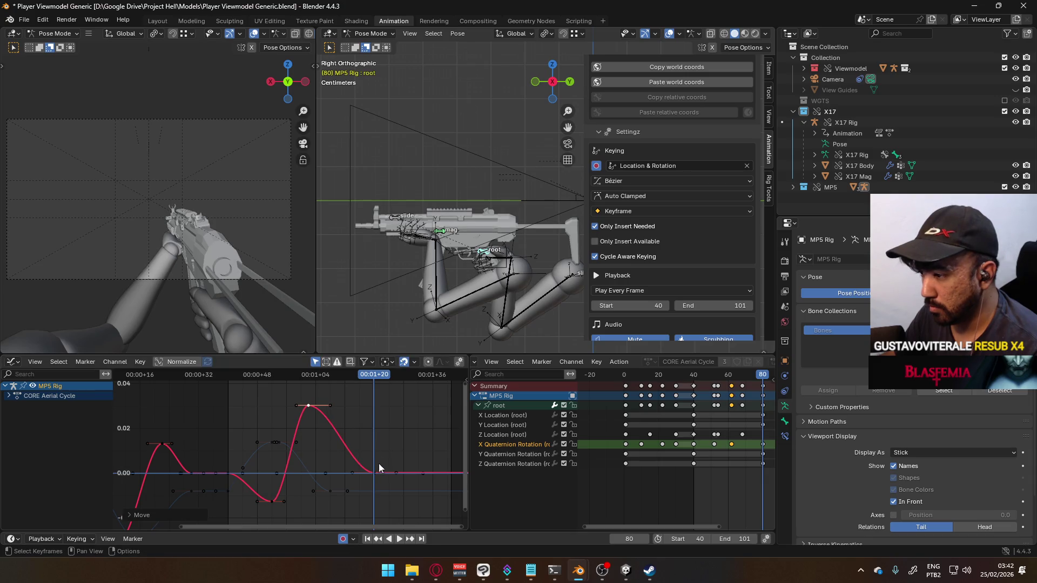
pyautogui.click(380, 468)
pyautogui.press('g')
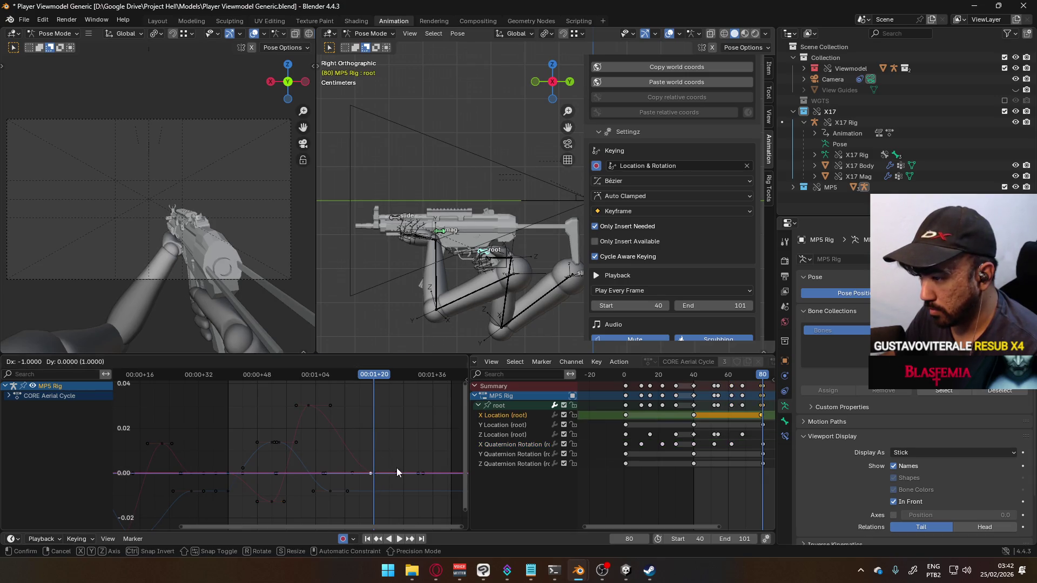
pyautogui.click(381, 472)
# - Slide the X rotation end key from frame 80 earlier and review playback
pyautogui.click(762, 447)
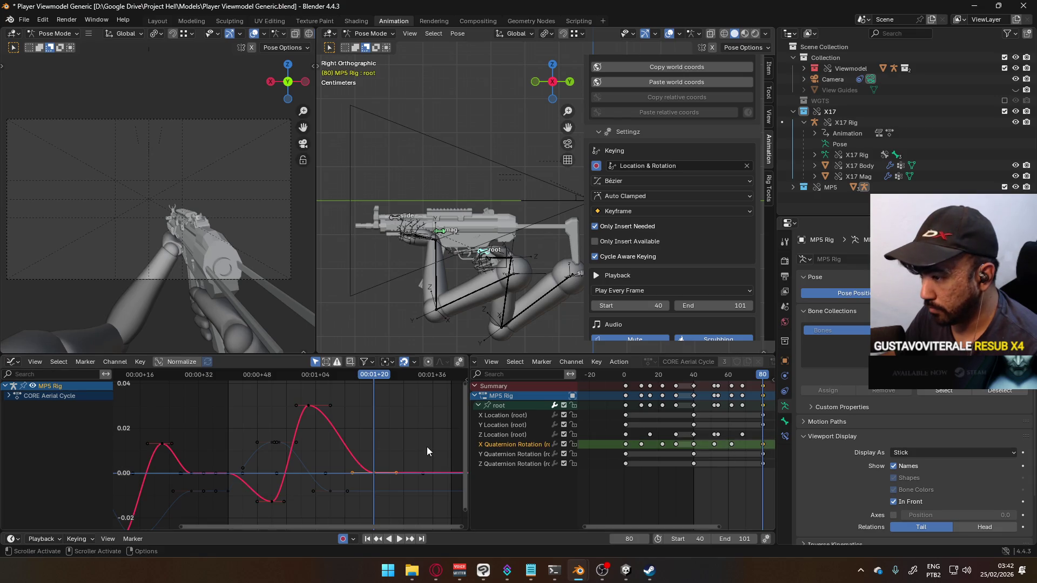
pyautogui.press('g')
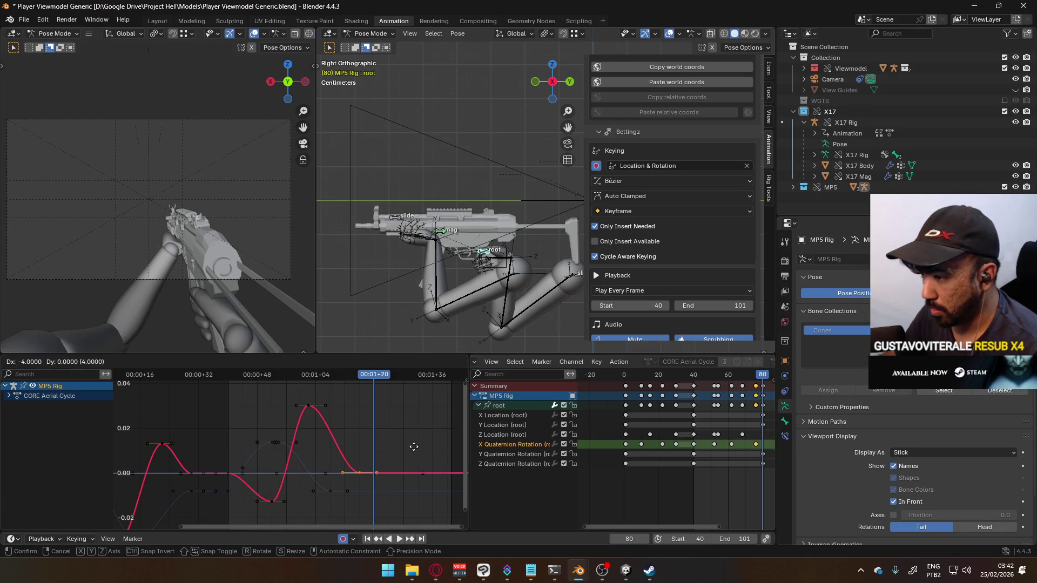
pyautogui.click(413, 447)
pyautogui.press('space')
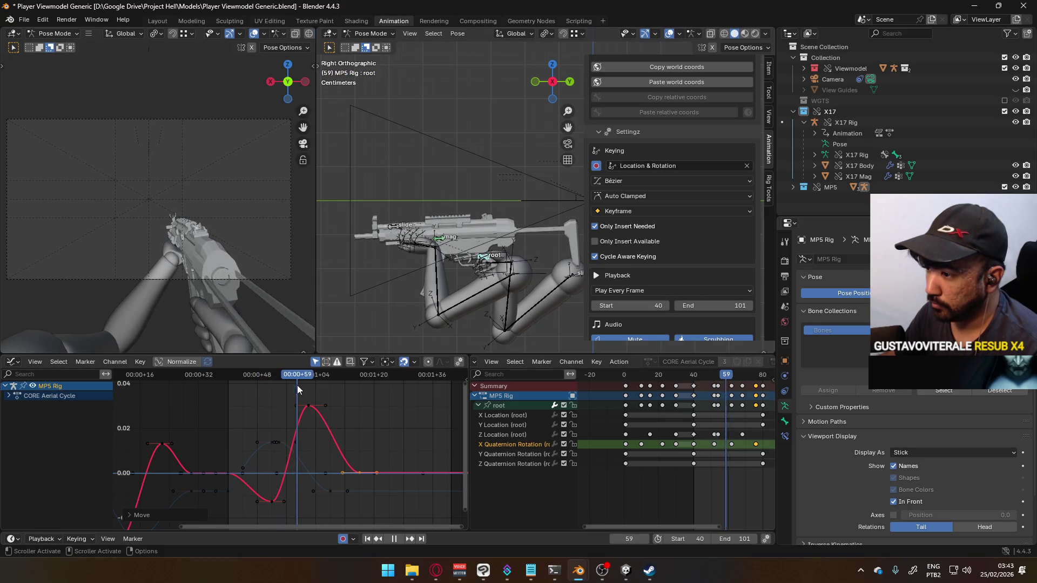
pyautogui.press('space')
# - Move the low rotation key two frames earlier
pyautogui.click(272, 502)
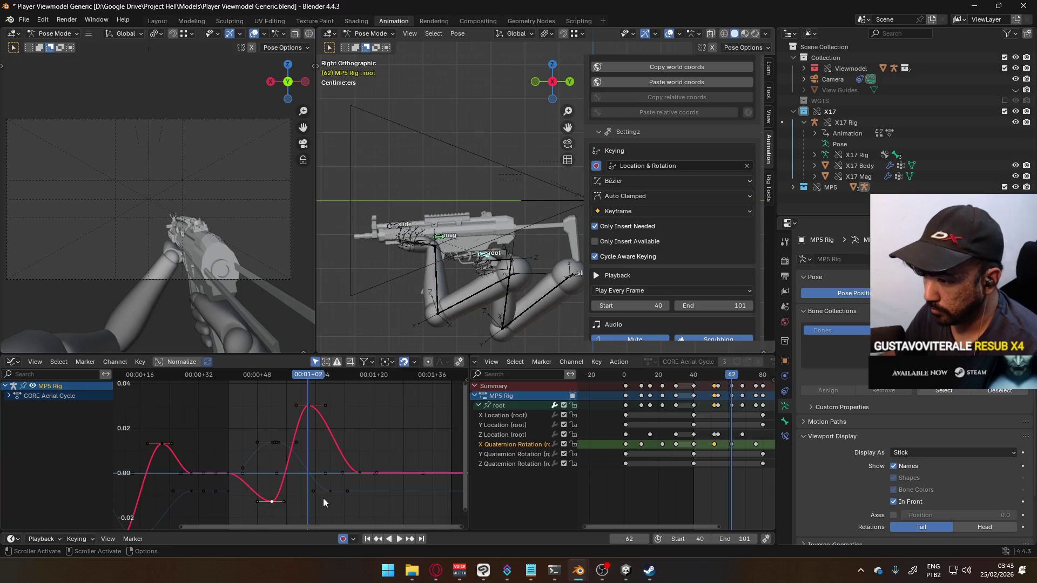
pyautogui.press('g')
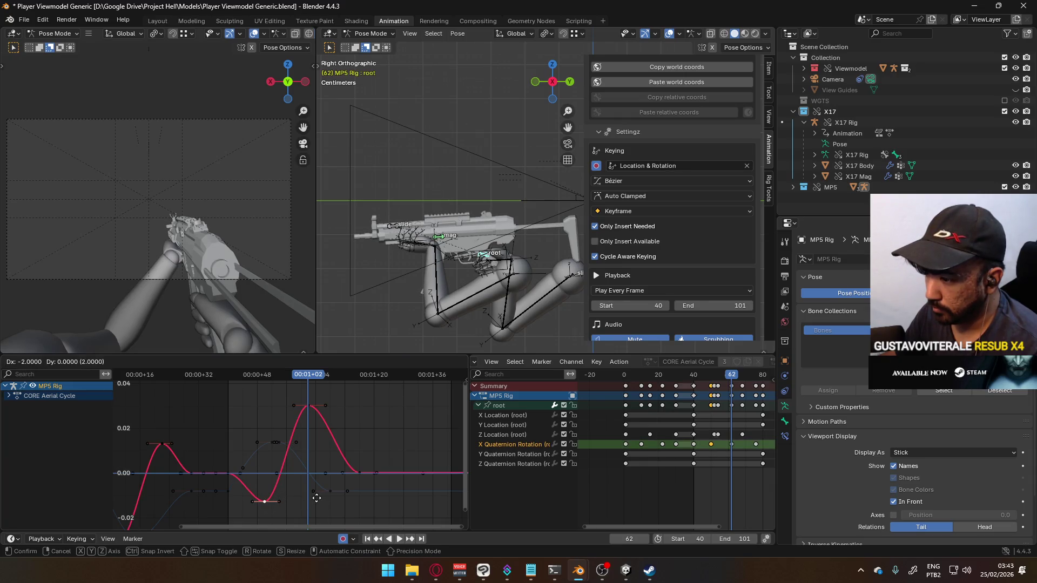
pyautogui.click(316, 498)
pyautogui.hotkey('shift', 'Left')
pyautogui.press('space')
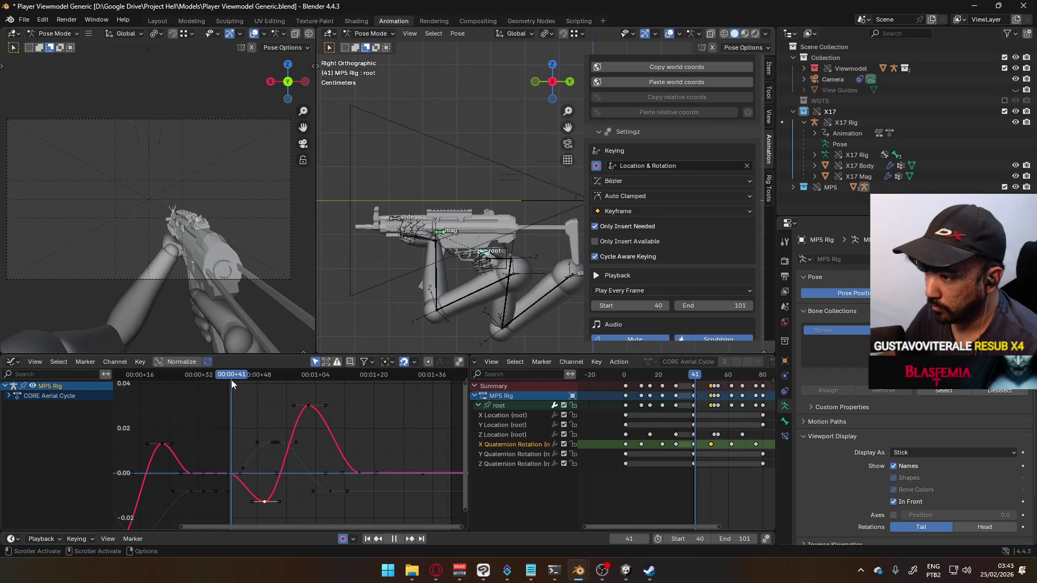
pyautogui.press('space')
# - Select the X Location channel and scrub back through the jump to check motion
pyautogui.click(319, 413)
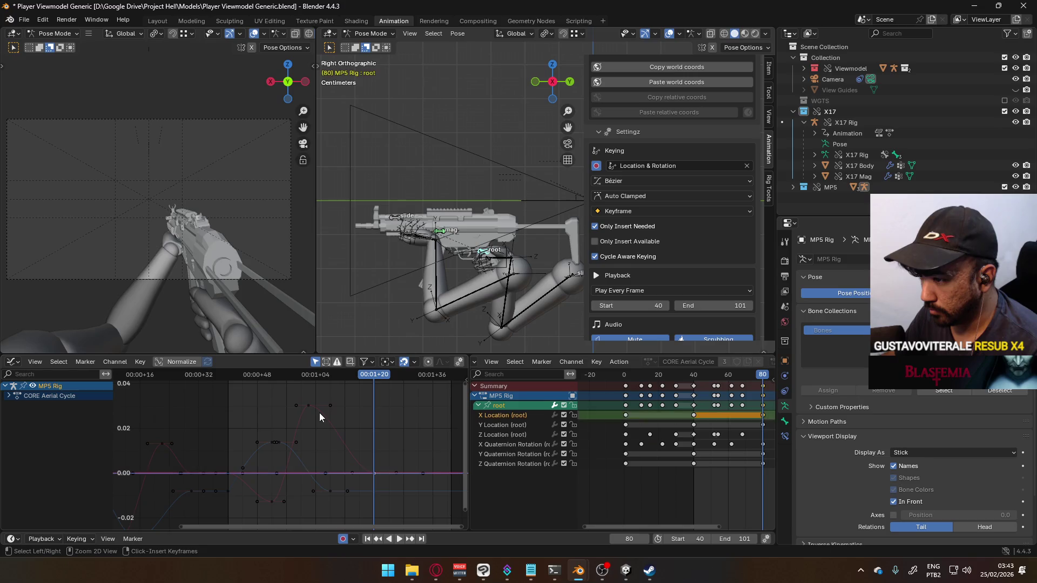
pyautogui.press('space')
pyautogui.moveTo(343, 378)
pyautogui.mouseDown()
pyautogui.moveTo(222, 381)
pyautogui.moveTo(318, 388)
pyautogui.mouseUp()
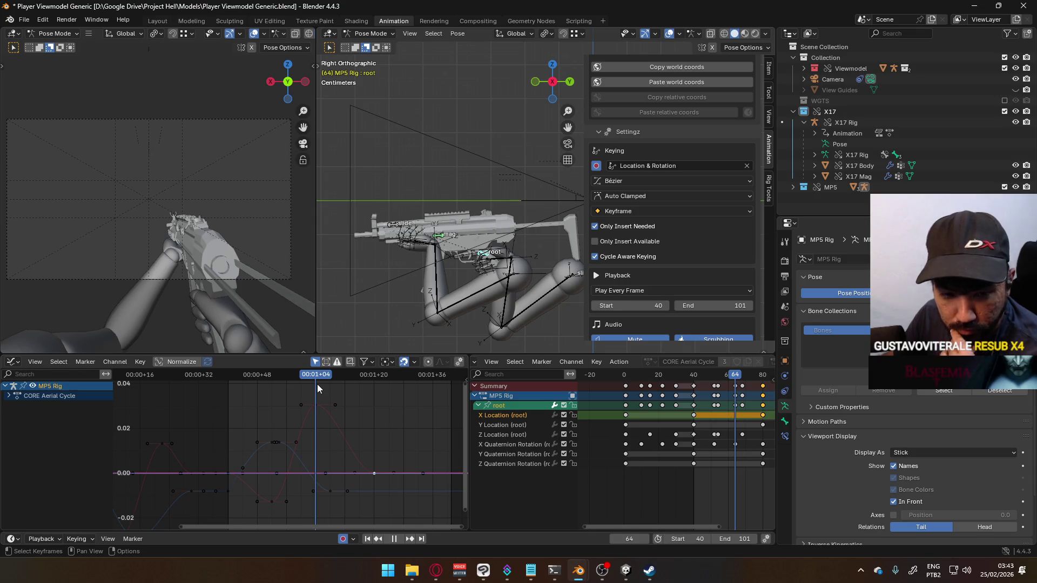
pyautogui.moveTo(315, 385)
pyautogui.mouseDown()
pyautogui.moveTo(232, 390)
pyautogui.moveTo(273, 395)
pyautogui.mouseUp()
# - Move the X Quaternion Rotation peak key earlier and play back to check
pyautogui.click(276, 501)
pyautogui.click(316, 406)
pyautogui.press('g')
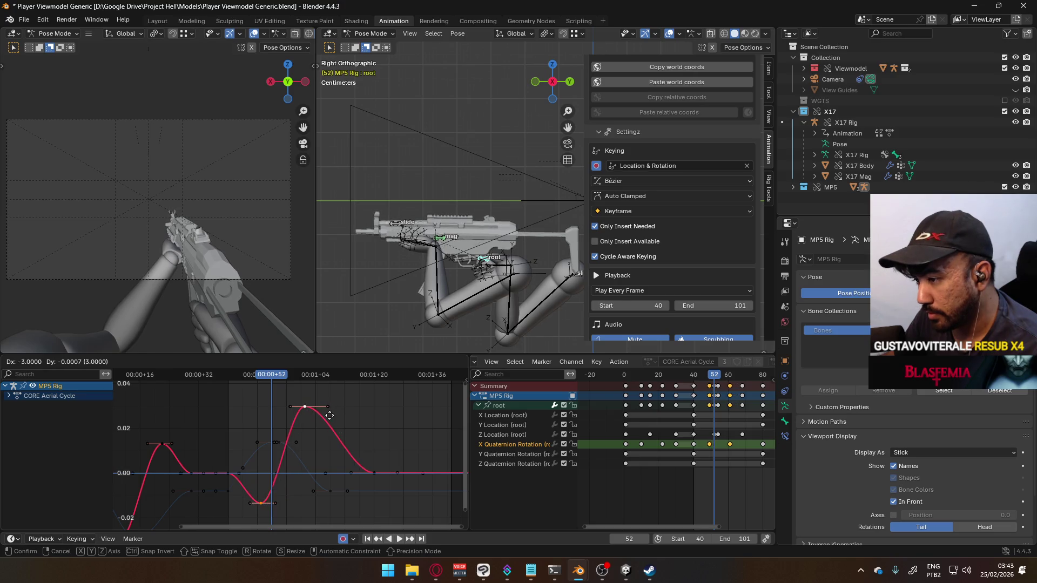
pyautogui.click(283, 396)
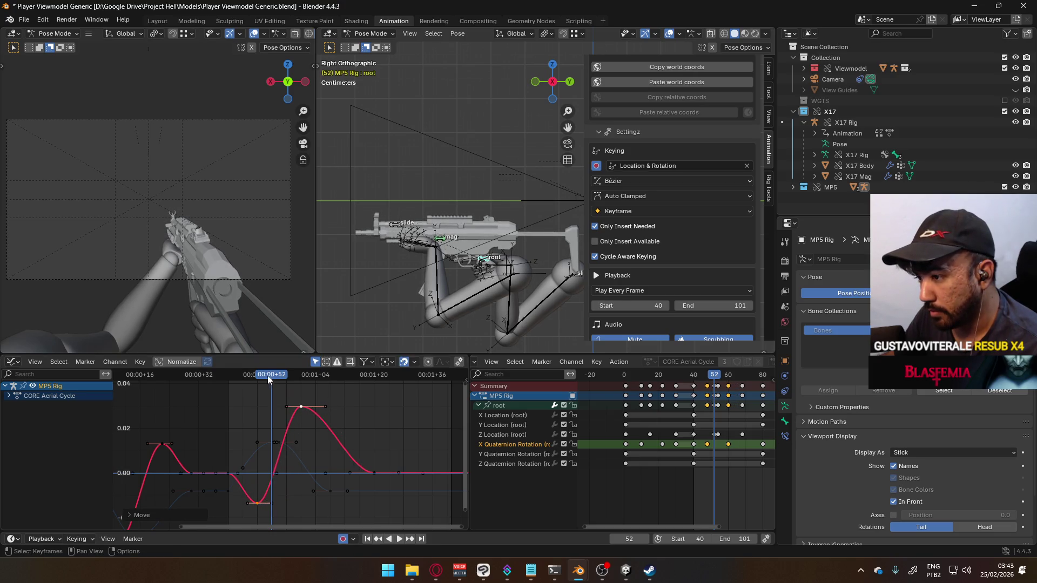
pyautogui.press('space')
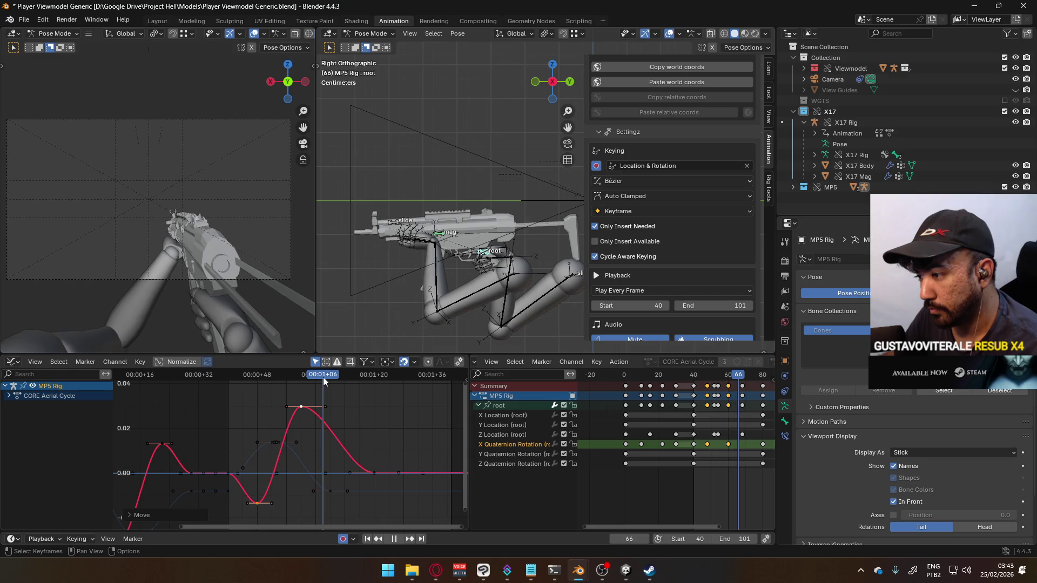
pyautogui.press('space')
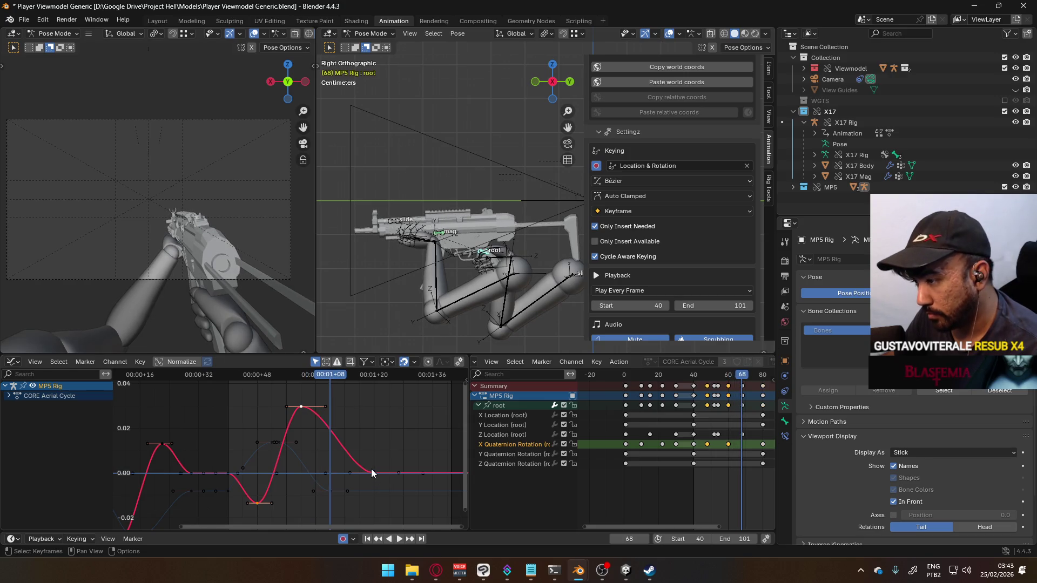
# - Move the settle key ten frames earlier and deselect all keys
pyautogui.press('g')
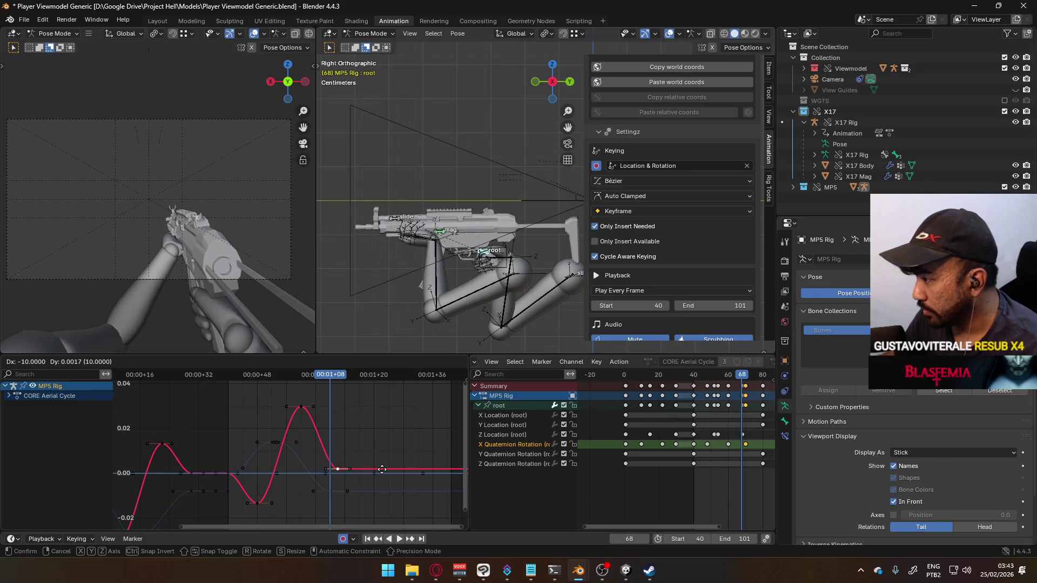
pyautogui.click(379, 470)
pyautogui.click(329, 381)
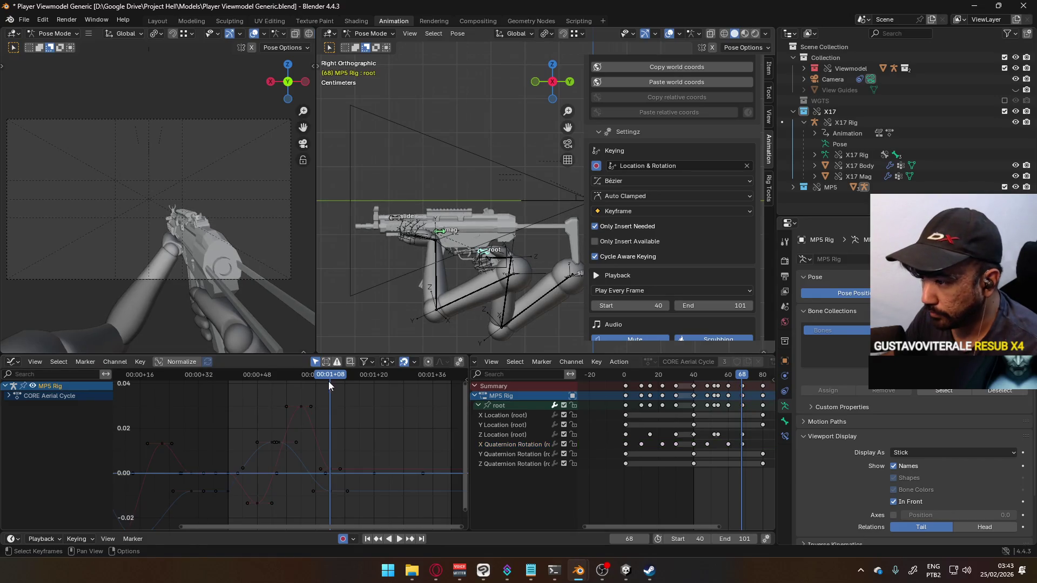
# - Move the X rotation and Z Location settle keys two frames later
pyautogui.press('space')
pyautogui.moveTo(228, 384)
pyautogui.mouseDown()
pyautogui.moveTo(339, 388)
pyautogui.moveTo(330, 391)
pyautogui.mouseUp()
pyautogui.press('space')
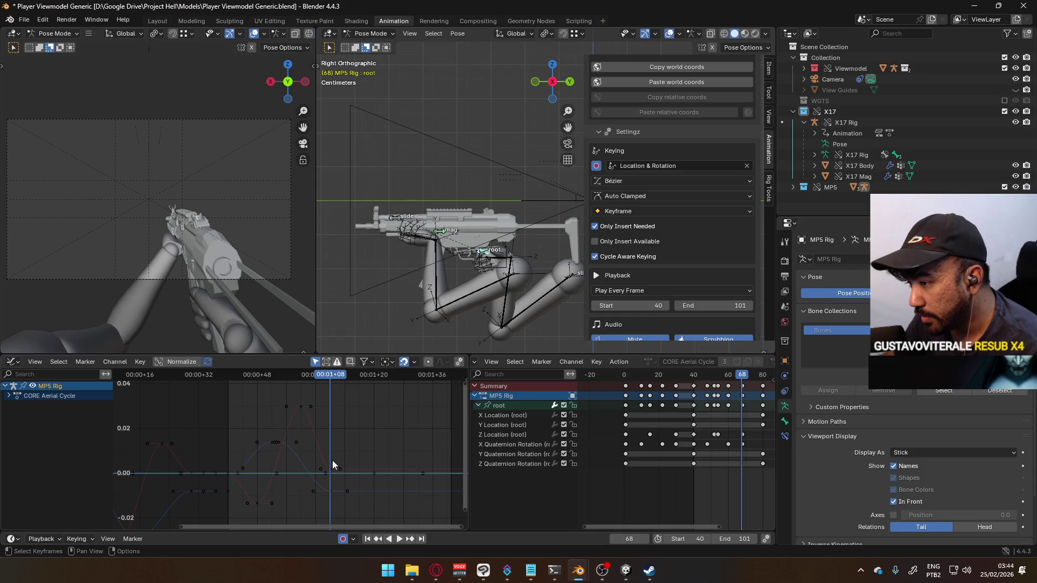
pyautogui.click(333, 468)
pyautogui.keyDown('shift'); pyautogui.click(351, 491); pyautogui.keyUp('shift')
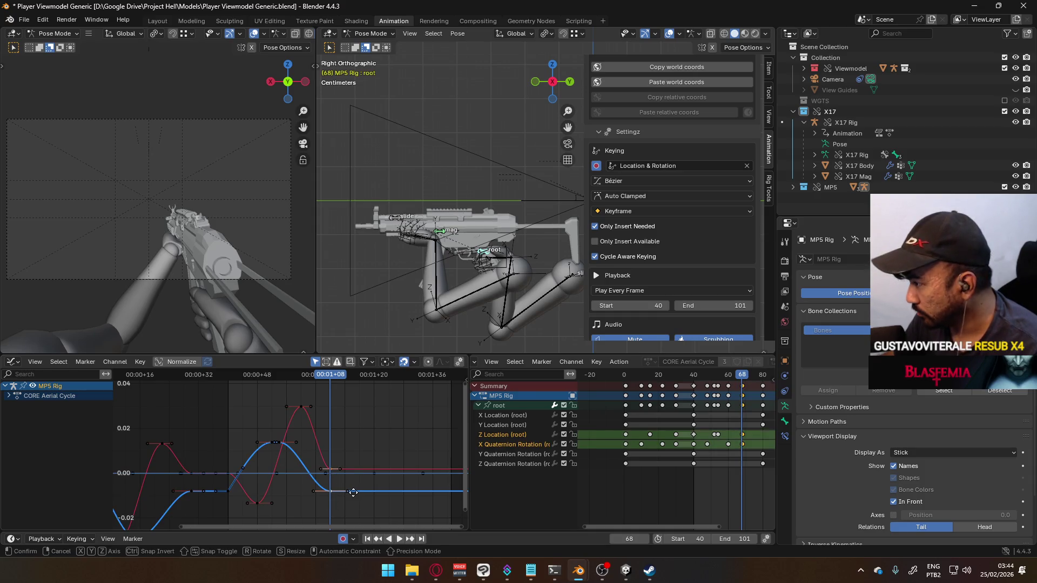
pyautogui.press('g')
pyautogui.click(361, 492)
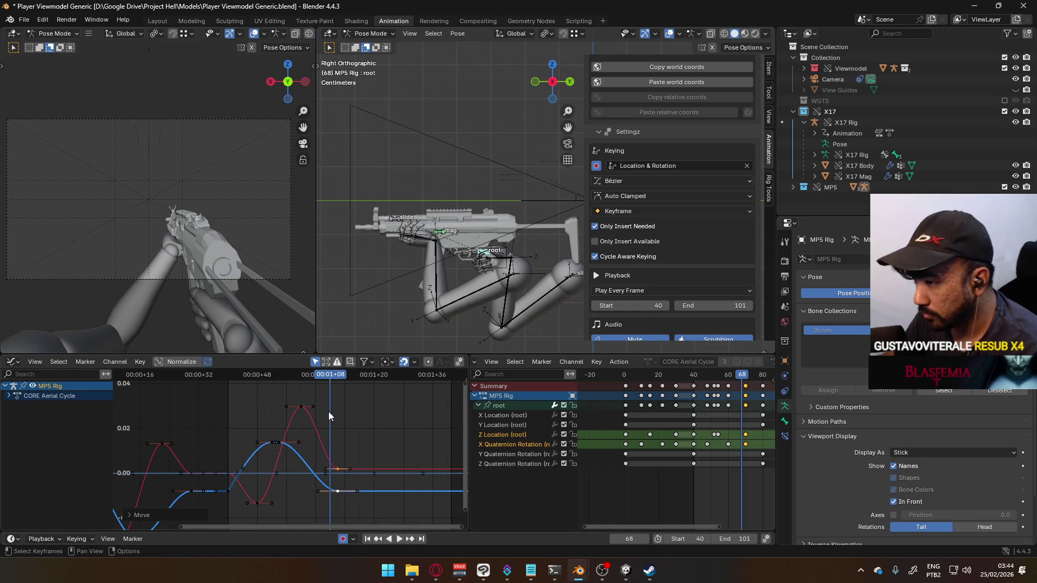
# - Slide the selected end keys ten frames later, constrained to time only
pyautogui.press('space')
pyautogui.moveTo(337, 375); pyautogui.dragTo(229, 377)
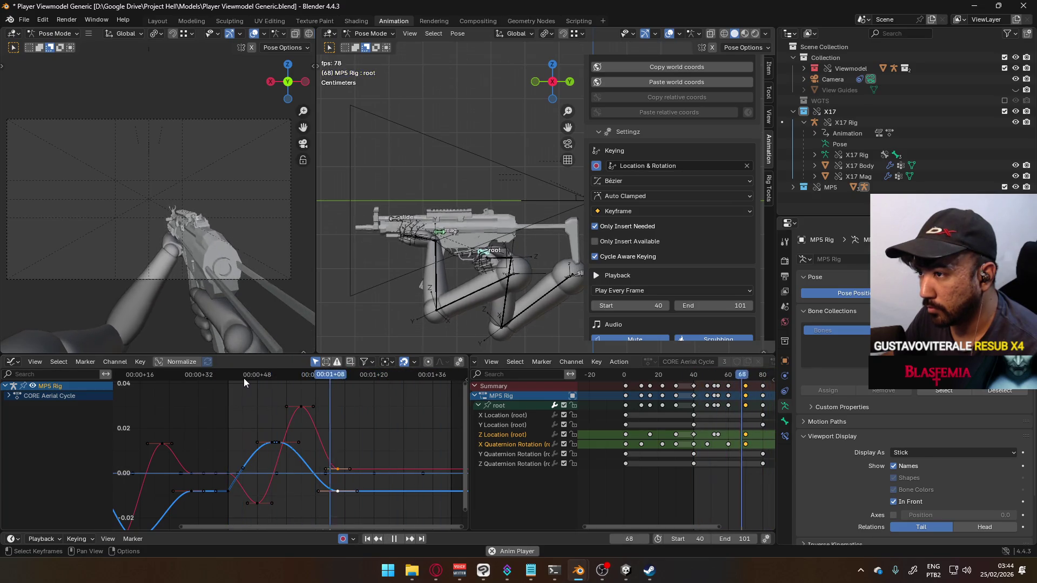
pyautogui.press('space')
pyautogui.moveTo(354, 379); pyautogui.dragTo(374, 375)
pyautogui.press('g')
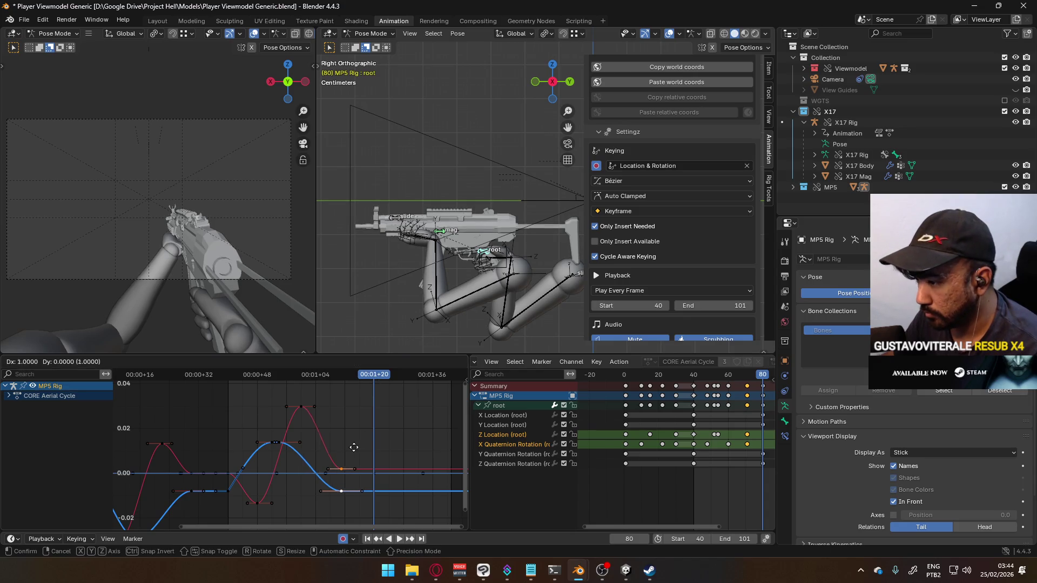
pyautogui.press('x')
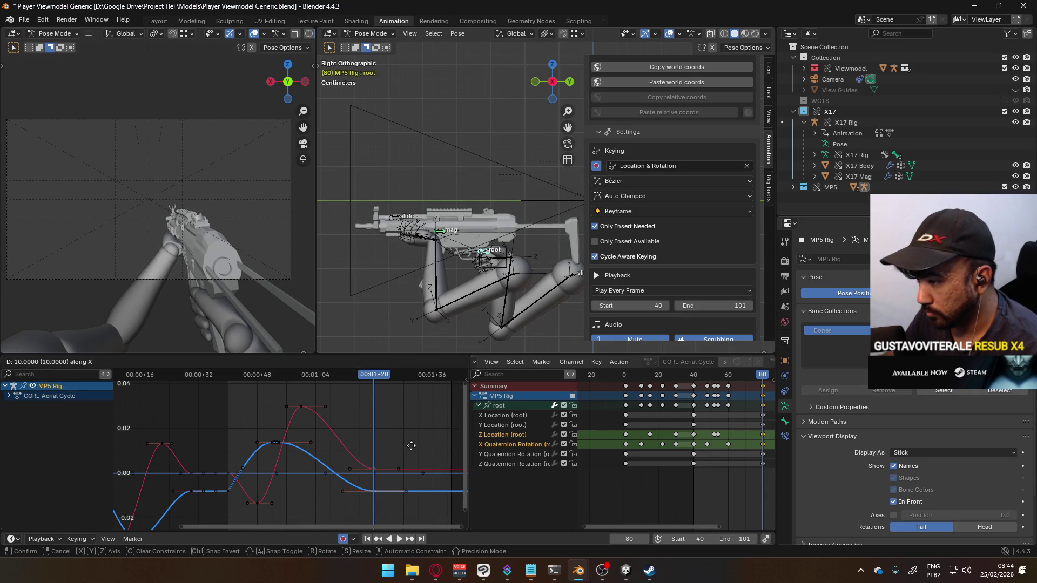
pyautogui.click(412, 448)
# - Review the stretched settle in playback, returning to start frame 40
pyautogui.press('space')
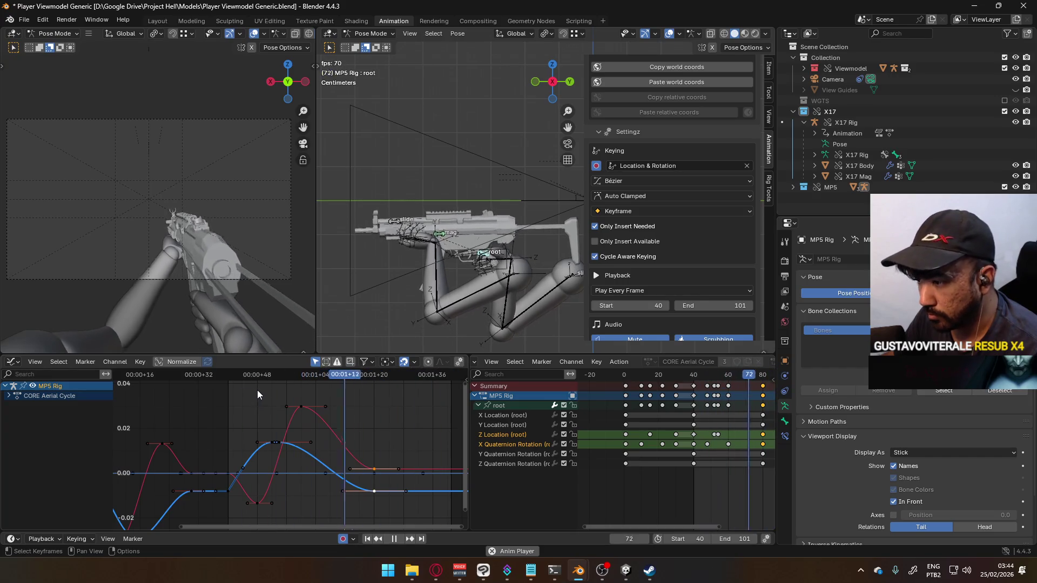
pyautogui.press('space')
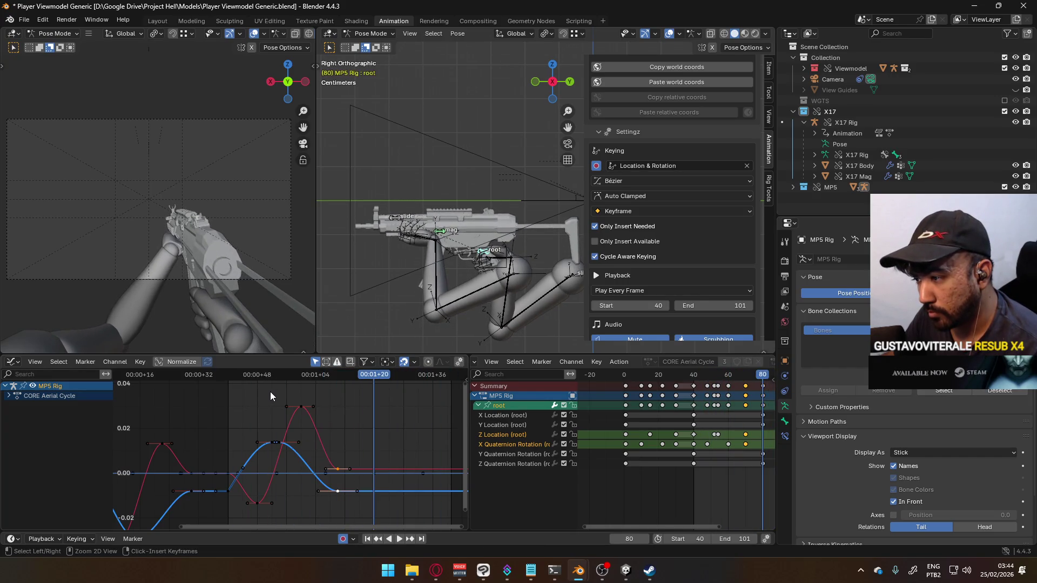
pyautogui.press('space')
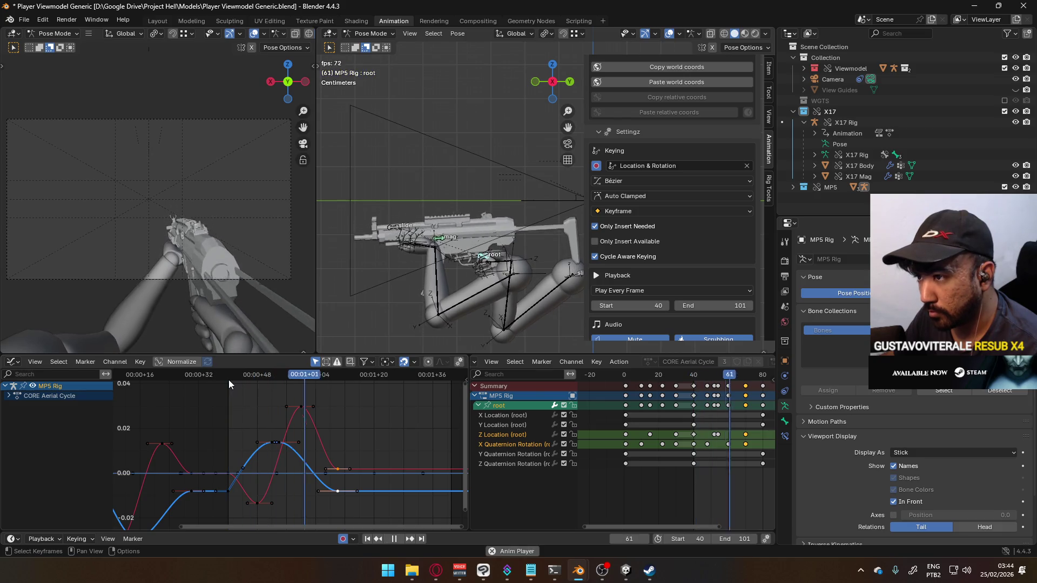
pyautogui.press('space')
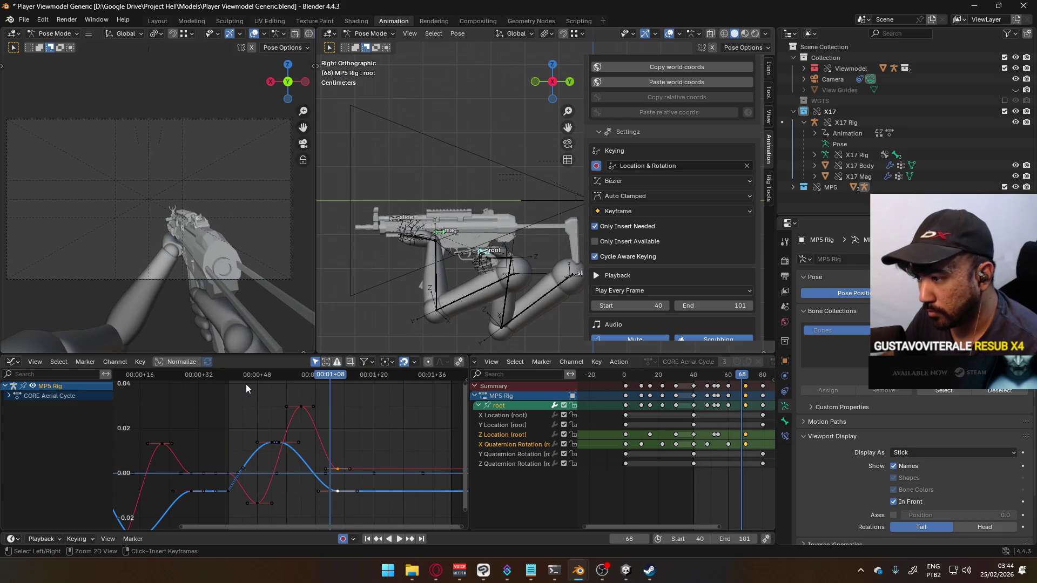
pyautogui.hotkey('shift', 'Left')
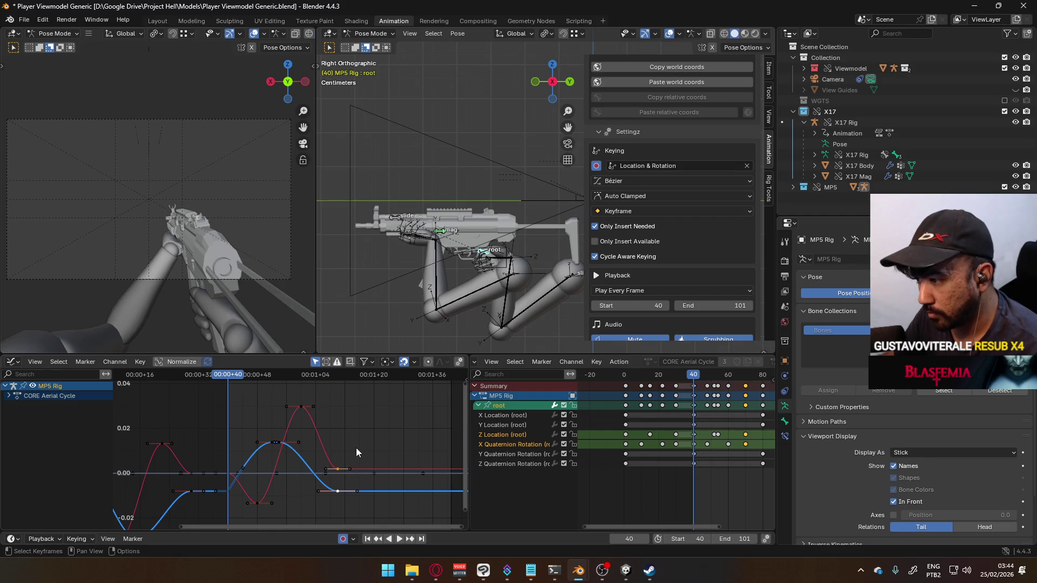
# - Push the selected keys ten more frames later and select the X rotation peak key
pyautogui.press('g')
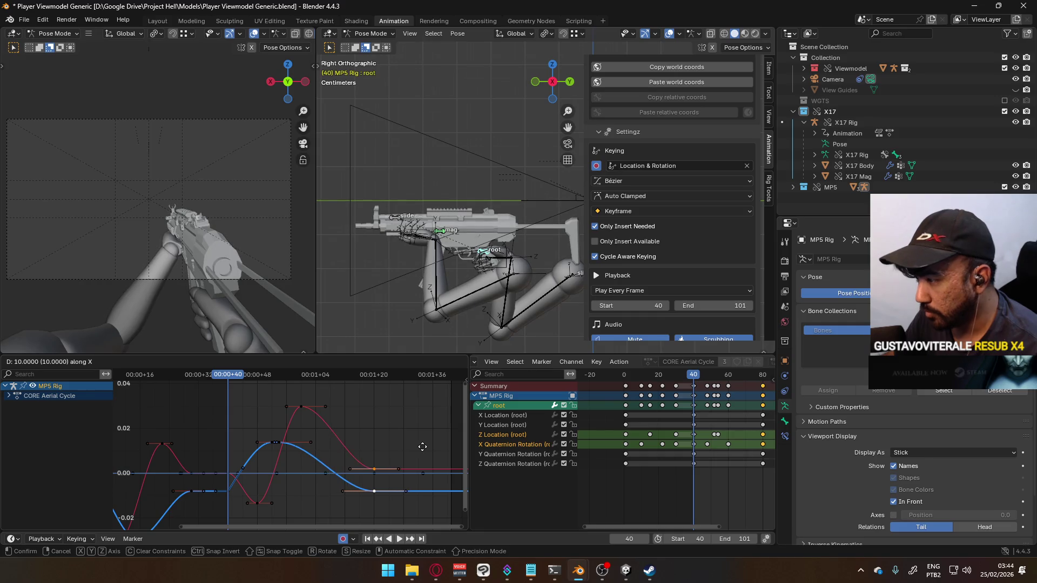
pyautogui.click(423, 452)
pyautogui.moveTo(230, 377)
pyautogui.mouseDown()
pyautogui.moveTo(304, 388)
pyautogui.moveTo(257, 387)
pyautogui.mouseUp()
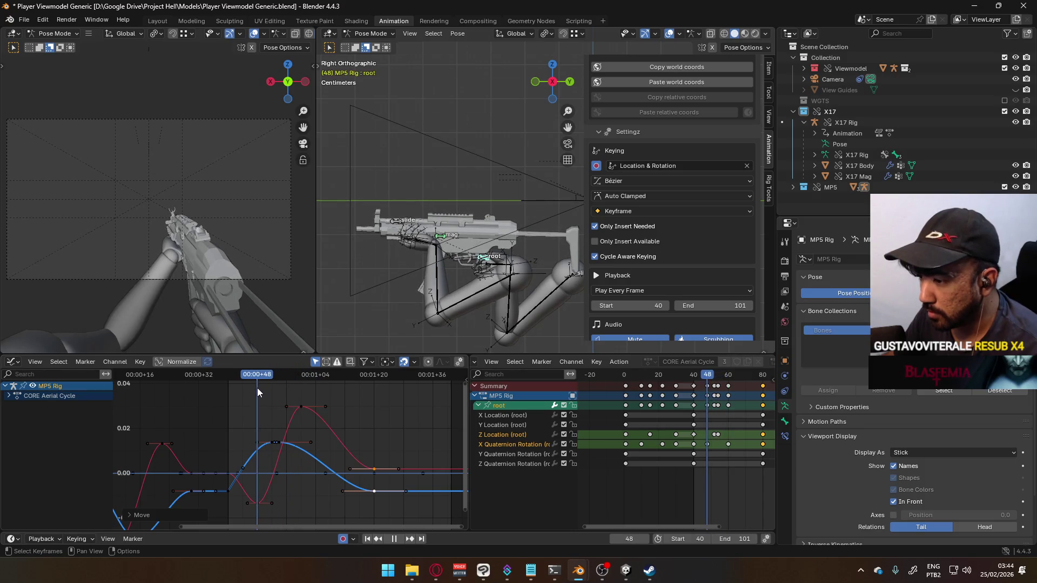
pyautogui.click(301, 406)
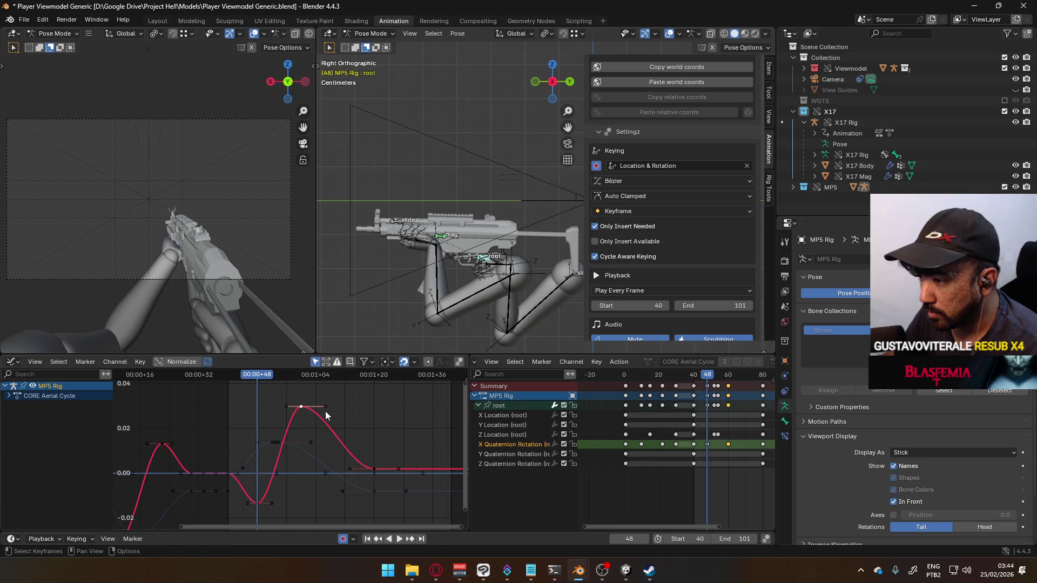
# - Shift the rotation peak key slightly later and play back to review
pyautogui.press('g')
pyautogui.moveTo(335, 411); pyautogui.dragTo(339, 411)
pyautogui.click(339, 411)
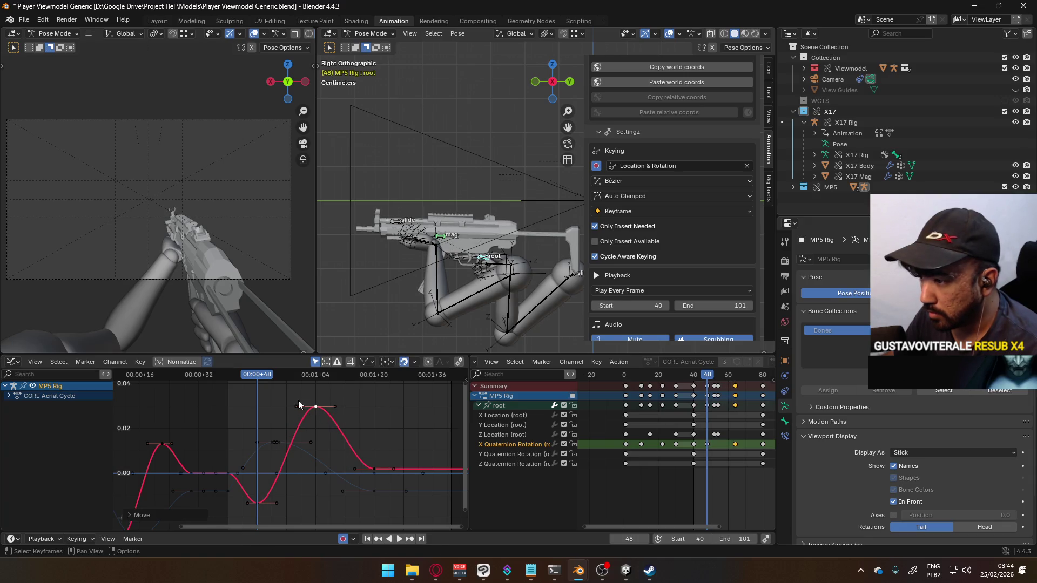
pyautogui.press('space')
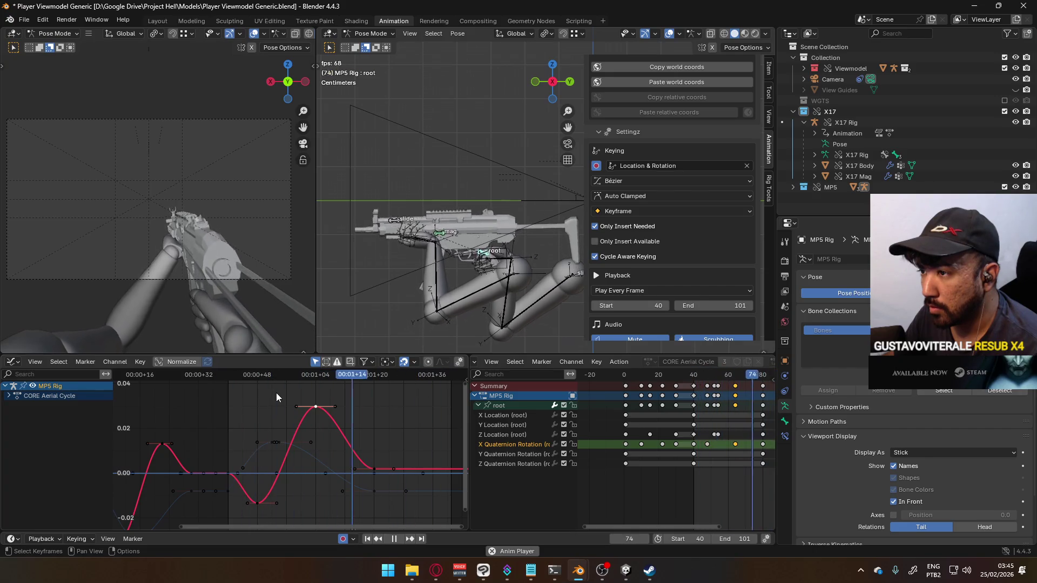
# - Raise the Z Location peak keys slightly, leaving the valley key unchanged
pyautogui.moveTo(266, 427); pyautogui.dragTo(294, 449)
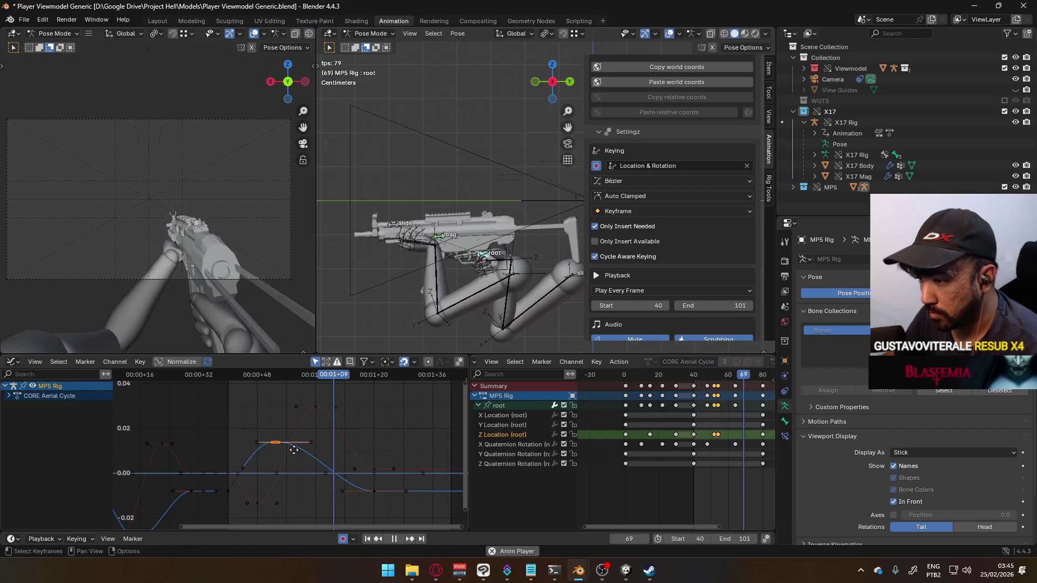
pyautogui.press('g')
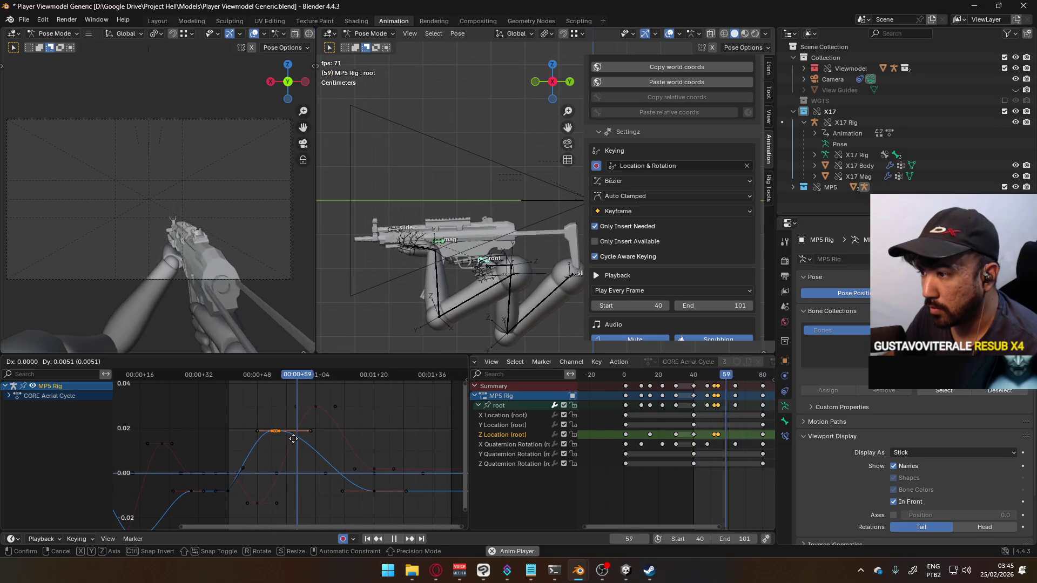
pyautogui.click(294, 438)
pyautogui.click(375, 491)
pyautogui.press('g')
pyautogui.press('Escape')
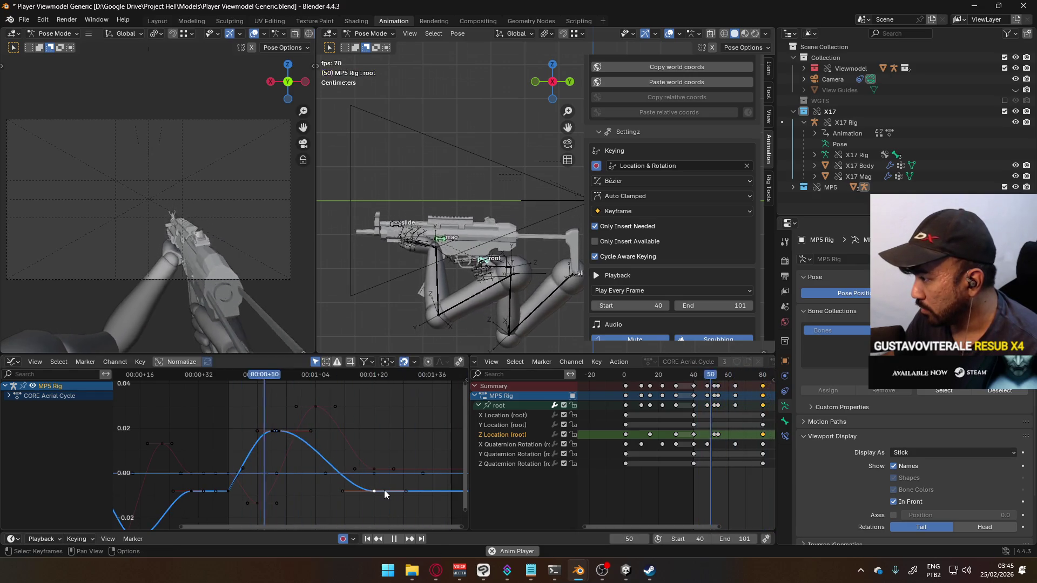
# - Try shifting an X Quaternion Rotation key and scaling the red curve's peak handles, cancelling both
pyautogui.click(374, 469)
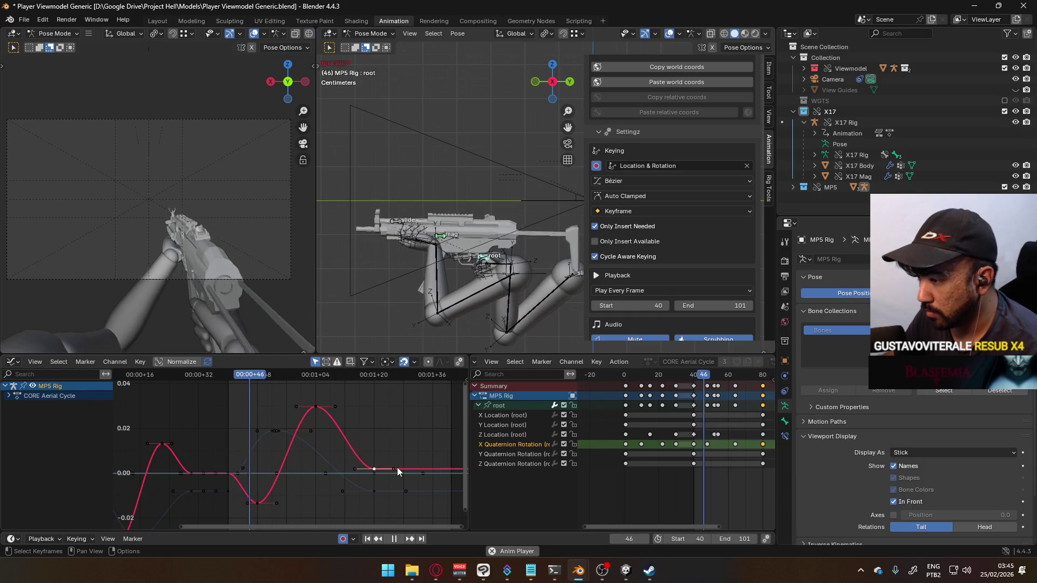
pyautogui.press('g')
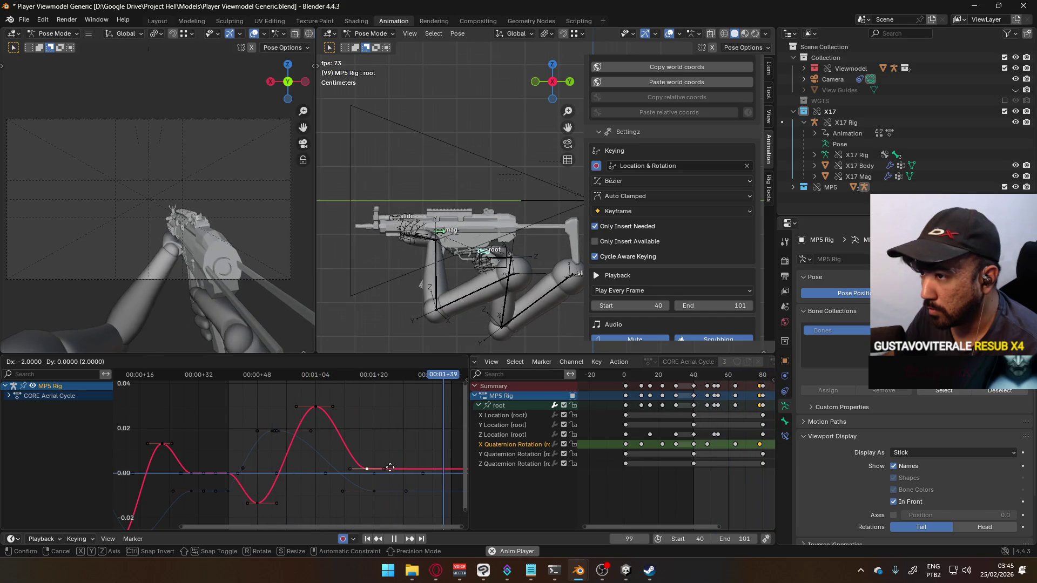
pyautogui.press('Escape')
pyautogui.click(316, 406)
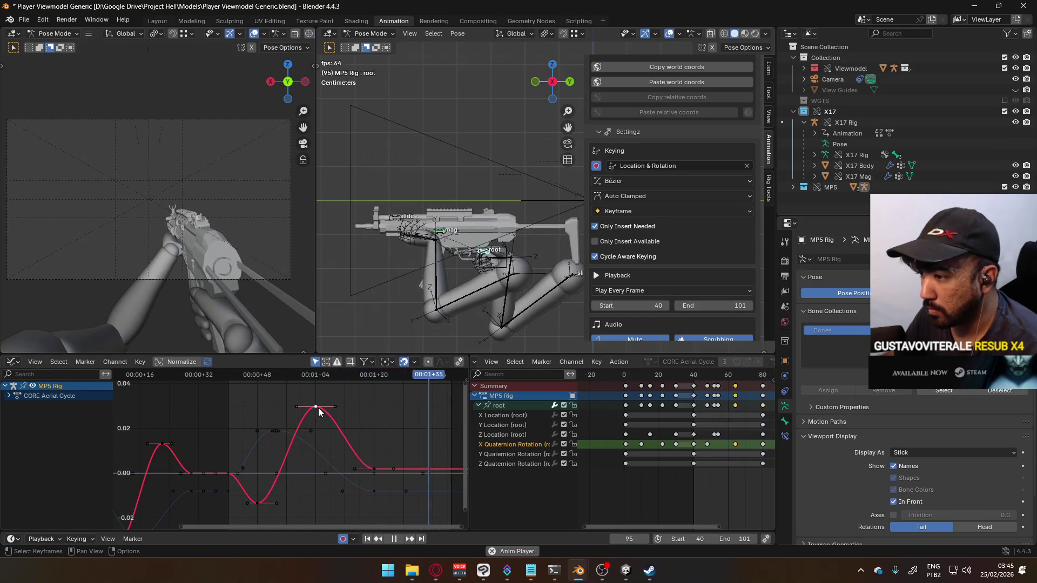
pyautogui.press('s')
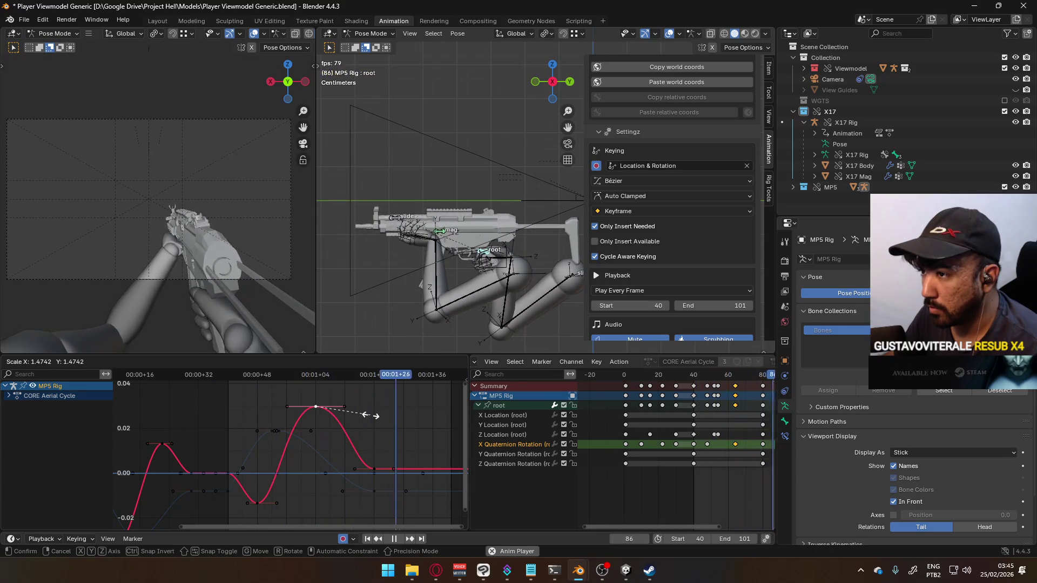
pyautogui.press('Escape')
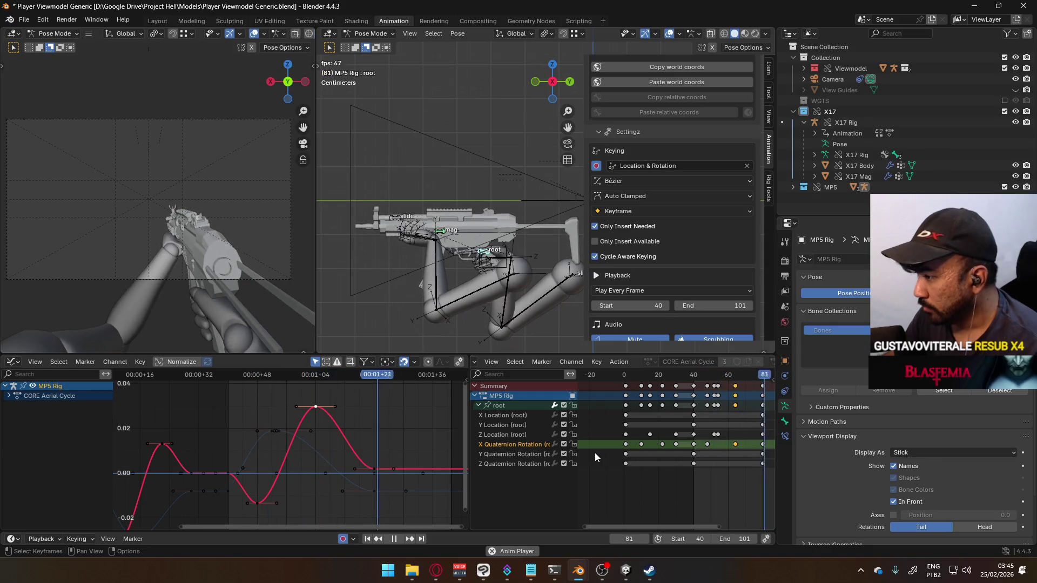
# - Swap the Z Quaternion Rotation curve for the Y curve and go to frame 54
pyautogui.click(564, 464)
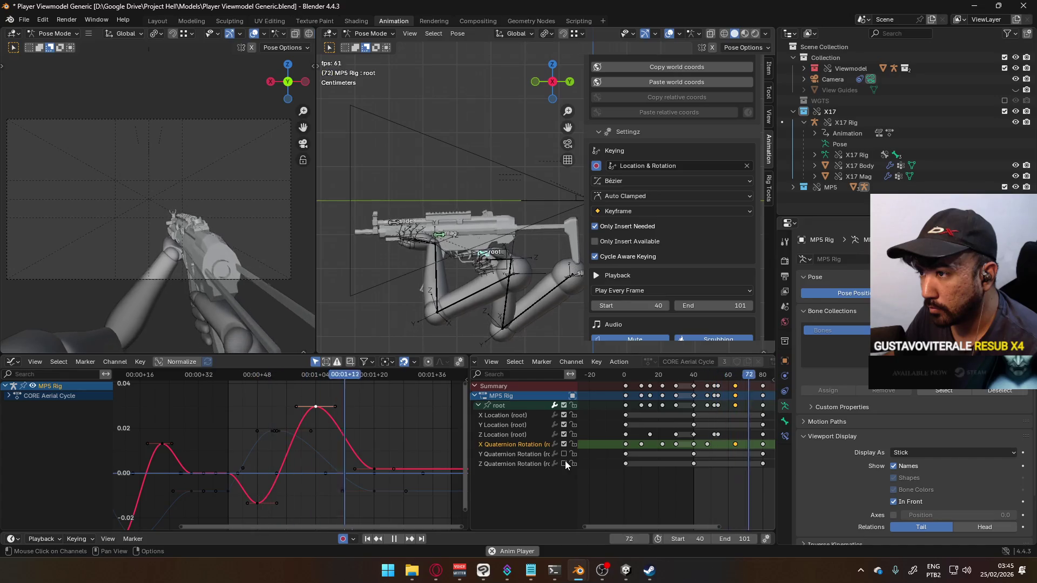
pyautogui.click(563, 454)
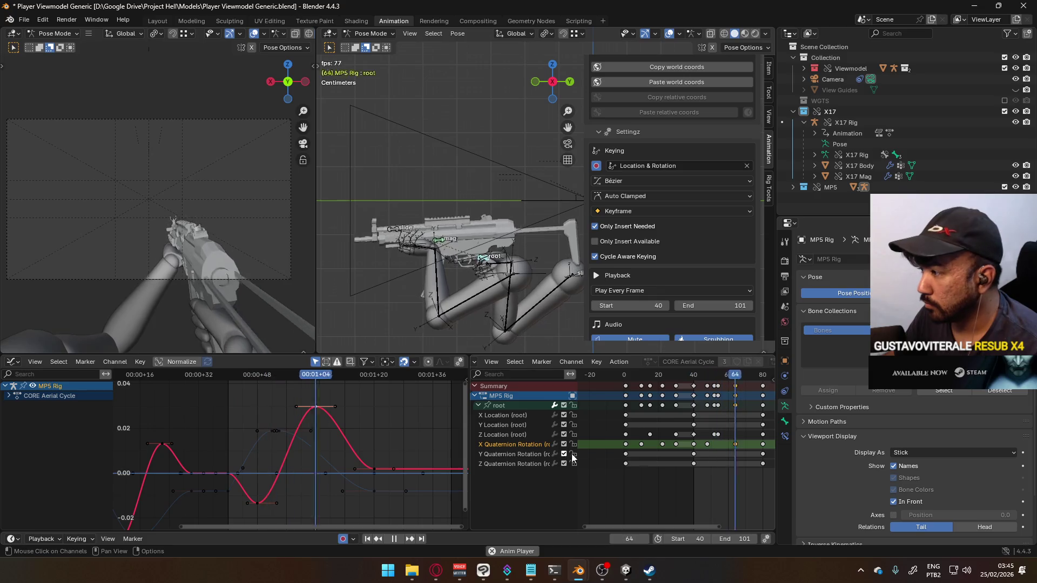
pyautogui.press('space')
pyautogui.click(714, 477)
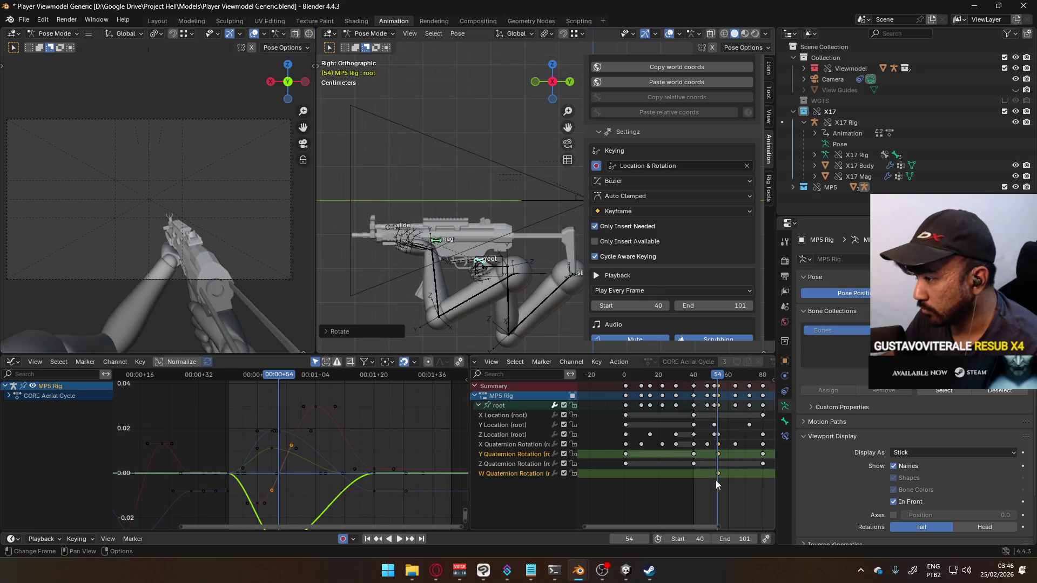
# - Undo the frame-54 rotation key and return the playhead to frame 54
pyautogui.hotkey('ctrl', 'z')
pyautogui.hotkey('ctrl', 'z')
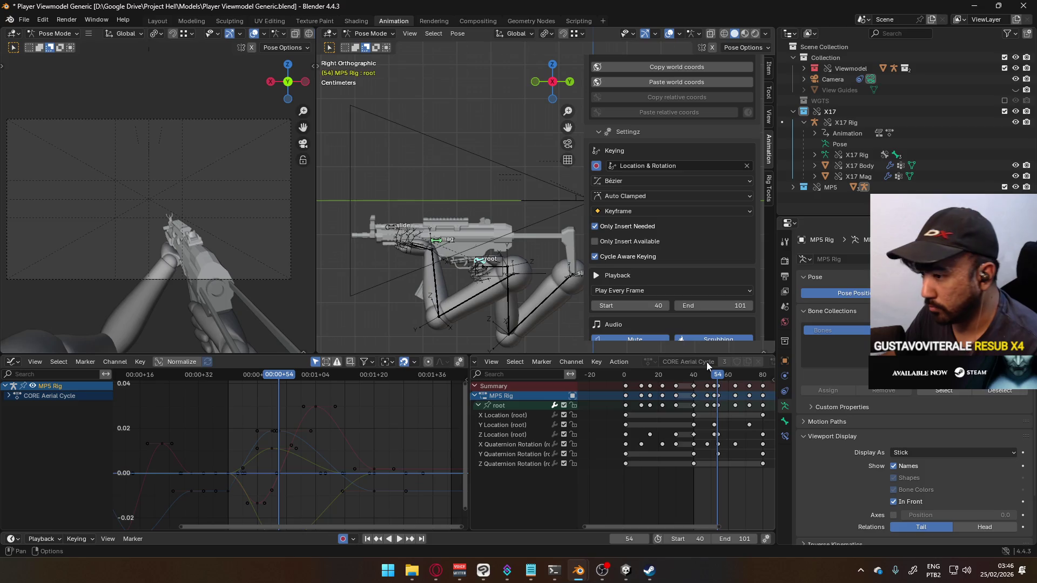
pyautogui.hotkey('shift', 'ctrl', 'space')
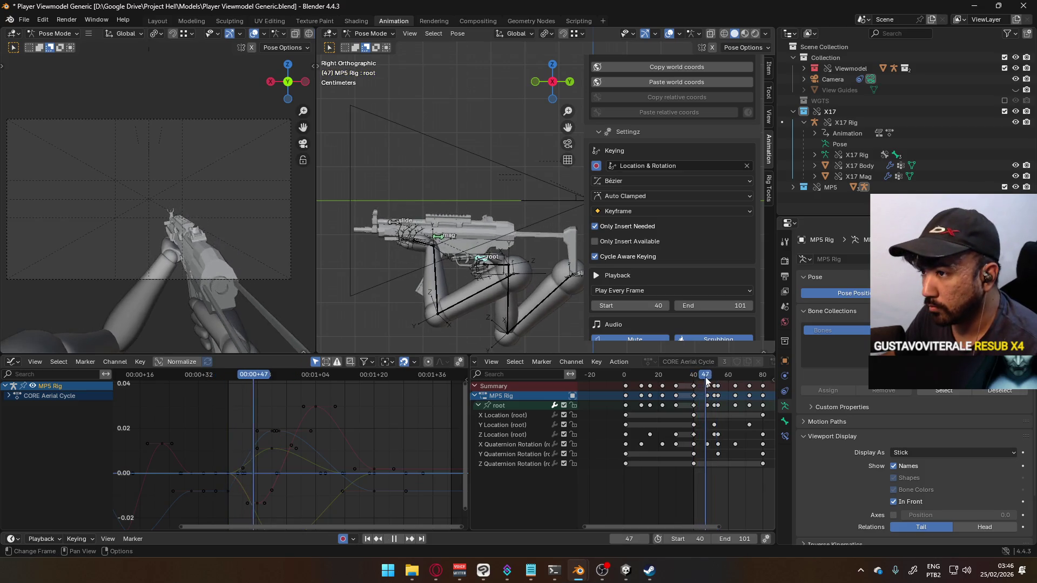
pyautogui.moveTo(711, 377); pyautogui.dragTo(717, 375)
pyautogui.press('space')
# - Move the last Y Quaternion Rotation key from frame 80 to 72 and scrub frames 41–57
pyautogui.click(720, 452)
pyautogui.moveTo(419, 472); pyautogui.dragTo(403, 430, button='middle')
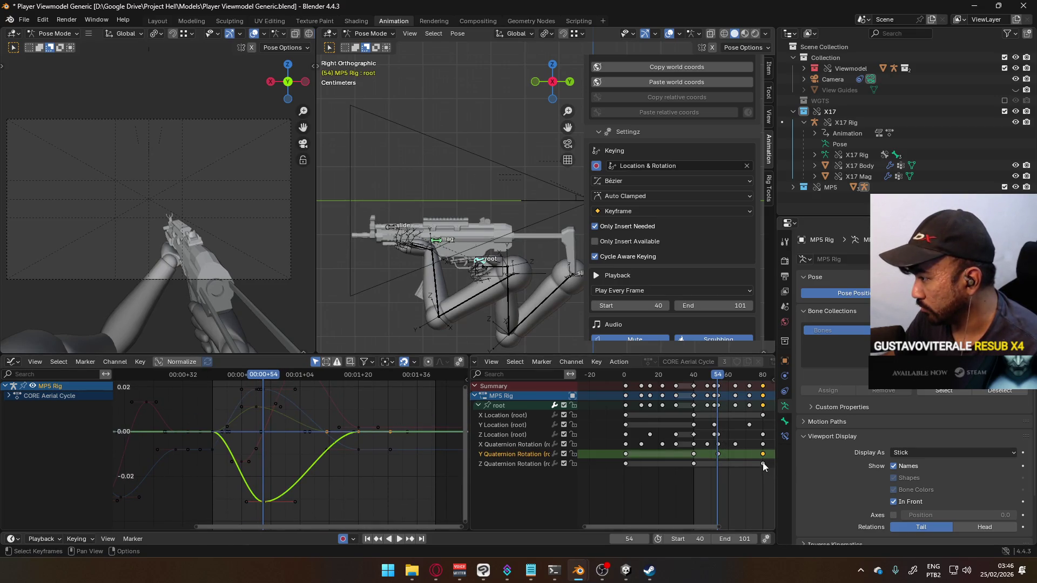
pyautogui.press('g')
pyautogui.click(749, 460)
pyautogui.moveTo(284, 375)
pyautogui.mouseDown()
pyautogui.moveTo(215, 384)
pyautogui.moveTo(359, 384)
pyautogui.moveTo(289, 389)
pyautogui.moveTo(223, 364)
pyautogui.moveTo(262, 353)
pyautogui.moveTo(354, 360)
pyautogui.moveTo(235, 361)
pyautogui.moveTo(297, 339)
pyautogui.moveTo(264, 348)
pyautogui.mouseUp()
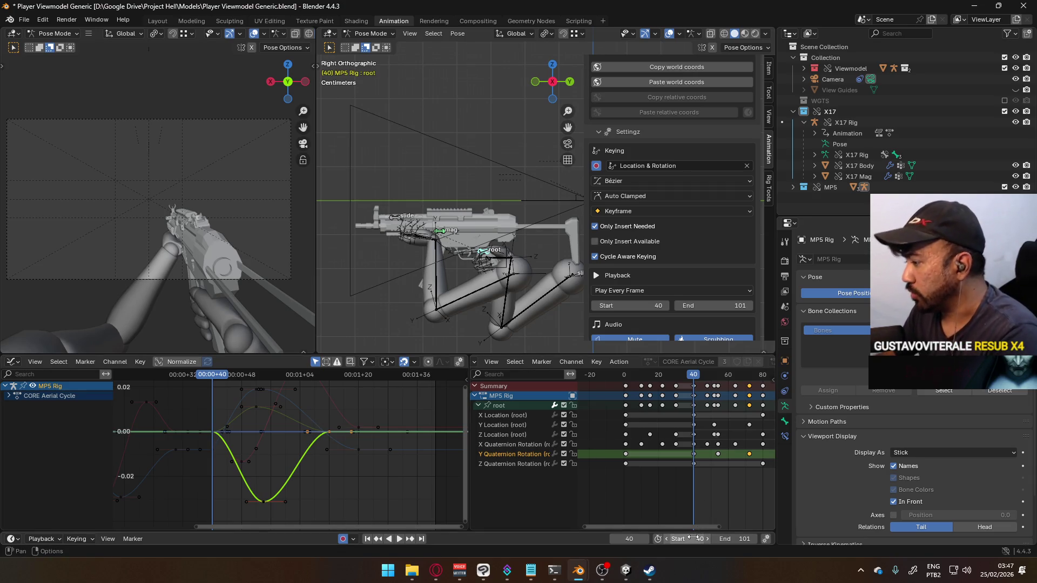
pyautogui.write('1')
# - Set Start to 1 and End to 30, then scrub and play the shortened cycle
pyautogui.press('Return')
pyautogui.moveTo(694, 376); pyautogui.dragTo(676, 378)
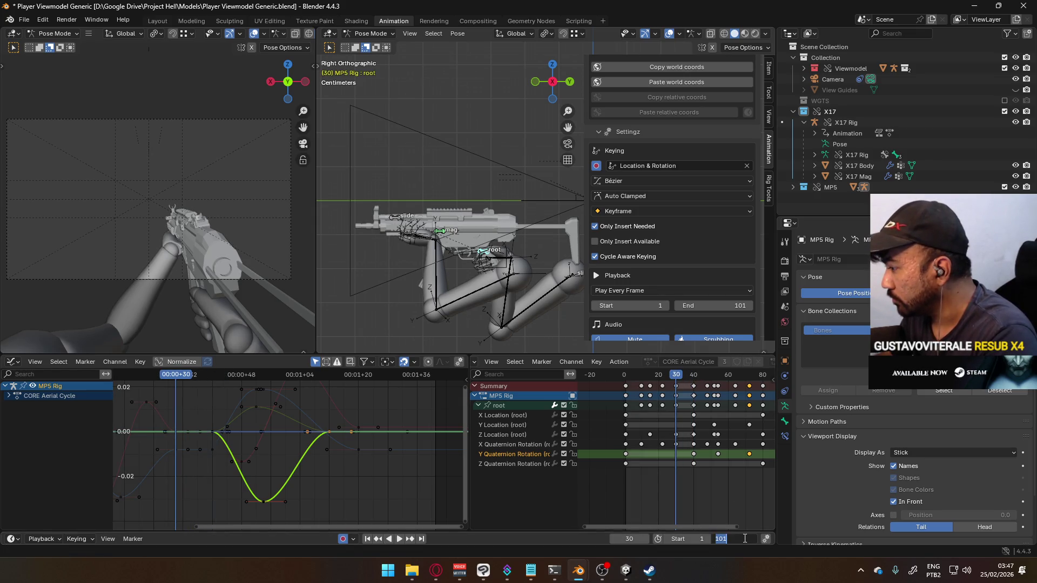
pyautogui.write('30')
pyautogui.press('Return')
pyautogui.moveTo(687, 381)
pyautogui.mouseDown()
pyautogui.moveTo(618, 381)
pyautogui.moveTo(653, 374)
pyautogui.moveTo(627, 377)
pyautogui.mouseUp()
pyautogui.moveTo(248, 393); pyautogui.dragTo(403, 397, button='middle')
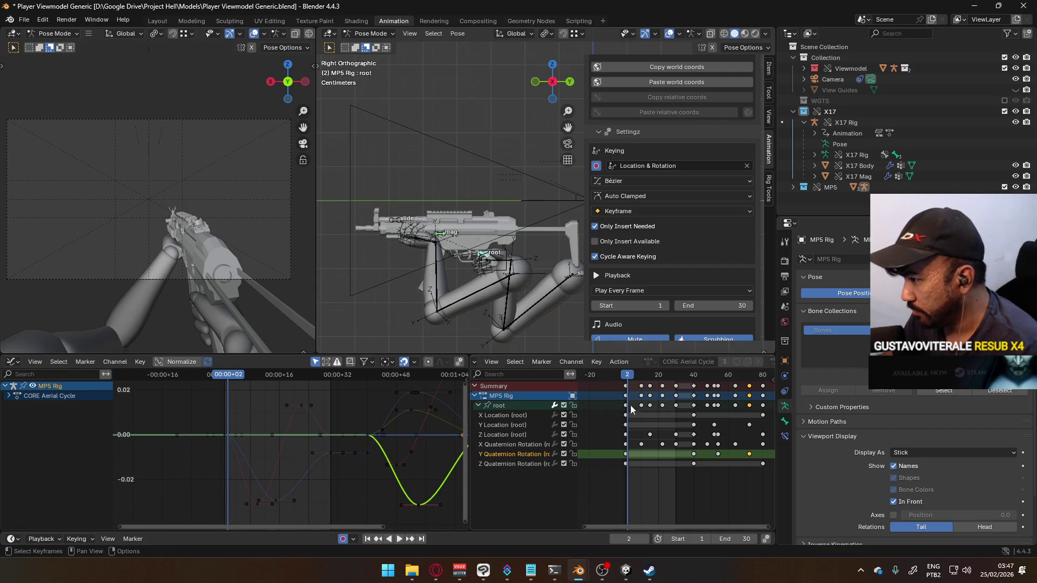
pyautogui.press('space')
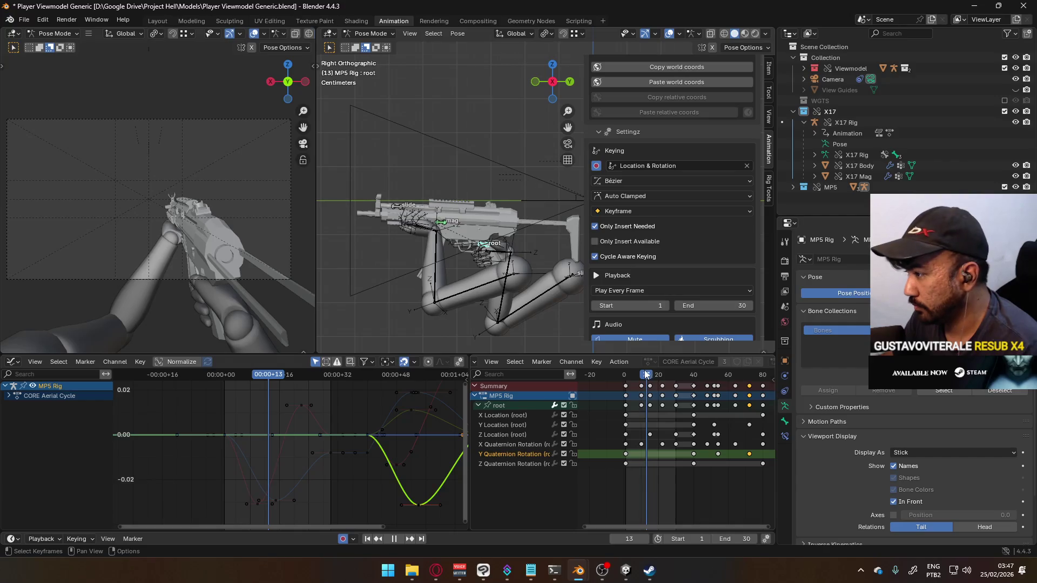
pyautogui.moveTo(642, 374); pyautogui.dragTo(650, 374)
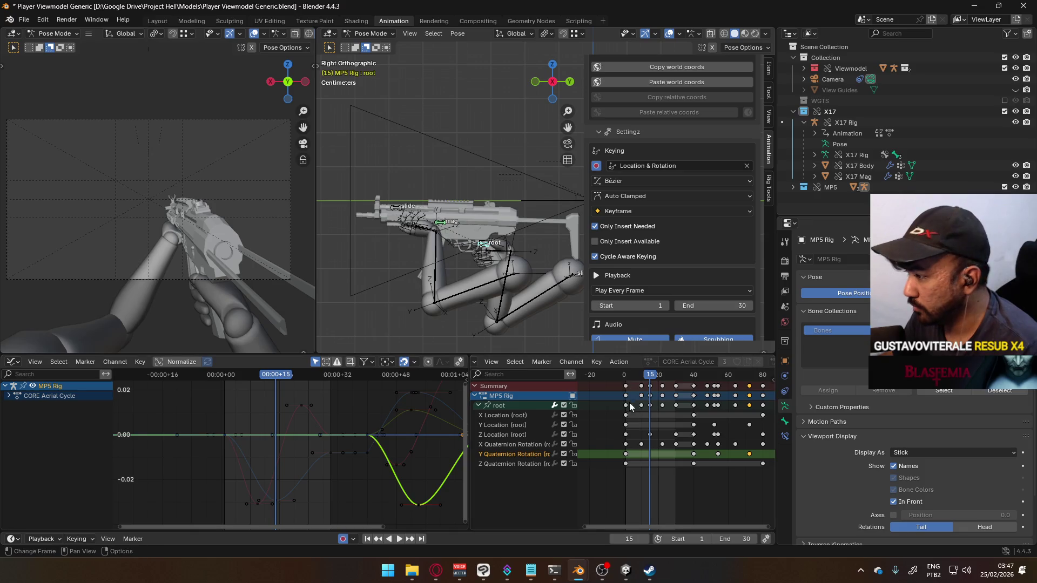
# - Roll the root on its local Y axis at frame 15, keying it, and show the Y Quaternion curve
pyautogui.press('r')
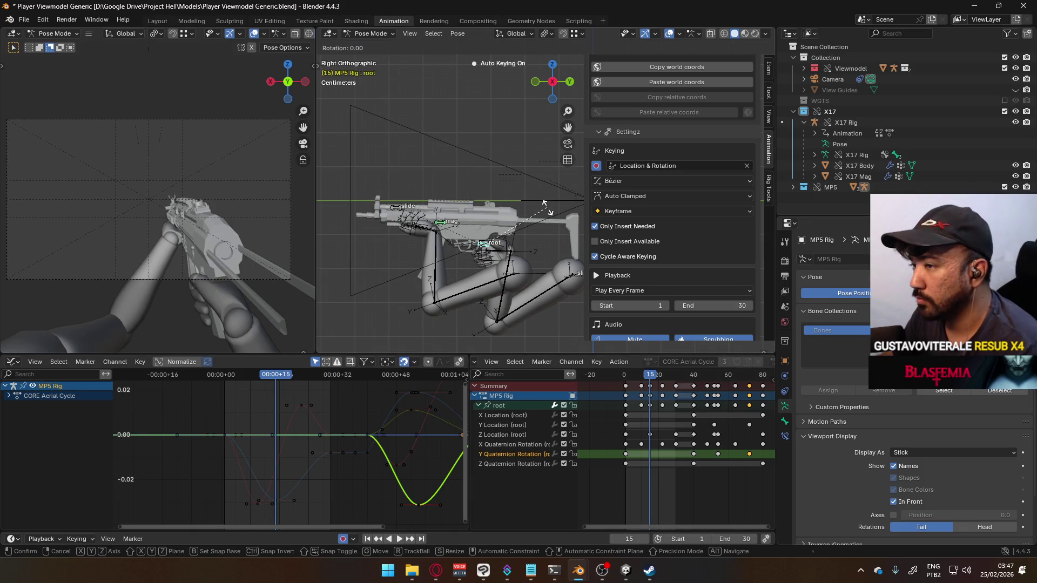
pyautogui.press('y')
pyautogui.press('y')
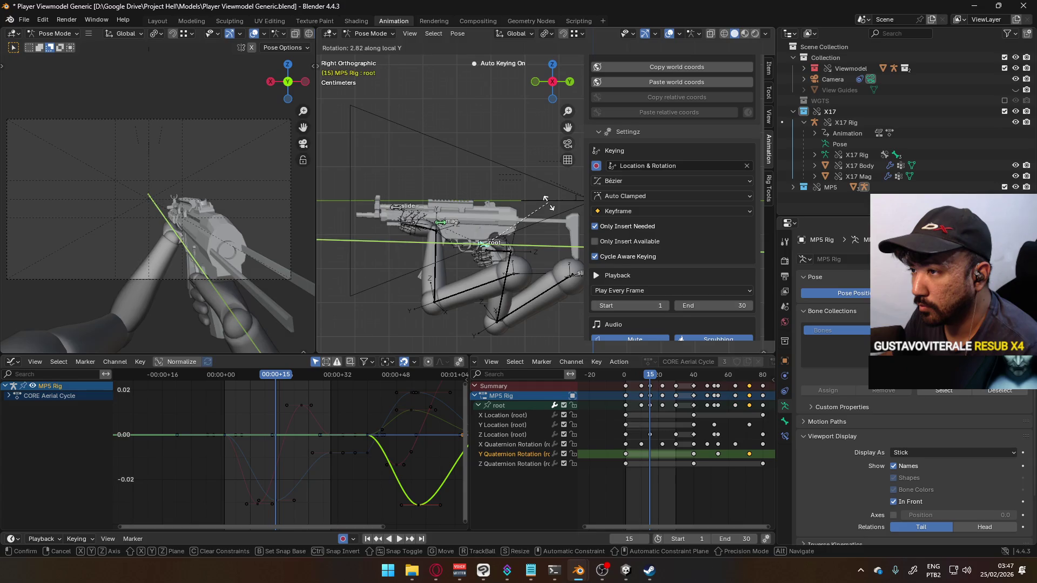
pyautogui.click(598, 320)
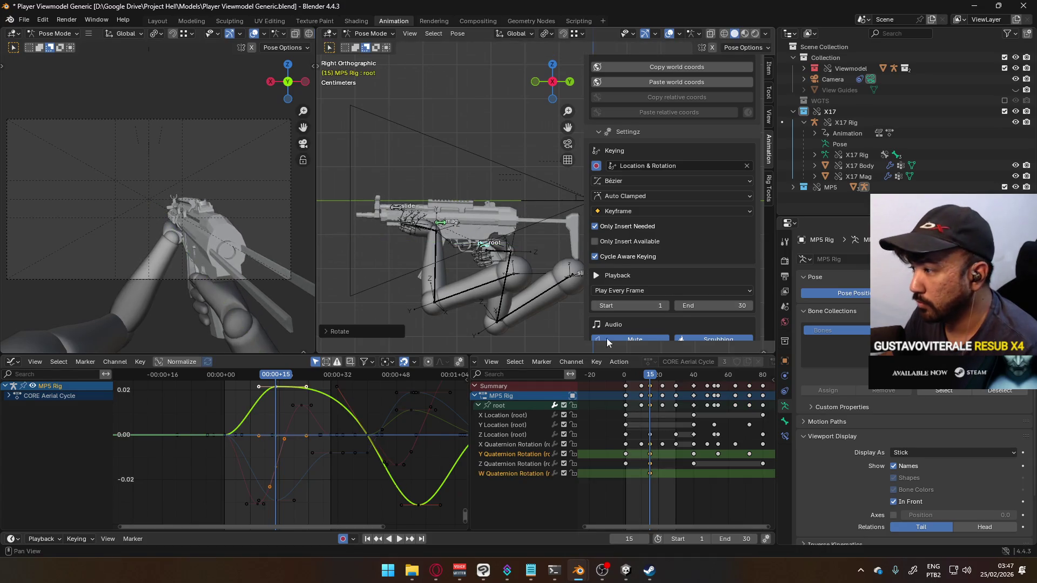
pyautogui.click(651, 474)
pyautogui.press('Delete')
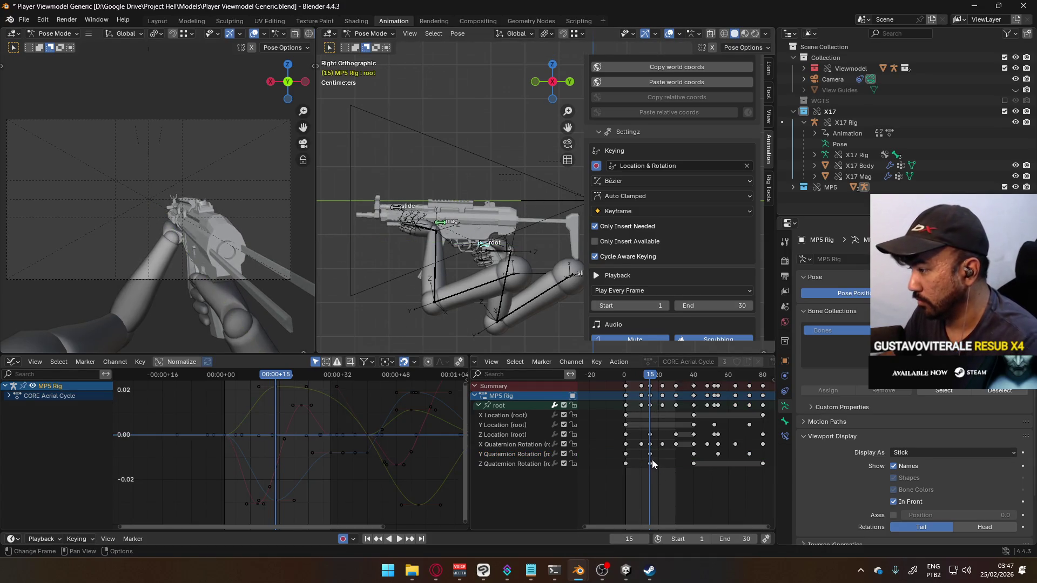
pyautogui.click(502, 455)
pyautogui.moveTo(376, 418); pyautogui.dragTo(378, 449, button='middle')
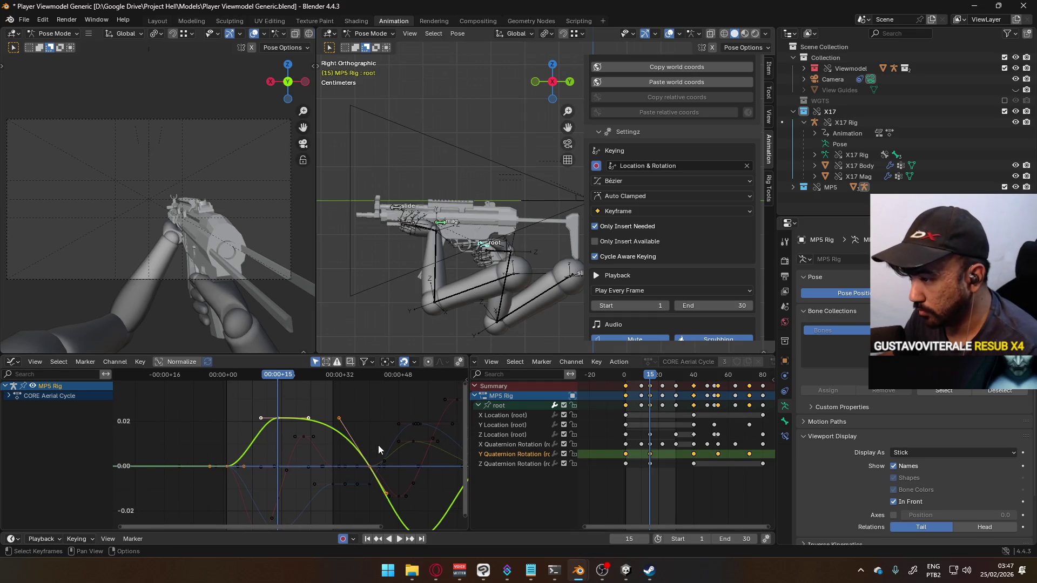
# - Paste the frame-1 Y Quaternion Rotation key at frame 30 so the roll loops
pyautogui.press('space')
pyautogui.moveTo(647, 378); pyautogui.dragTo(626, 379)
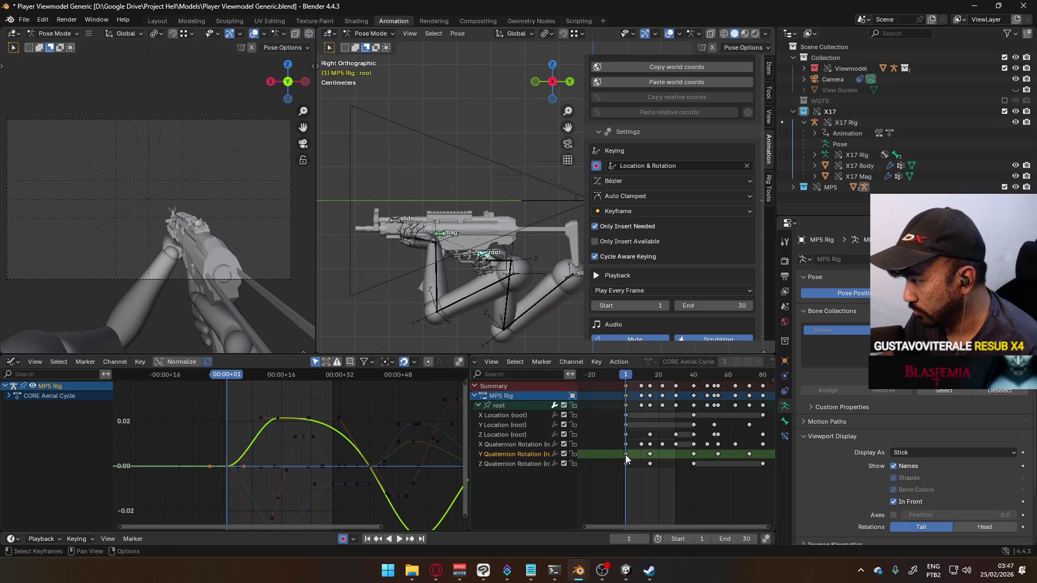
pyautogui.press('space')
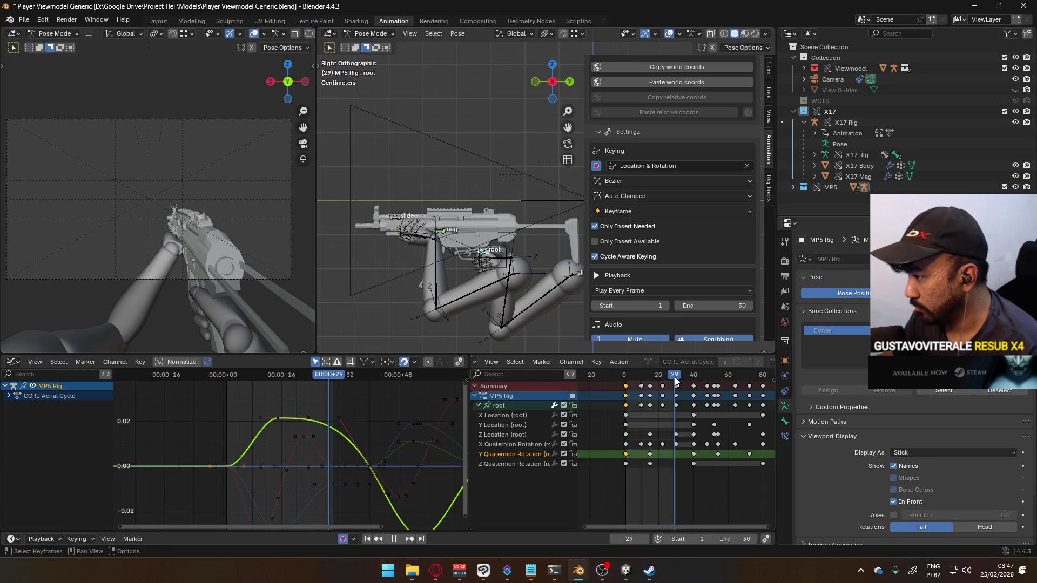
pyautogui.hotkey('ctrl', 'v')
pyautogui.click(621, 378)
pyautogui.moveTo(621, 380)
pyautogui.mouseDown()
pyautogui.moveTo(659, 378)
pyautogui.moveTo(628, 376)
pyautogui.moveTo(652, 373)
pyautogui.mouseUp()
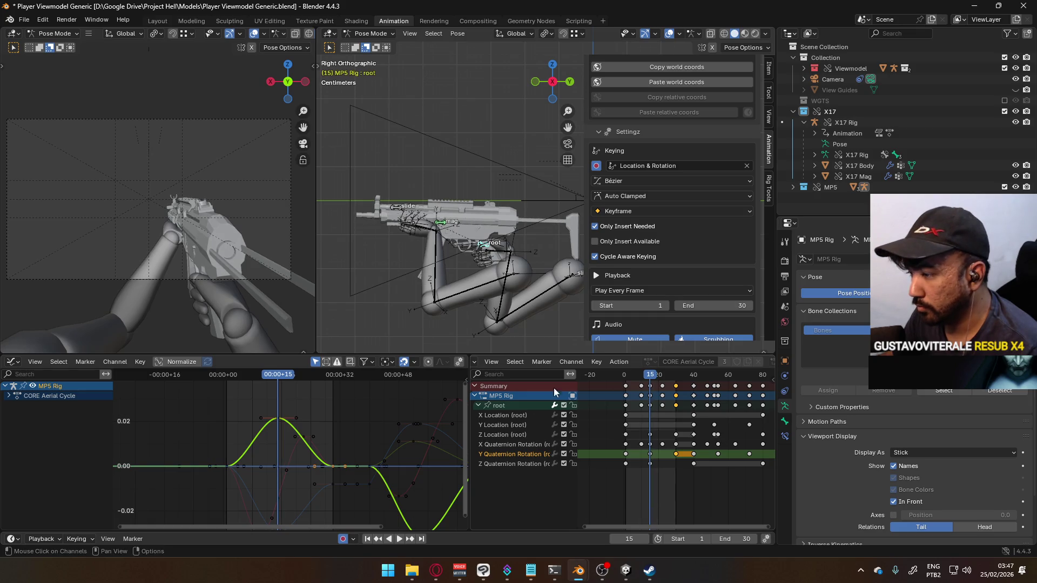
# - Offset the root along global Y at frame 15, keying the move
pyautogui.press('g')
pyautogui.press('y')
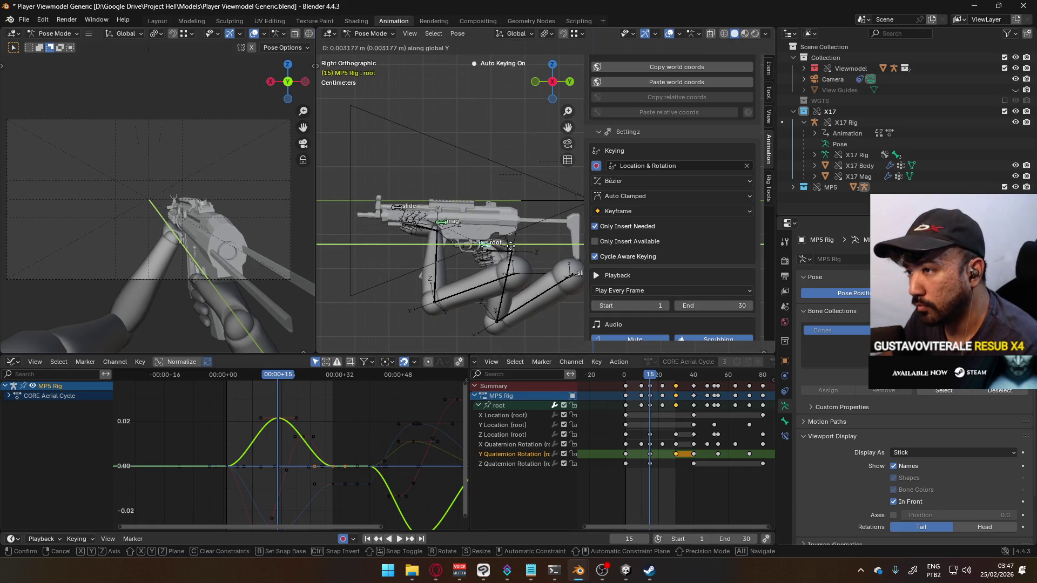
pyautogui.click(513, 246)
pyautogui.press('g')
pyautogui.press('y')
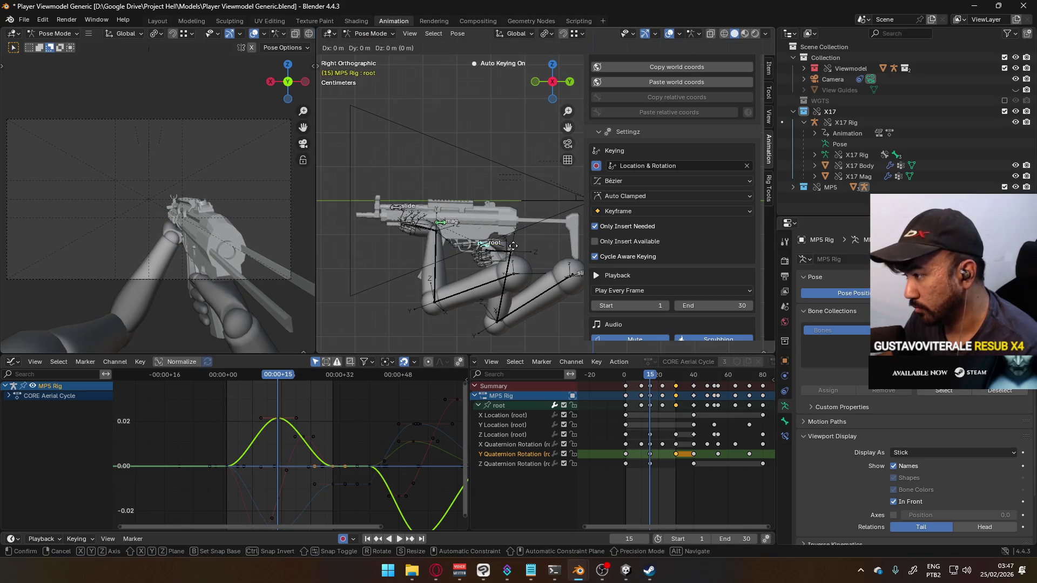
pyautogui.click(526, 278)
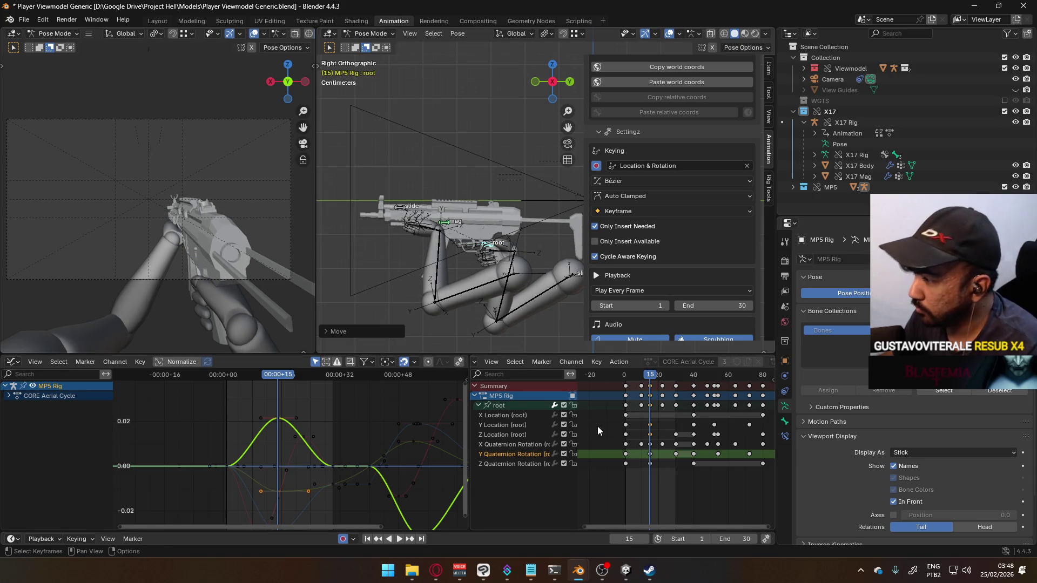
# - Paste the frame-1 Y Location keys at frame 30 and scrub to check the loop
pyautogui.click(516, 424)
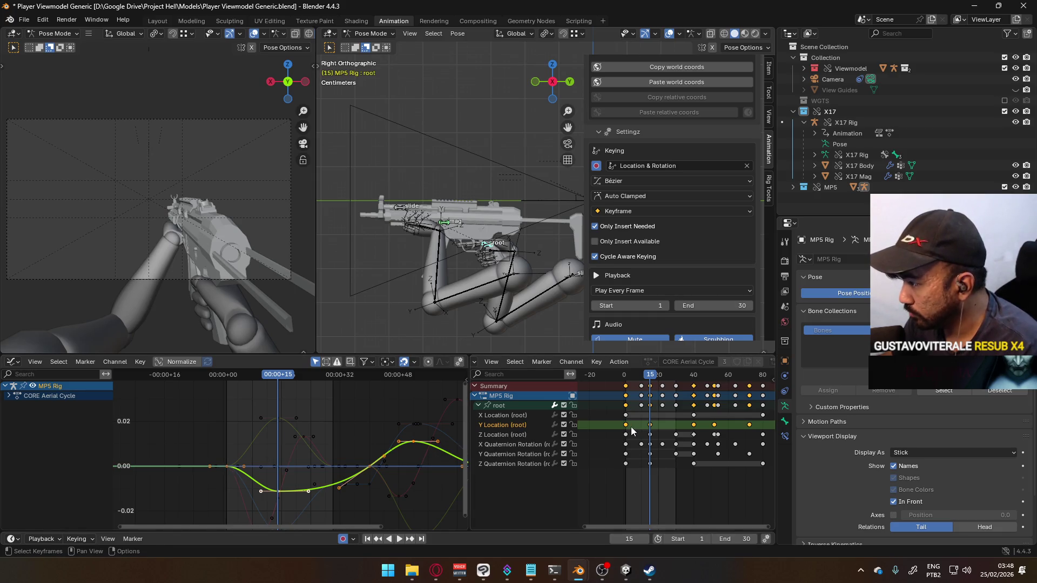
pyautogui.moveTo(652, 378); pyautogui.dragTo(624, 378)
pyautogui.press('space')
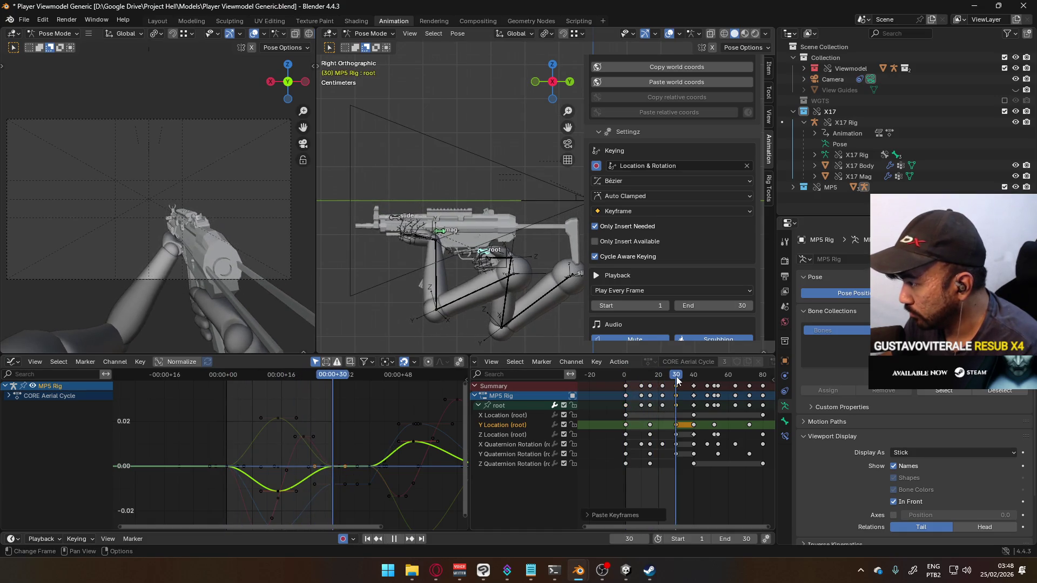
pyautogui.hotkey('ctrl', 'v')
pyautogui.moveTo(627, 385)
pyautogui.mouseDown()
pyautogui.moveTo(652, 383)
pyautogui.moveTo(659, 367)
pyautogui.moveTo(683, 361)
pyautogui.mouseUp()
pyautogui.press('Escape')
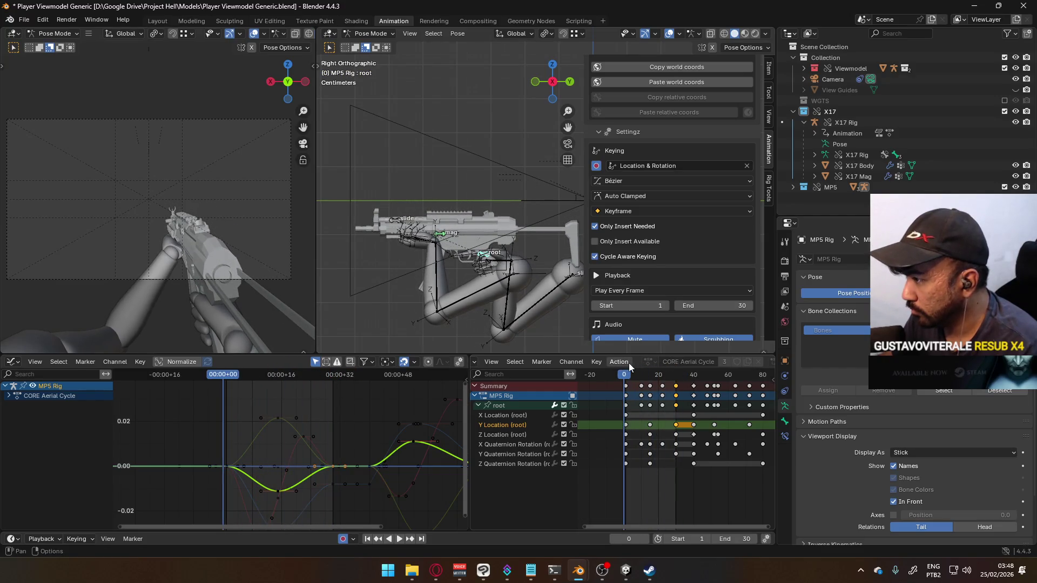
pyautogui.click(627, 376)
pyautogui.scroll(-2, 665, 418)
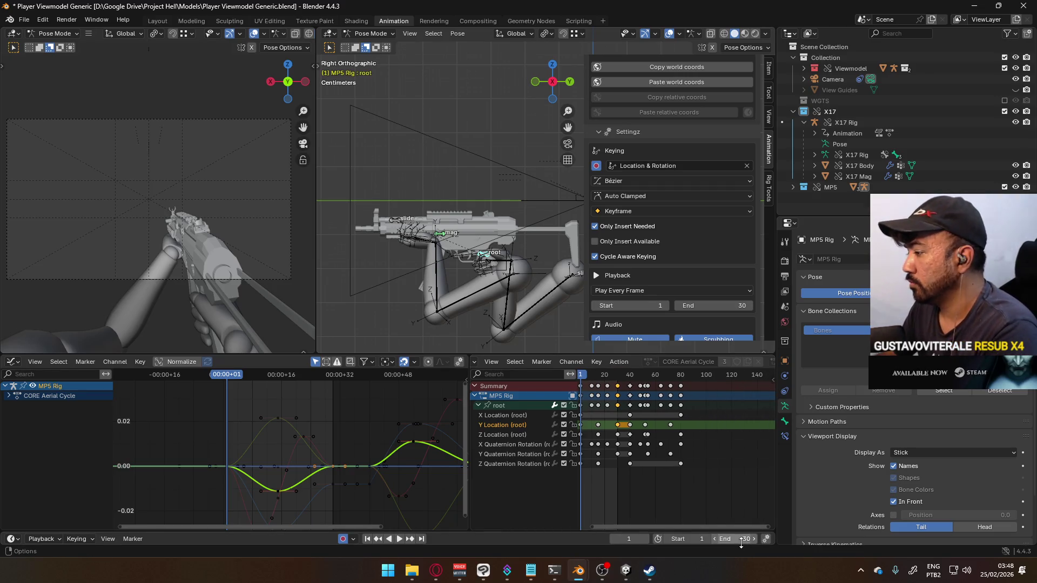
pyautogui.write('100')
pyautogui.press('Return')
pyautogui.press('space')
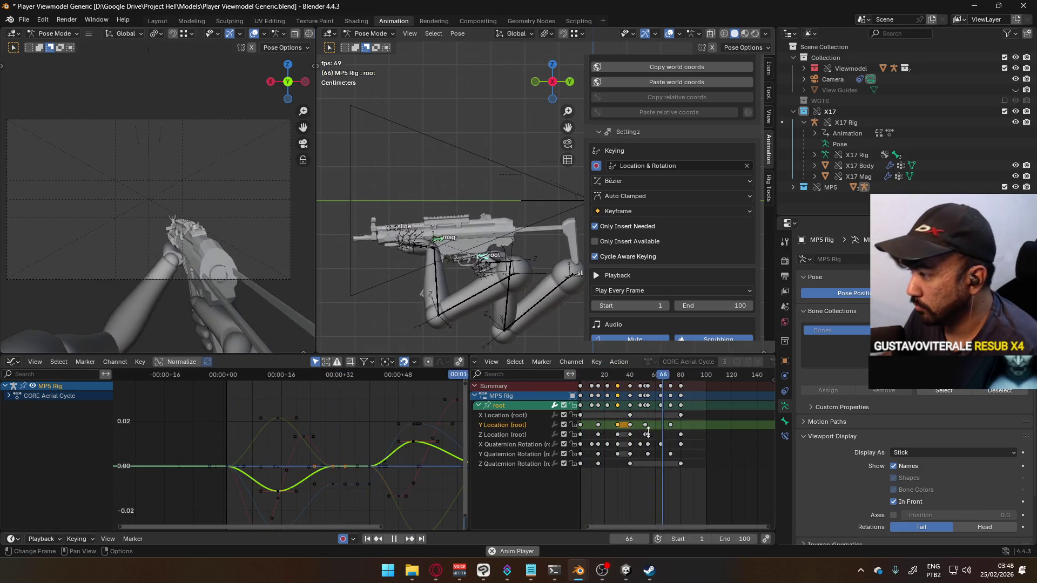
pyautogui.scroll(-2, 684, 433)
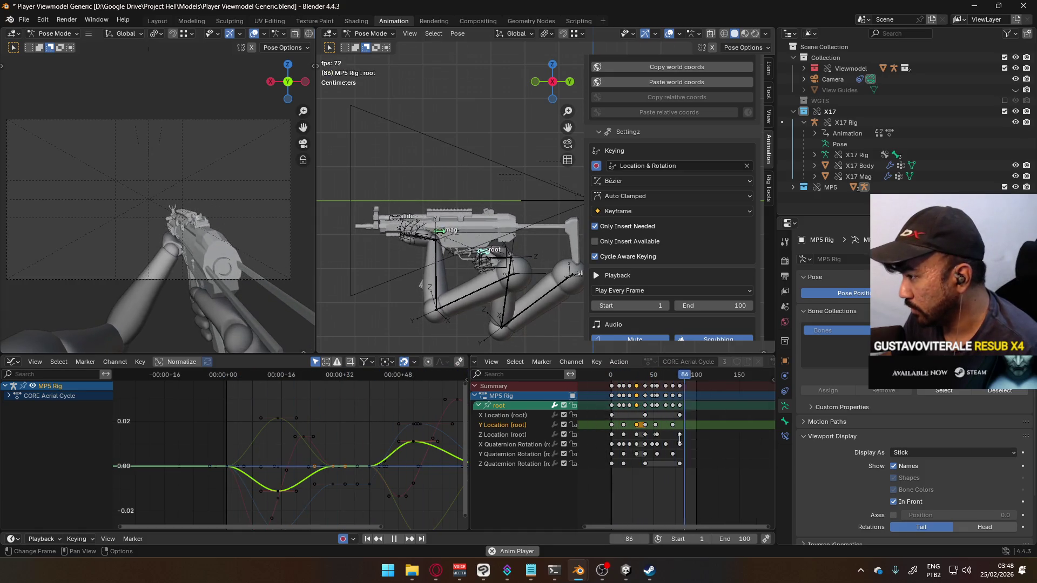
pyautogui.press('space')
pyautogui.hotkey('shift', 'Left')
pyautogui.scroll(1, 684, 451)
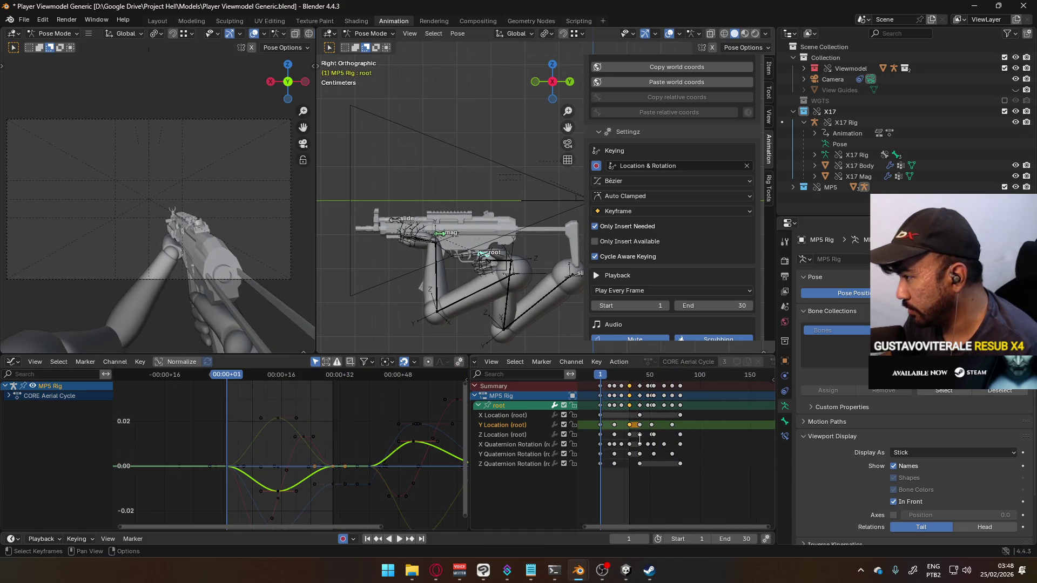
# - Move the root keys from about frame 41 onward 60 frames later, then select the early cycle keys
pyautogui.click(705, 477)
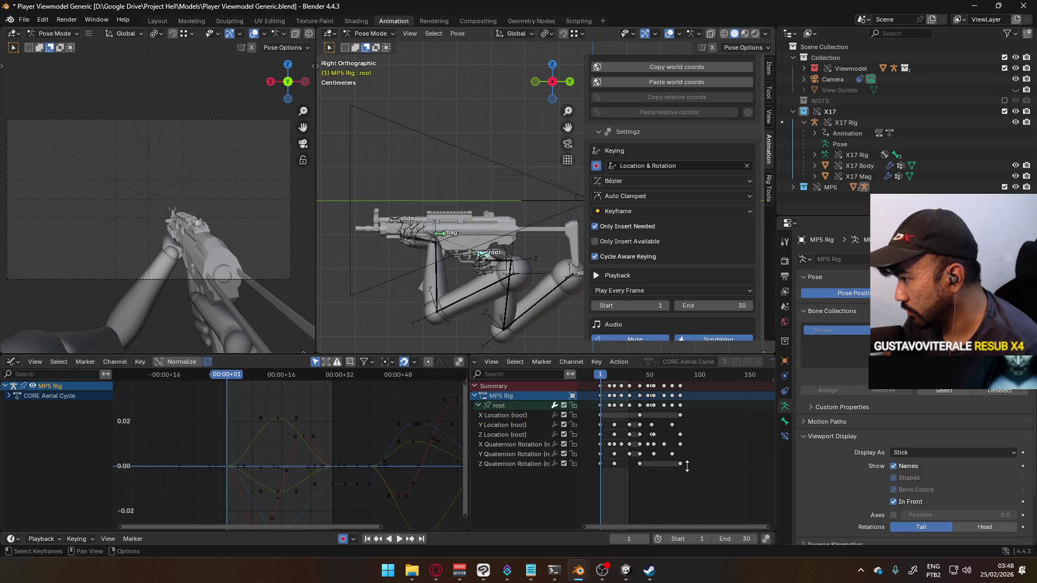
pyautogui.moveTo(632, 390); pyautogui.dragTo(633, 391)
pyautogui.click(722, 435)
pyautogui.click(723, 503)
pyautogui.moveTo(719, 482); pyautogui.dragTo(633, 367)
pyautogui.press('g')
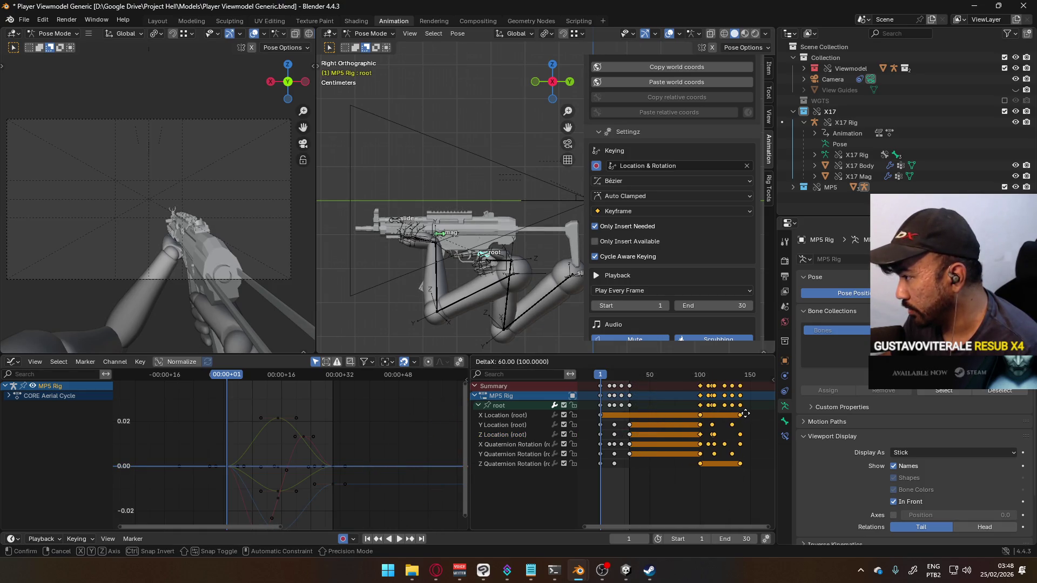
pyautogui.click(746, 413)
pyautogui.moveTo(627, 398); pyautogui.dragTo(672, 398, button='middle')
pyautogui.hotkey('ctrl', 'i')
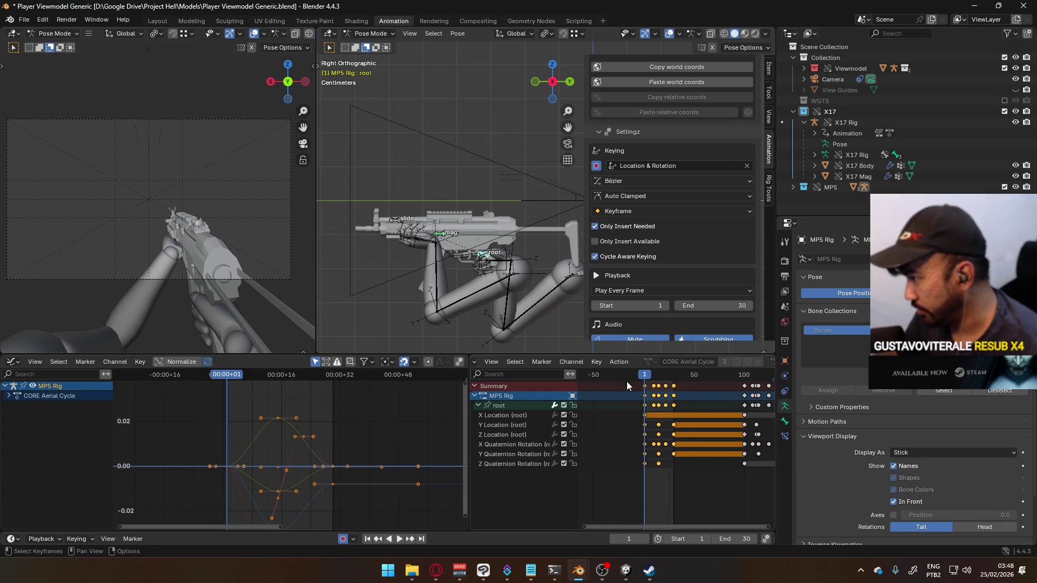
# - Scale the early keys by 2 with end frame 60, preview, then undo both changes
pyautogui.write('s2')
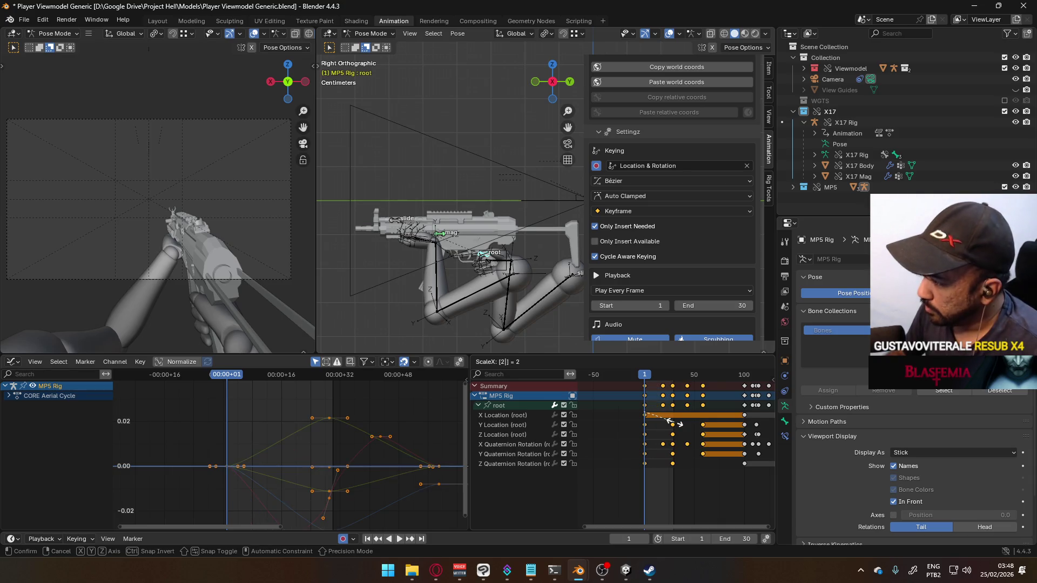
pyautogui.press('Return')
pyautogui.click(704, 378)
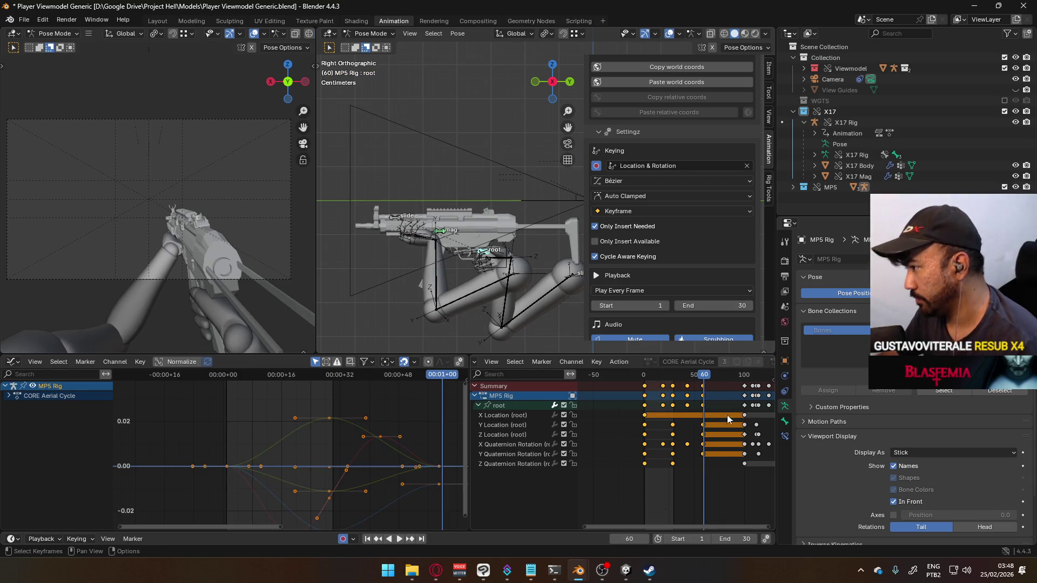
pyautogui.write('60')
pyautogui.press('Return')
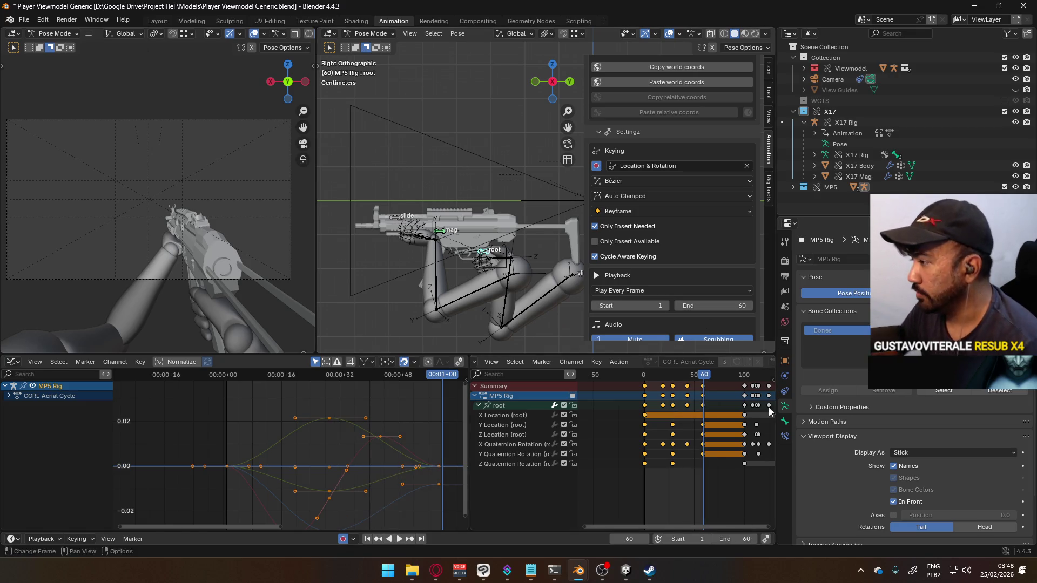
pyautogui.press('space')
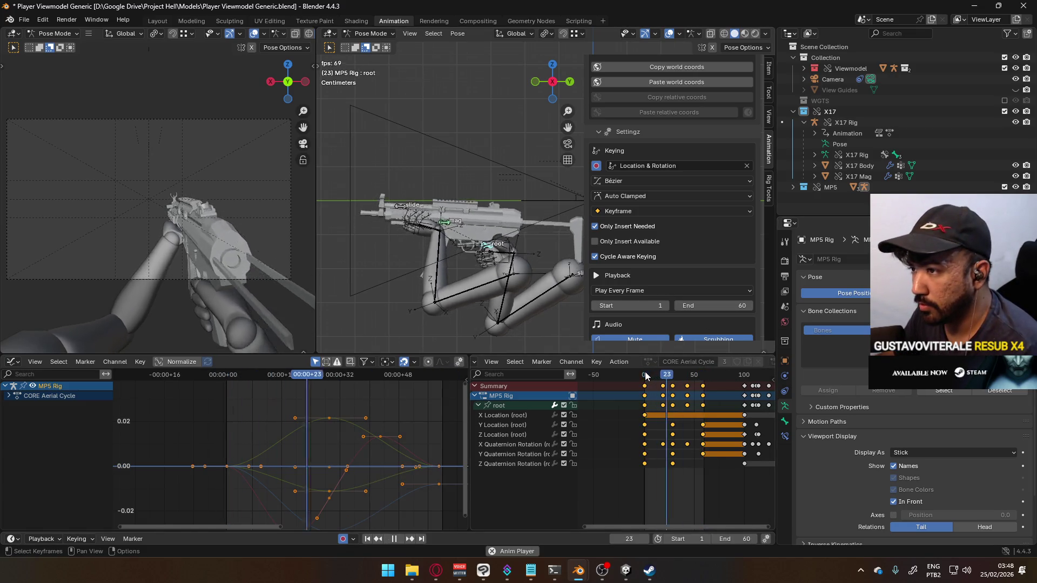
pyautogui.press('Escape')
pyautogui.hotkey('ctrl', 'z')
pyautogui.hotkey('ctrl', 'z')
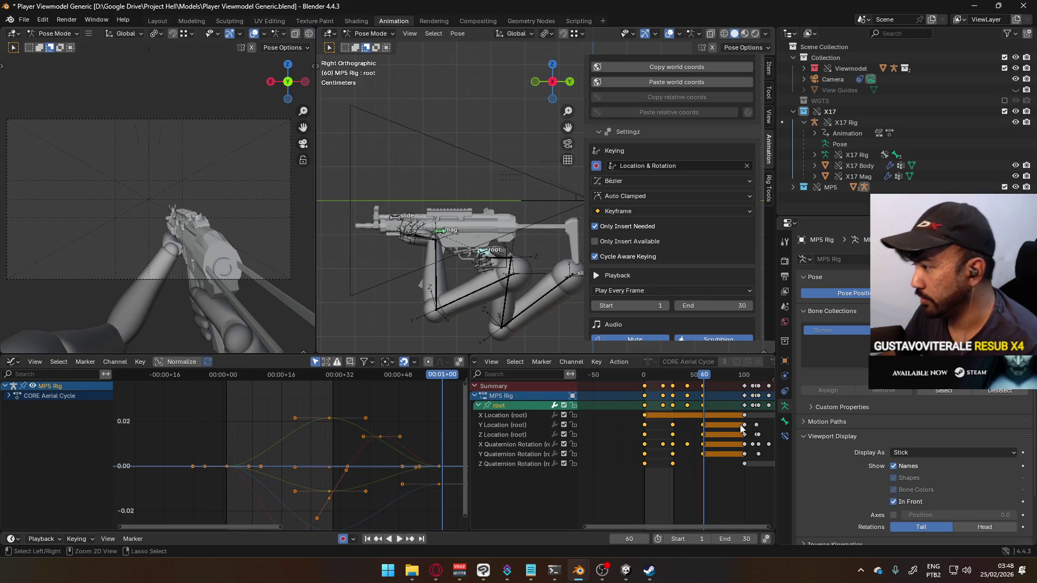
pyautogui.hotkey('ctrl', 'z')
# - Rescale the early keys, set the End frame to 42, and play and scrub to check
pyautogui.press('s')
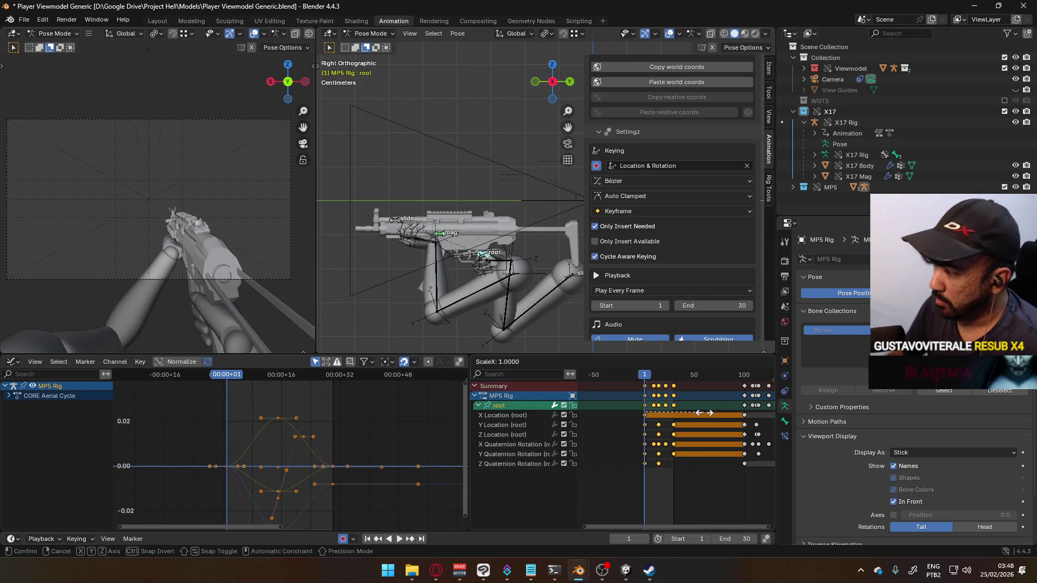
pyautogui.click(704, 413)
pyautogui.click(686, 378)
pyautogui.press('space')
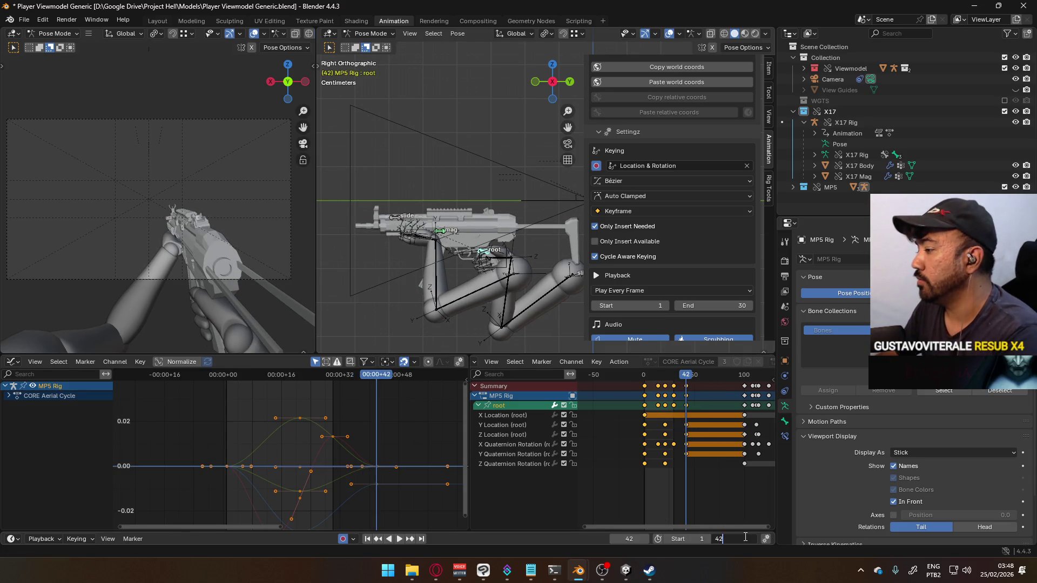
pyautogui.write('2')
pyautogui.press('Return')
pyautogui.press('space')
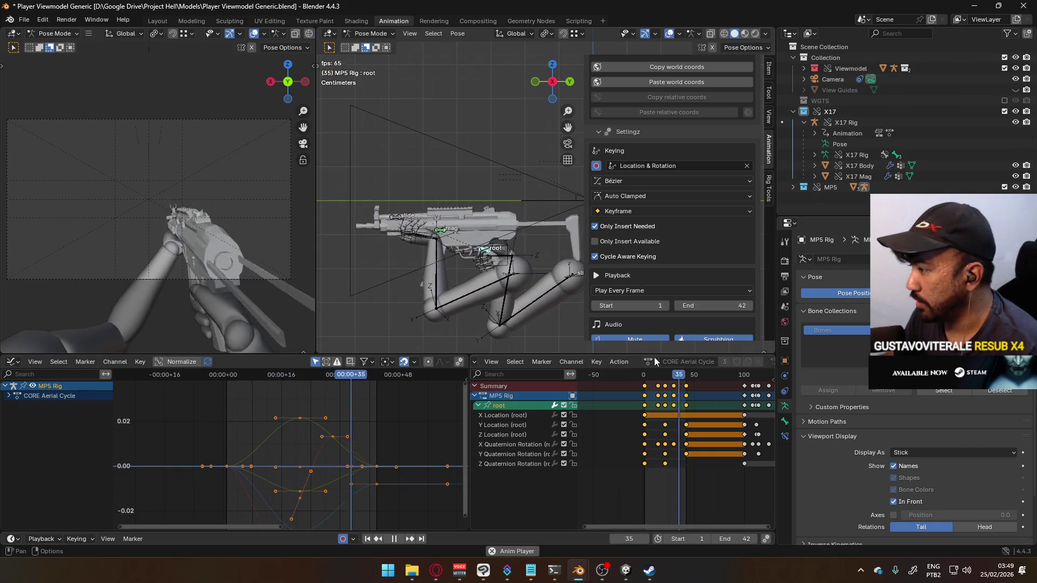
pyautogui.press('space')
pyautogui.press('space')
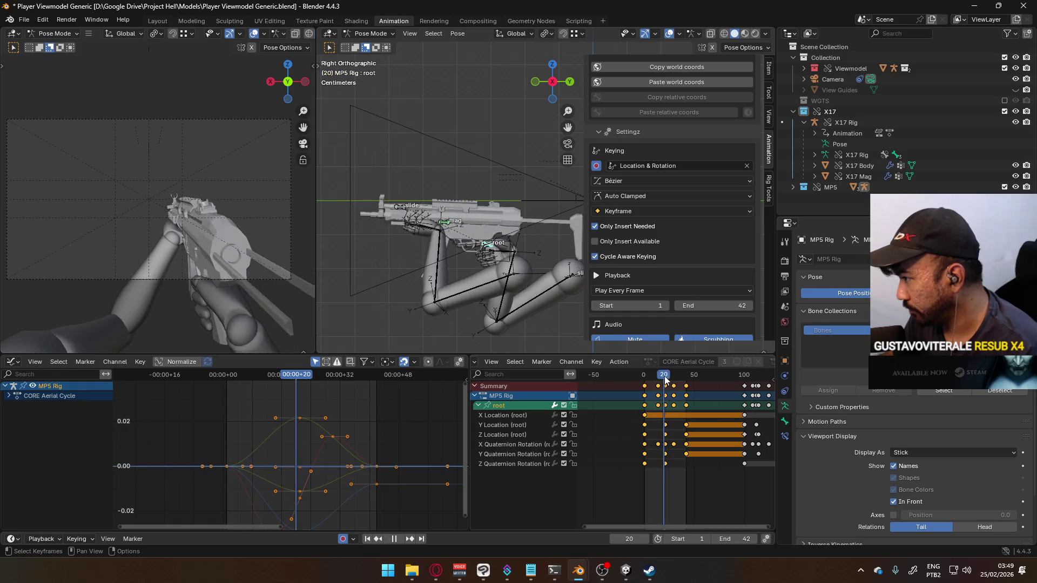
pyautogui.moveTo(687, 382)
pyautogui.mouseDown()
pyautogui.moveTo(706, 378)
pyautogui.moveTo(713, 393)
pyautogui.moveTo(662, 377)
pyautogui.moveTo(614, 381)
pyautogui.moveTo(672, 385)
pyautogui.mouseUp()
pyautogui.press('space')
pyautogui.keyDown('ctrl'); pyautogui.hscroll(2, 747, 423); pyautogui.keyUp('ctrl')
# - Collapse the root channel group and set the selected keyframes to Moving Hold
pyautogui.click(479, 406)
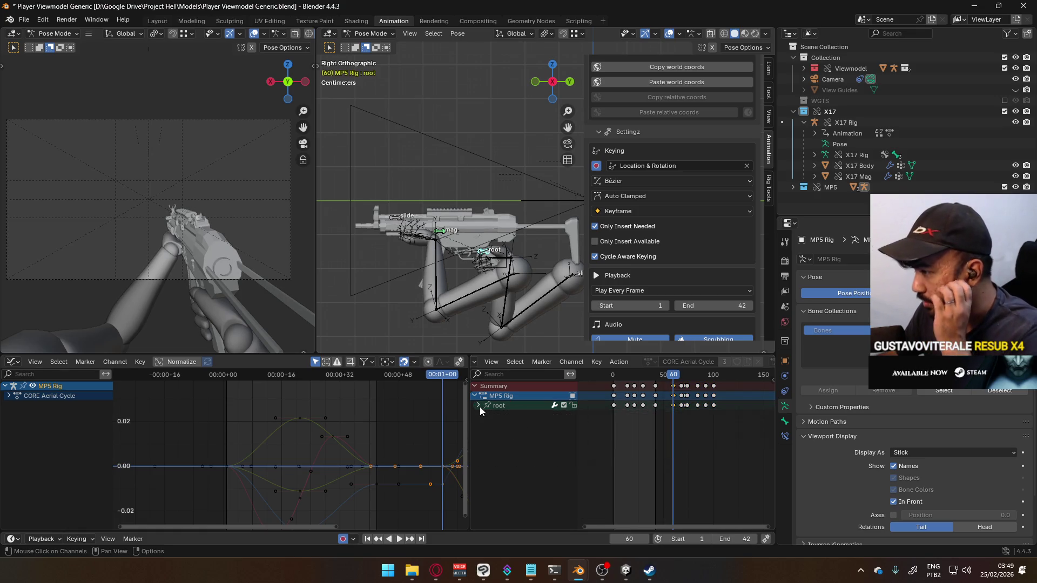
pyautogui.rightClick(671, 387)
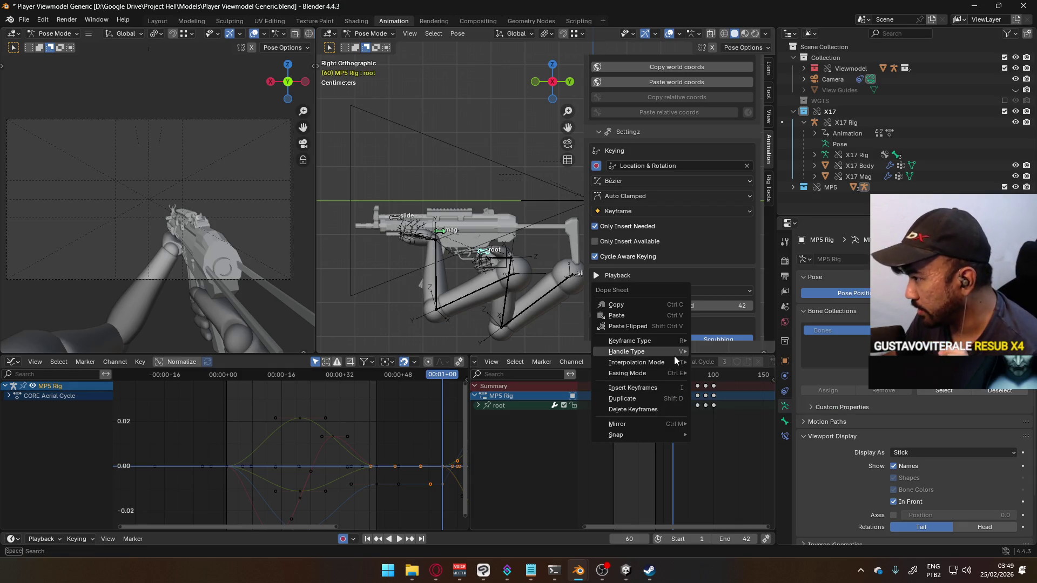
pyautogui.moveTo(666, 366)
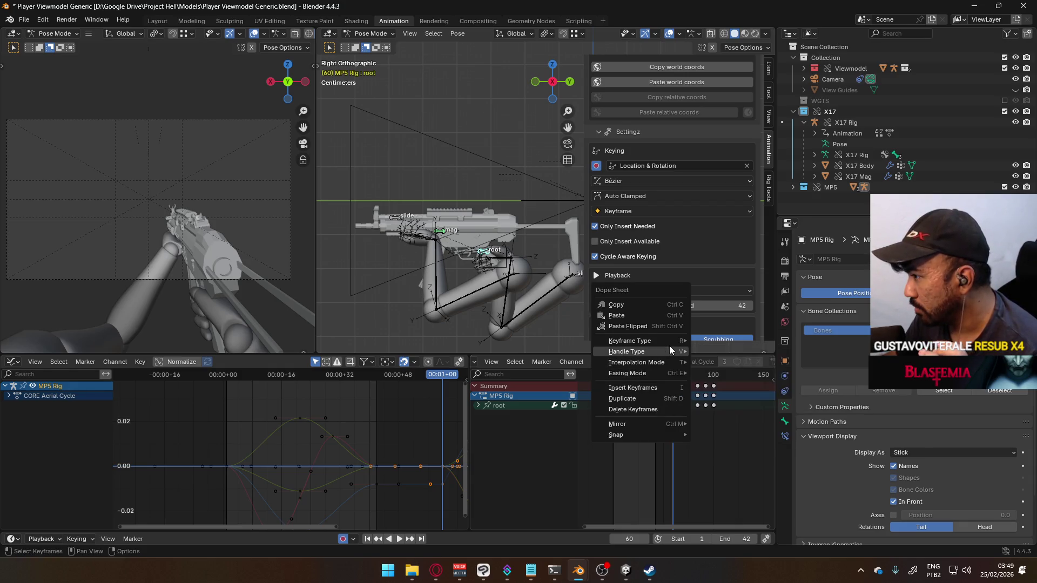
pyautogui.moveTo(669, 339)
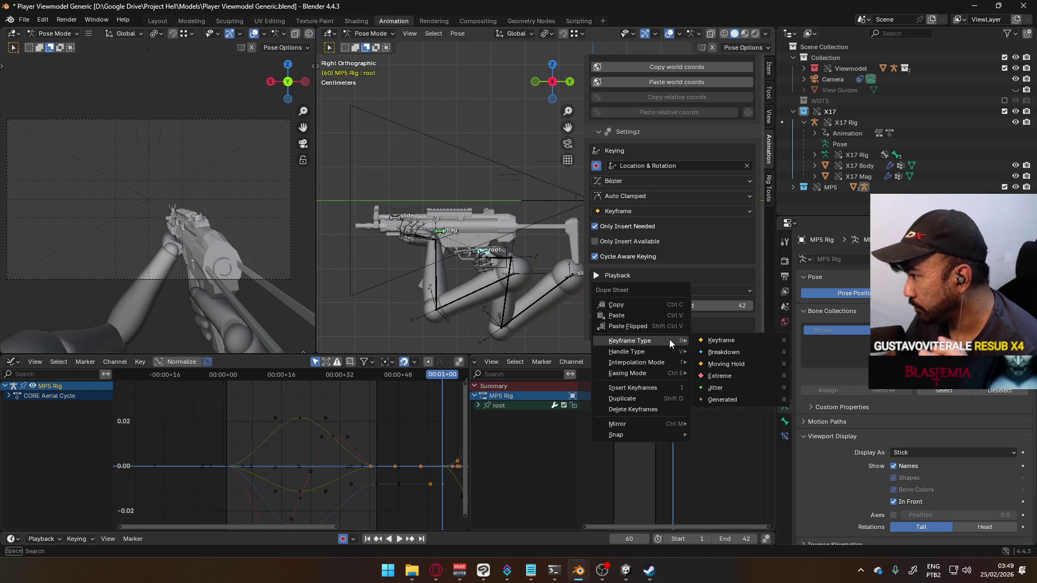
pyautogui.click(744, 365)
# - Set the frame 42 keyframes to Extreme, then scrub ahead to about frame 63
pyautogui.click(655, 376)
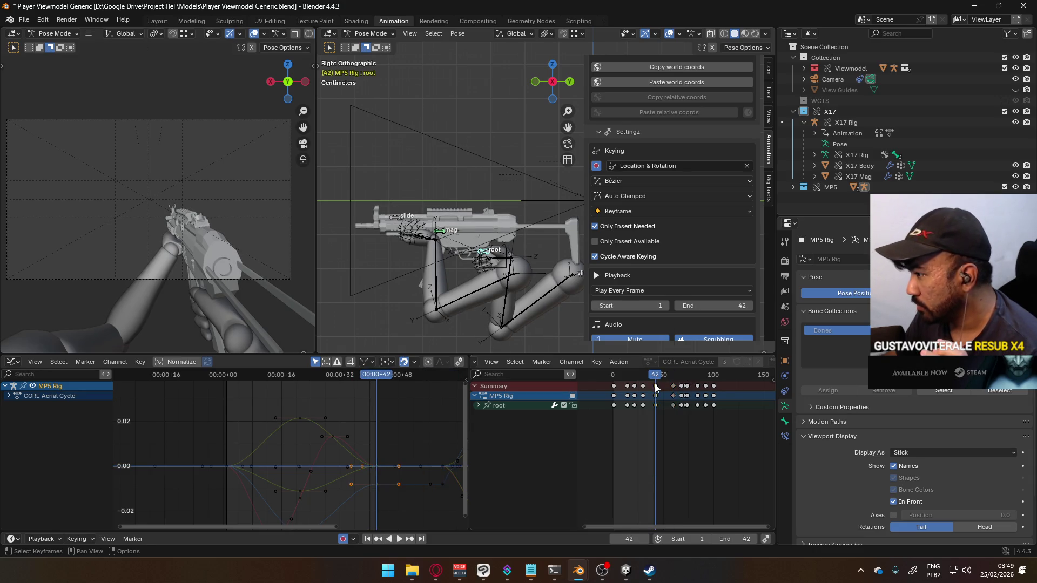
pyautogui.rightClick(655, 384)
pyautogui.moveTo(654, 384)
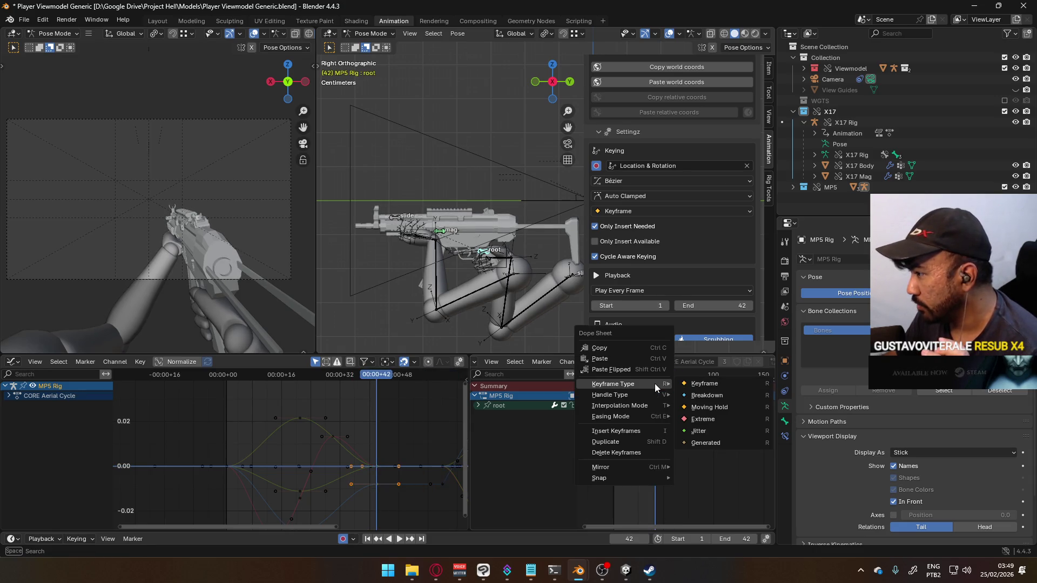
pyautogui.click(717, 417)
pyautogui.moveTo(664, 375); pyautogui.dragTo(673, 376)
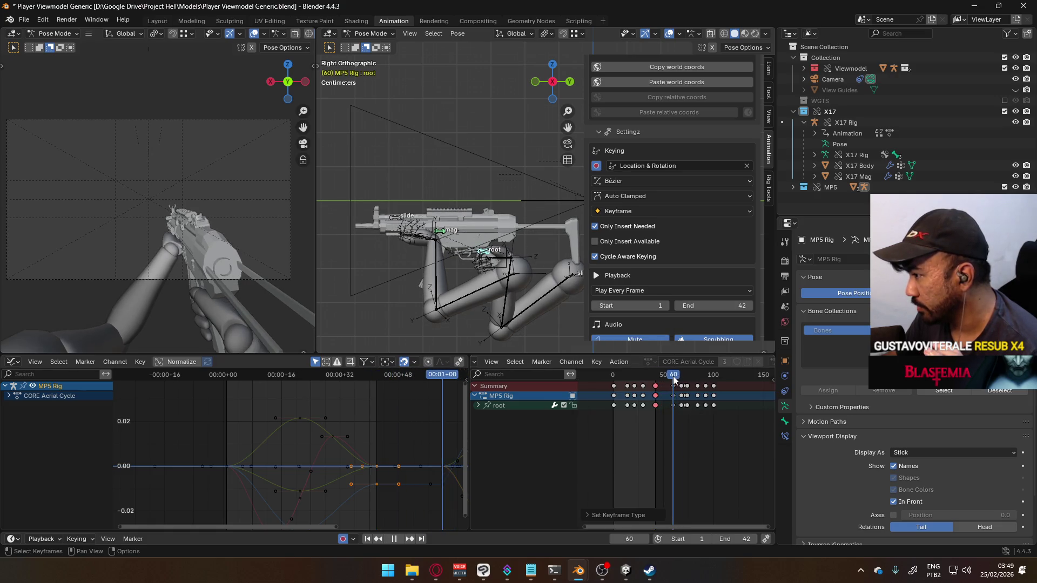